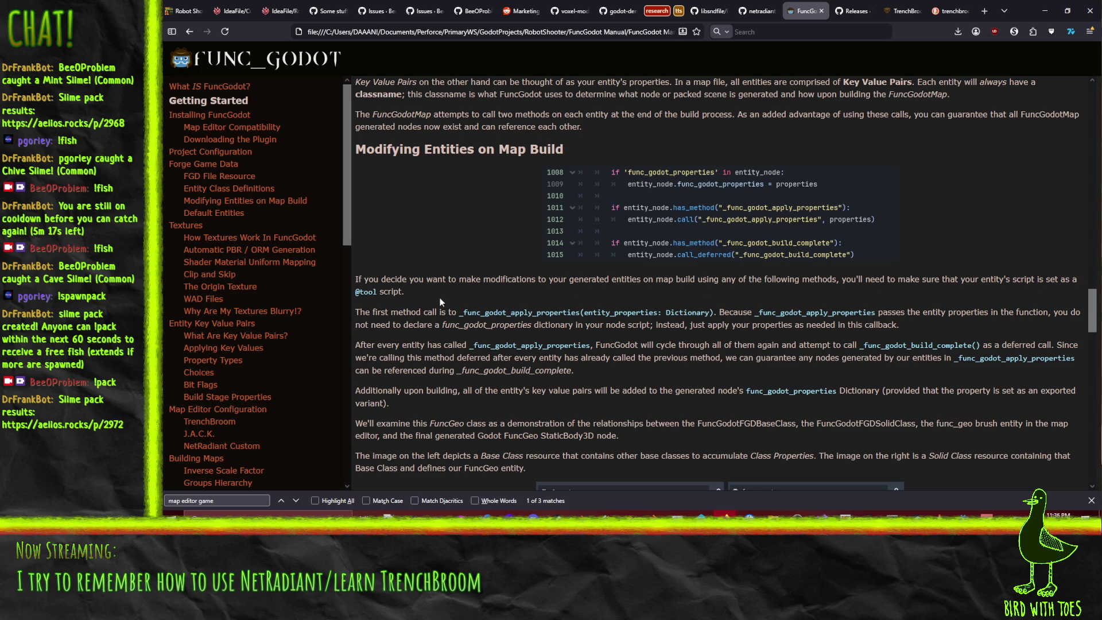
# - Scroll the FuncGodot manual past the func_base/func_geo screenshots down to Default Entities
pyautogui.scroll(-3, 439, 285)
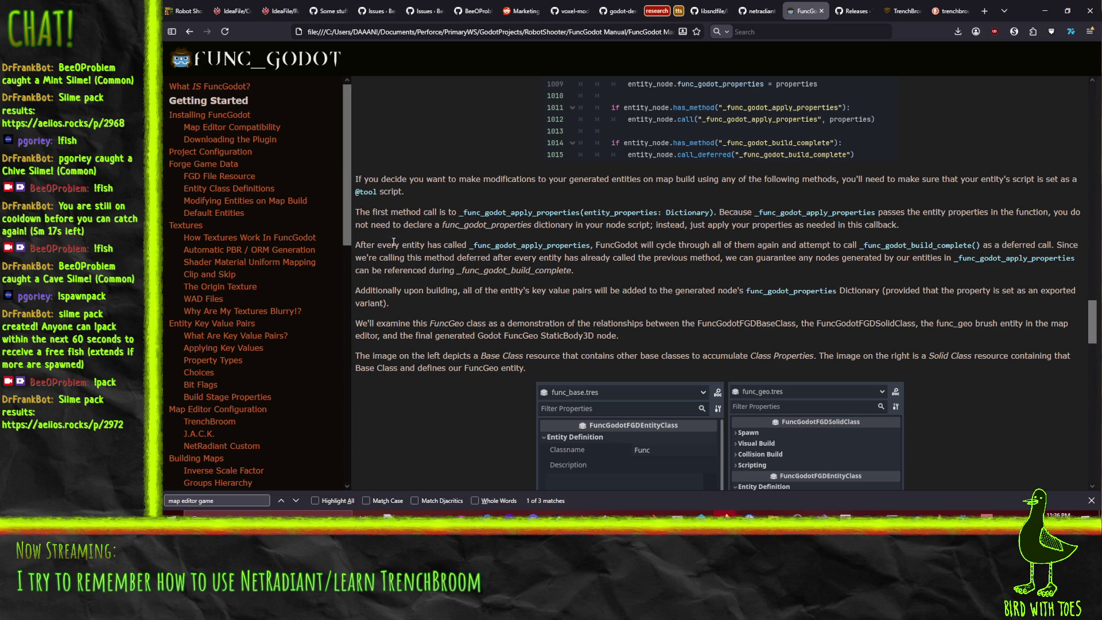
pyautogui.scroll(-1, 379, 256)
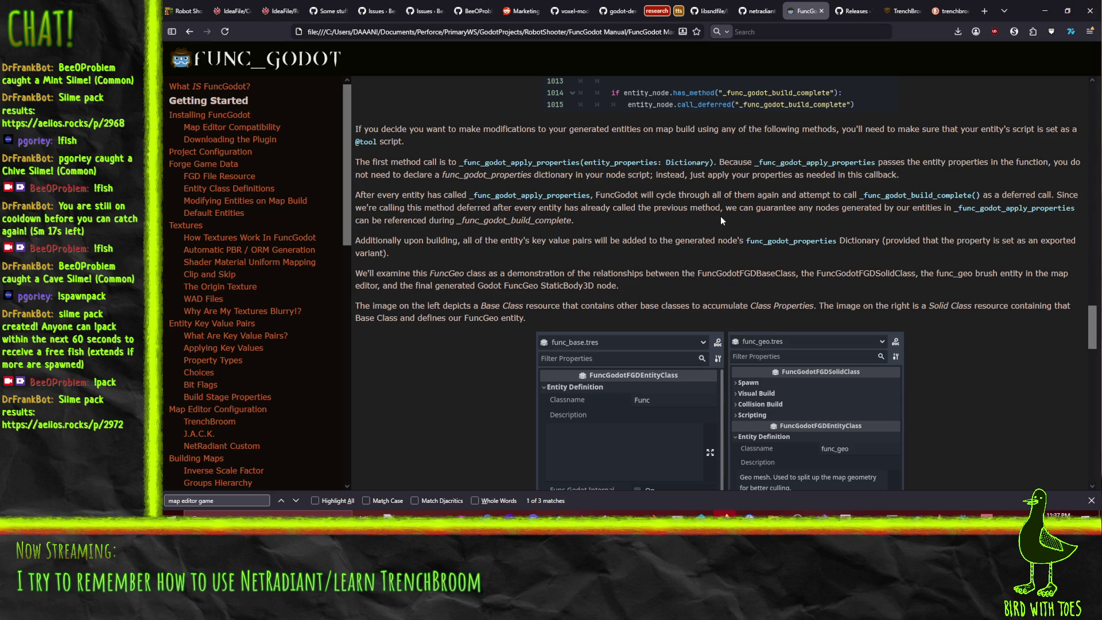
pyautogui.scroll(-3, 425, 231)
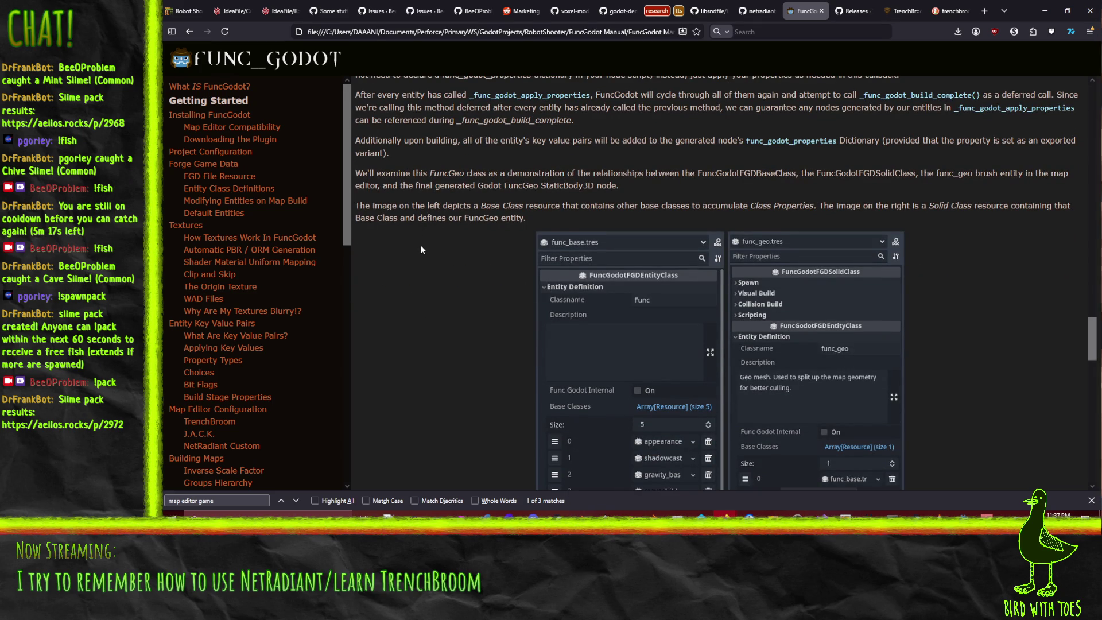
pyautogui.scroll(-4, 420, 244)
pyautogui.scroll(3, 425, 246)
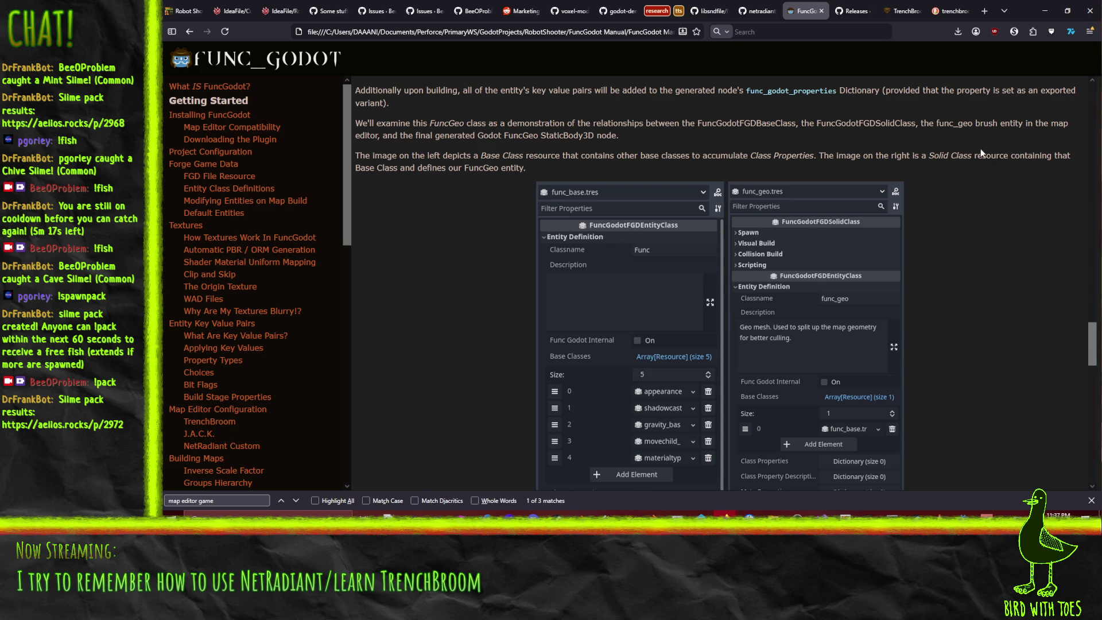
pyautogui.scroll(-15, 470, 221)
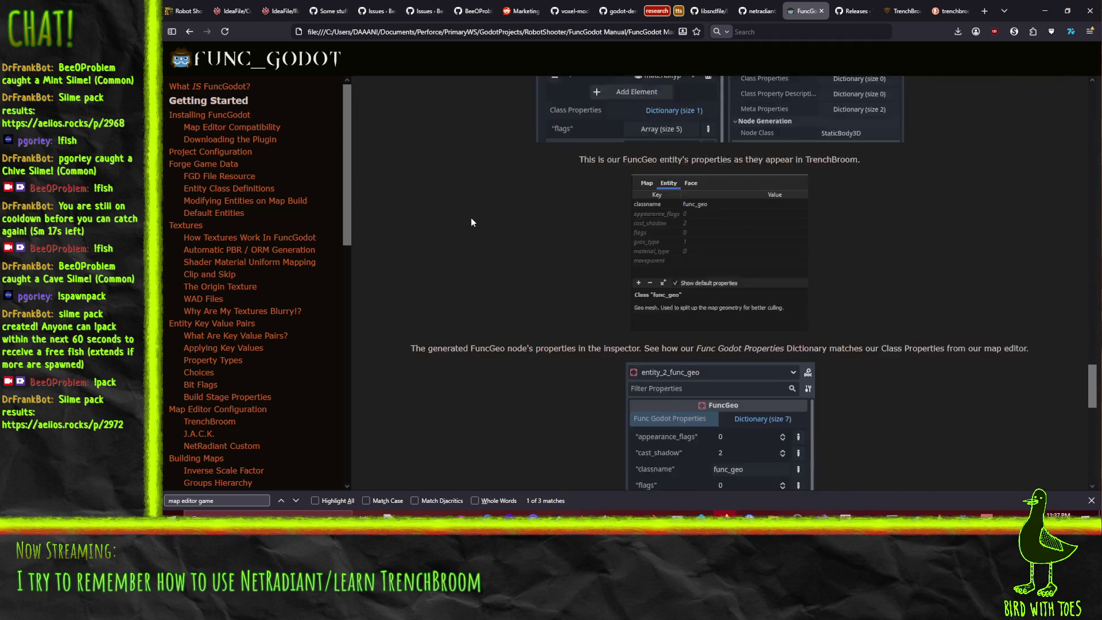
pyautogui.scroll(-3, 463, 221)
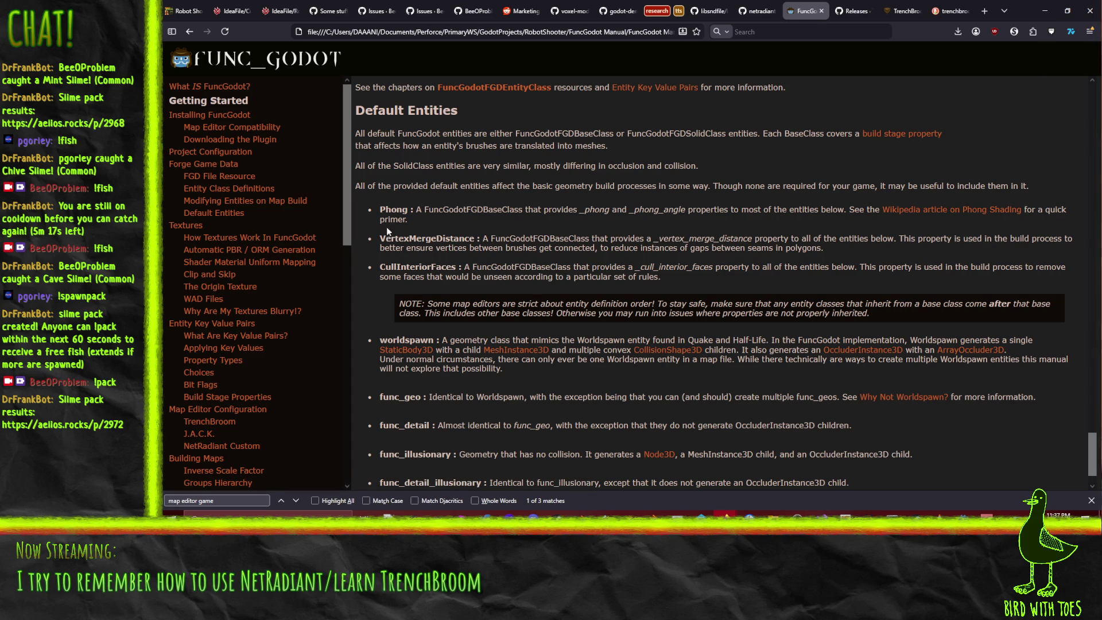
pyautogui.scroll(-1, 378, 204)
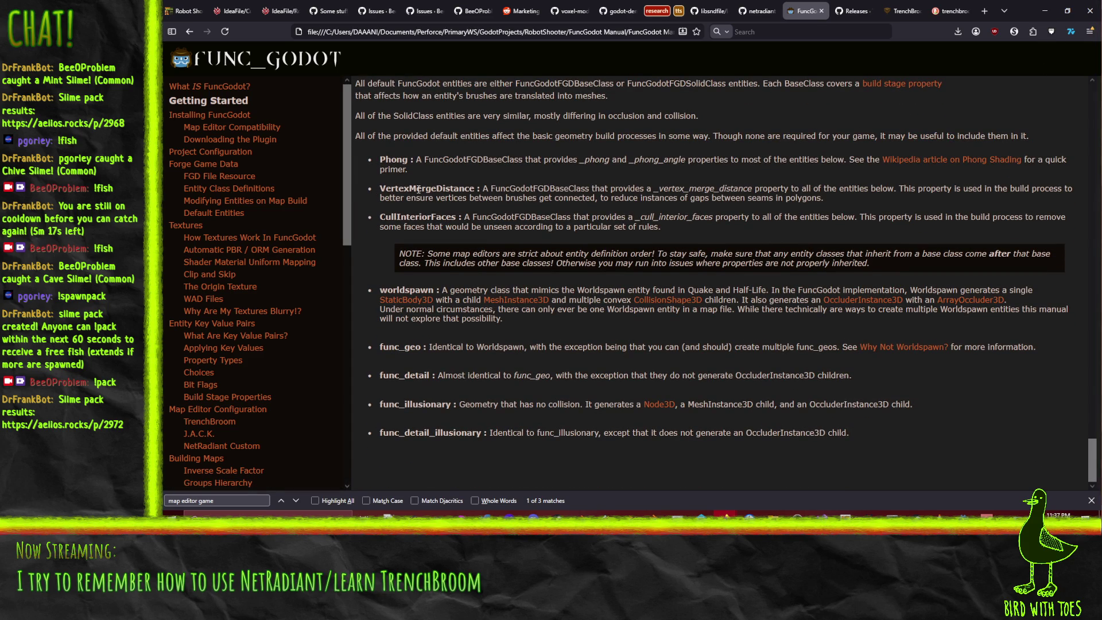
pyautogui.scroll(2, 401, 212)
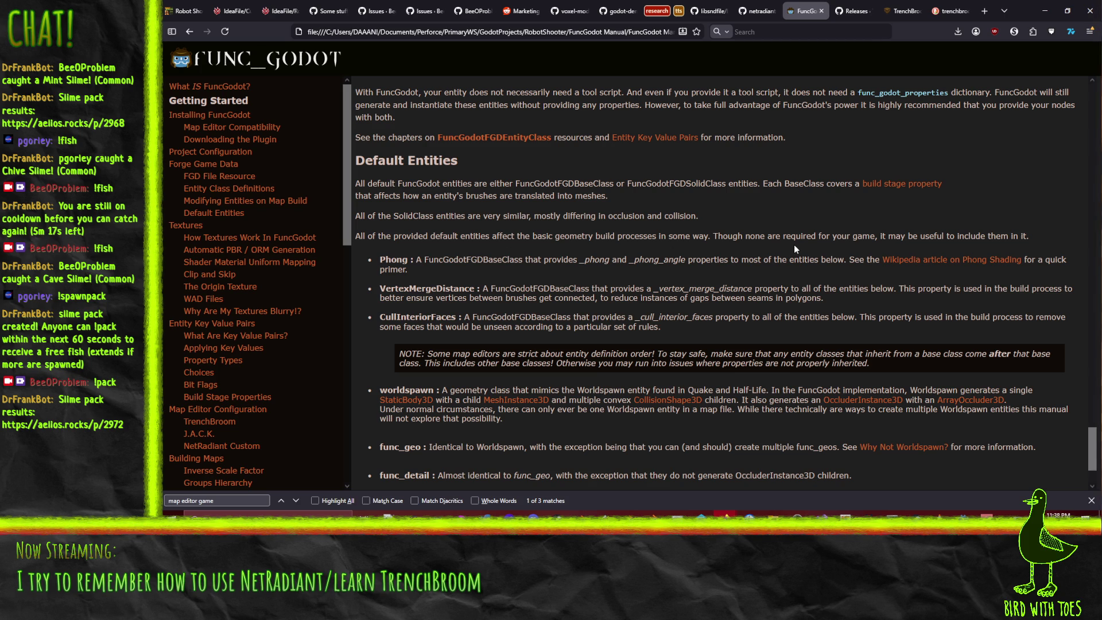
pyautogui.scroll(-3, 794, 240)
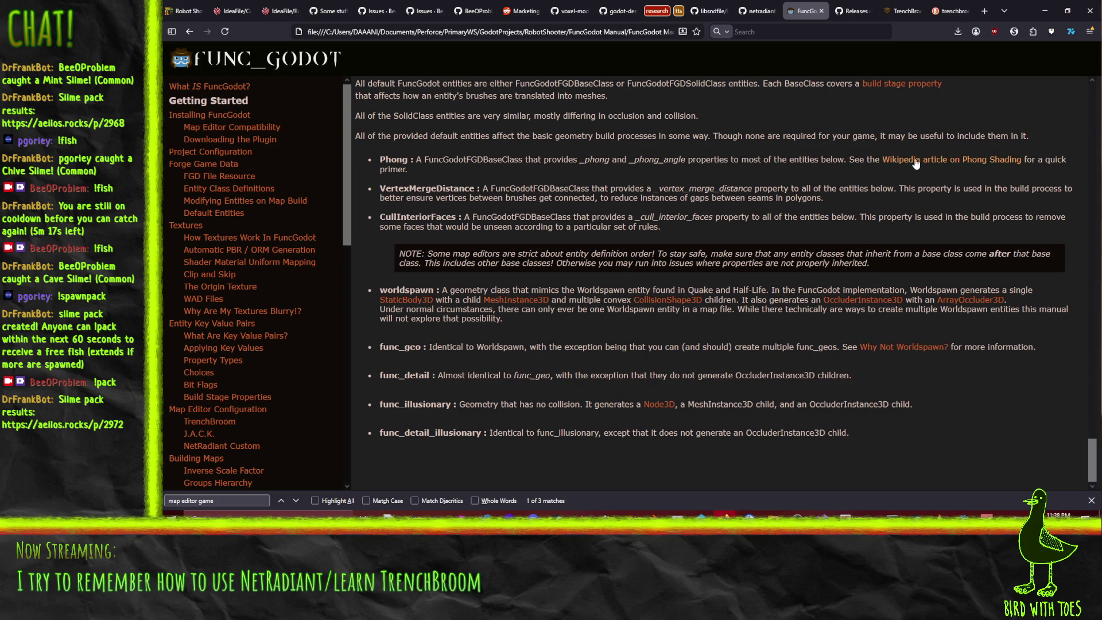
pyautogui.scroll(-1, 390, 179)
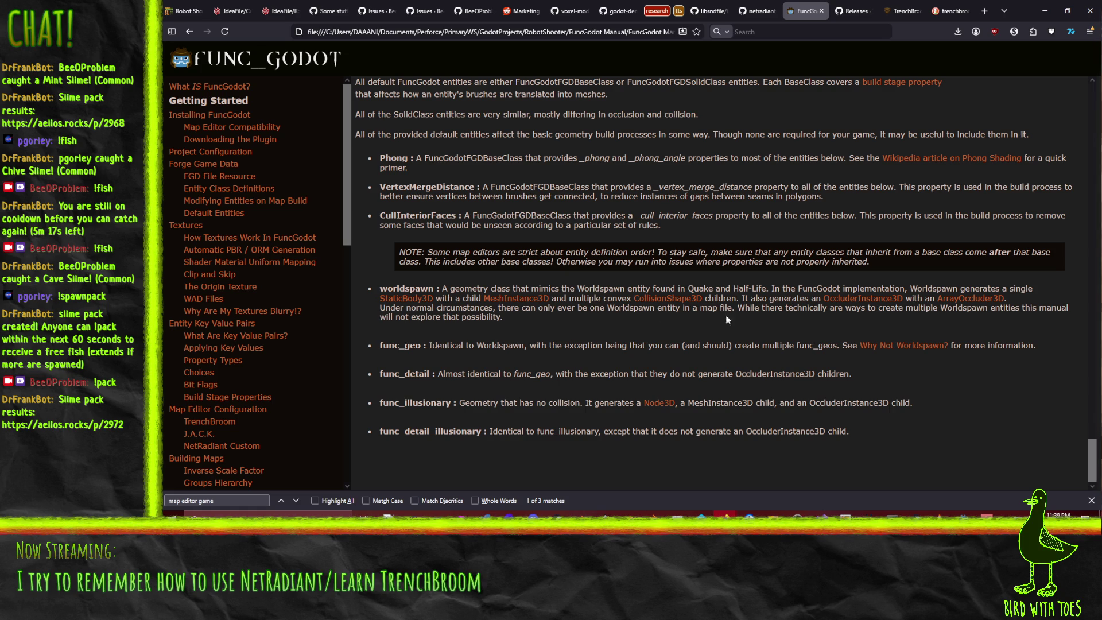
pyautogui.moveTo(539, 326); pyautogui.dragTo(397, 303)
# - Open the 'Why Not Worldspawn?' link from the worldspawn entry in a new tab and view it
pyautogui.moveTo(534, 321); pyautogui.dragTo(374, 287)
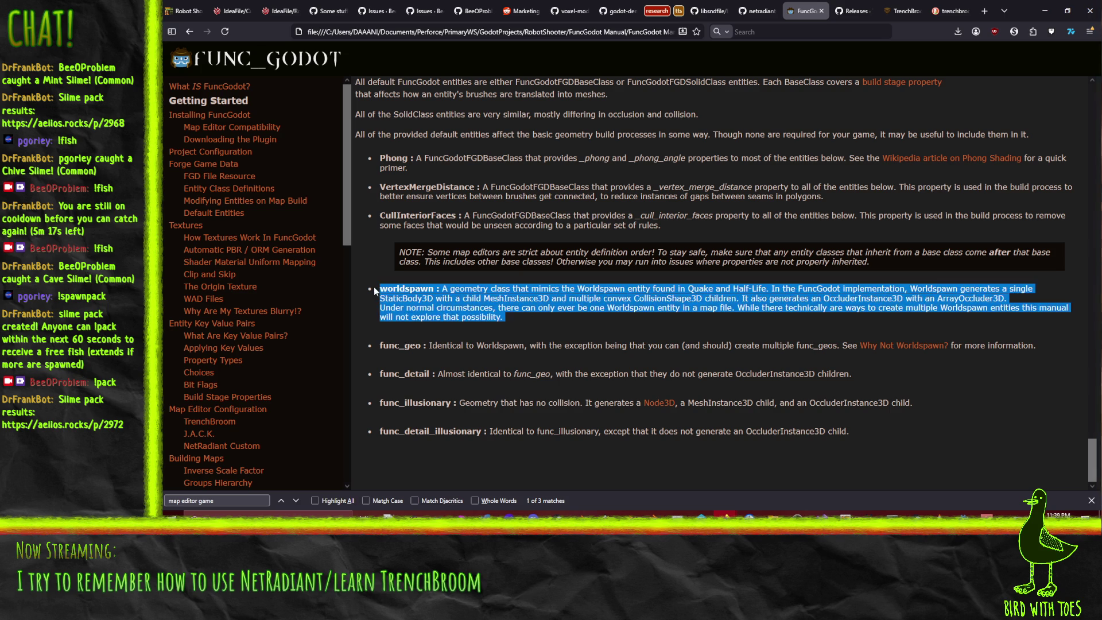
pyautogui.click(517, 319)
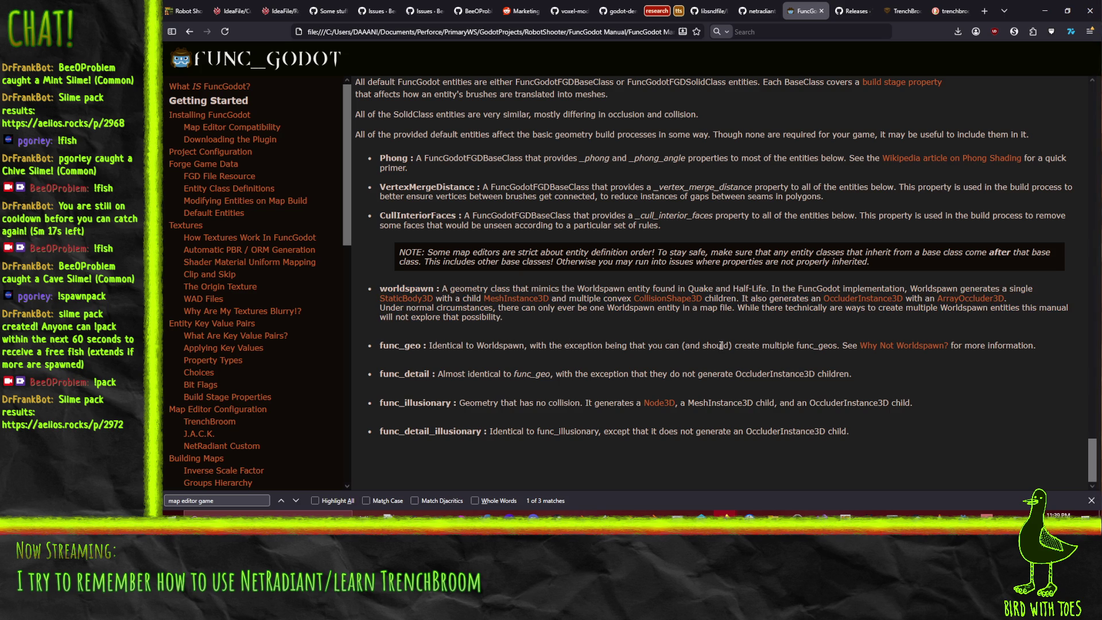
pyautogui.rightClick(902, 350)
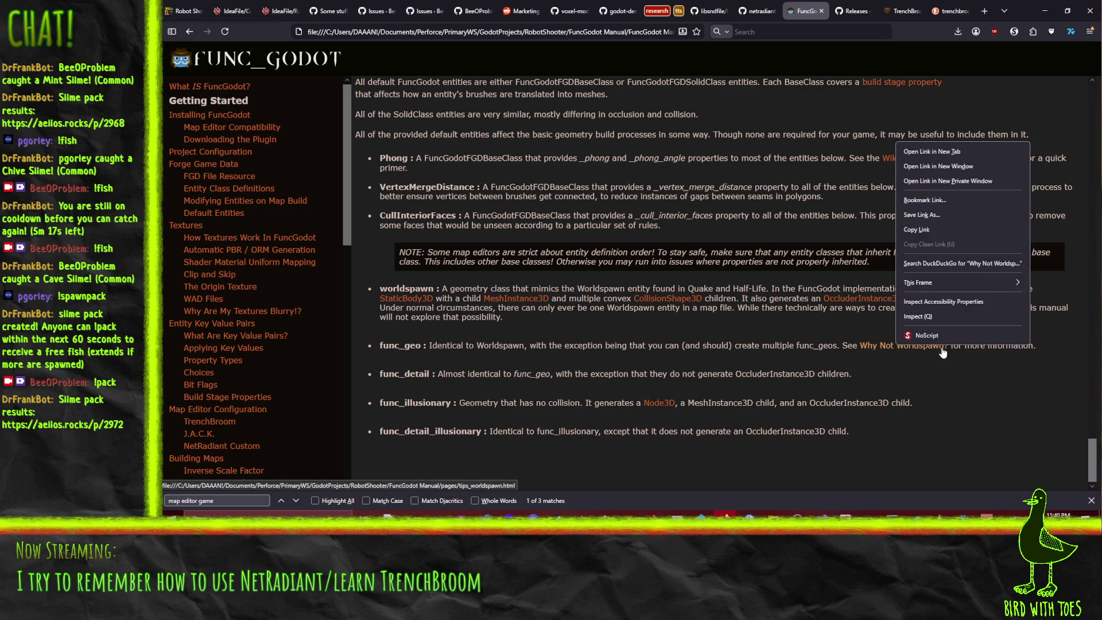
pyautogui.click(936, 150)
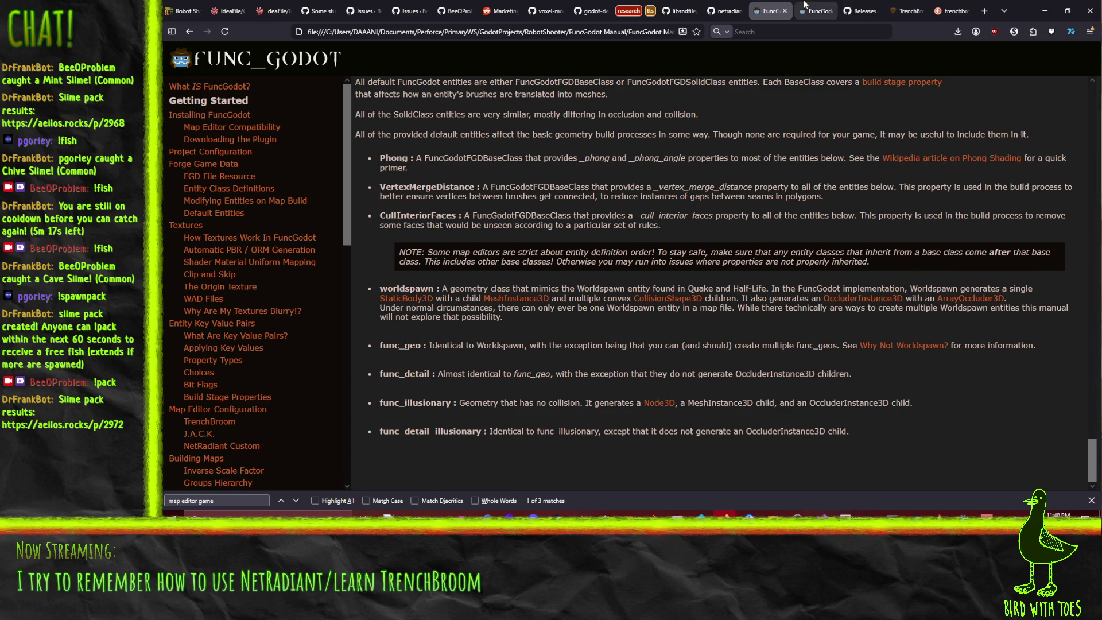
pyautogui.click(811, 8)
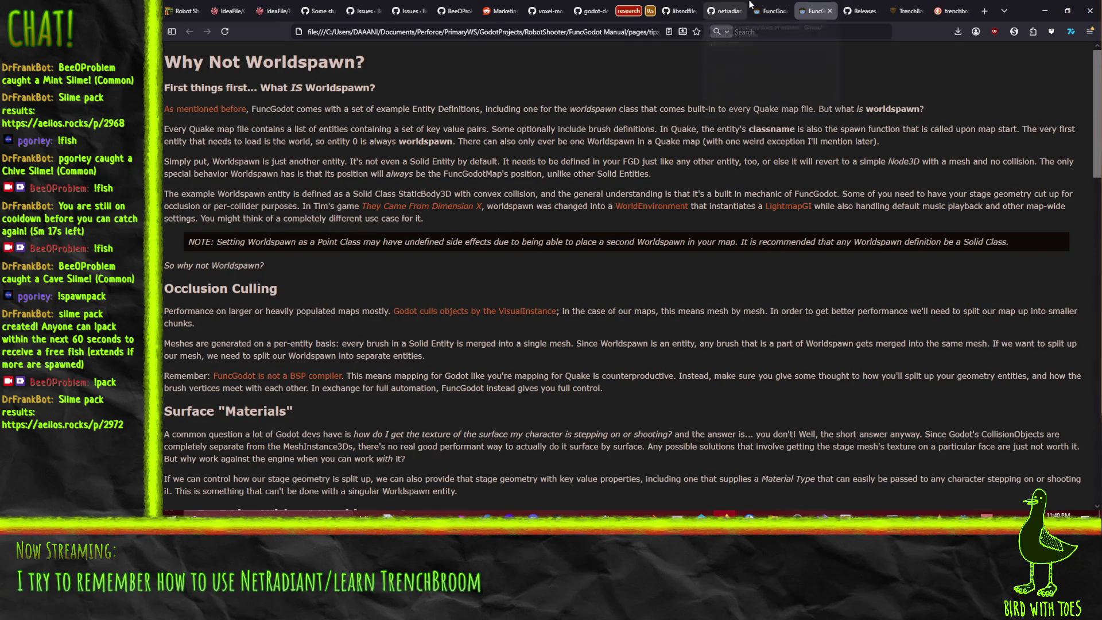
# - Return to the manual and highlight the func_illusionary and func_detail_illusionary entries
pyautogui.click(768, 10)
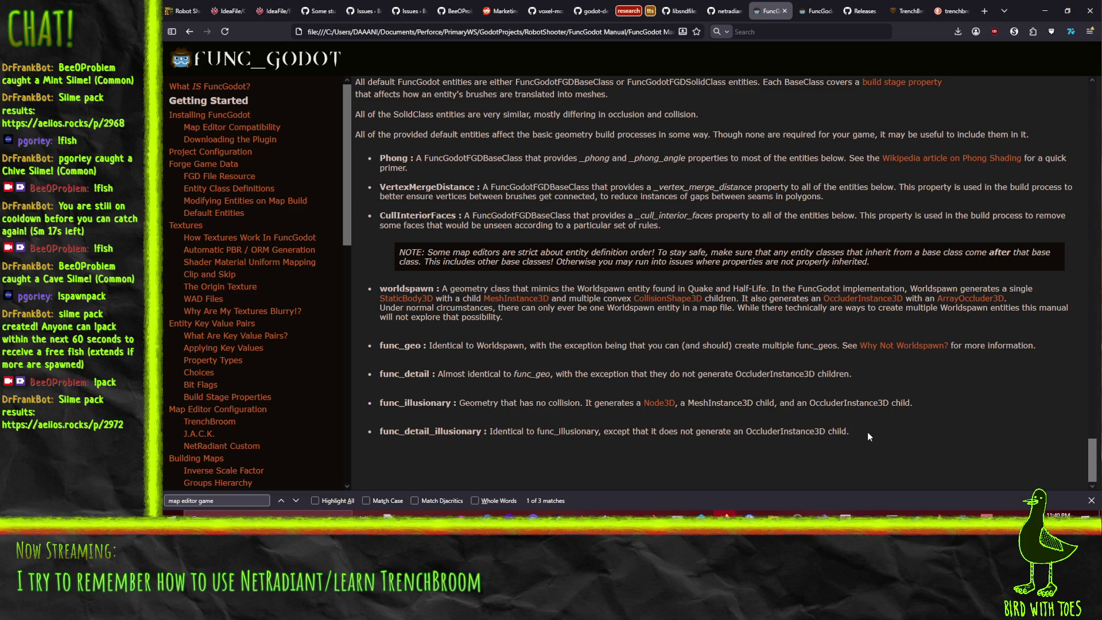
pyautogui.moveTo(867, 436); pyautogui.dragTo(379, 403)
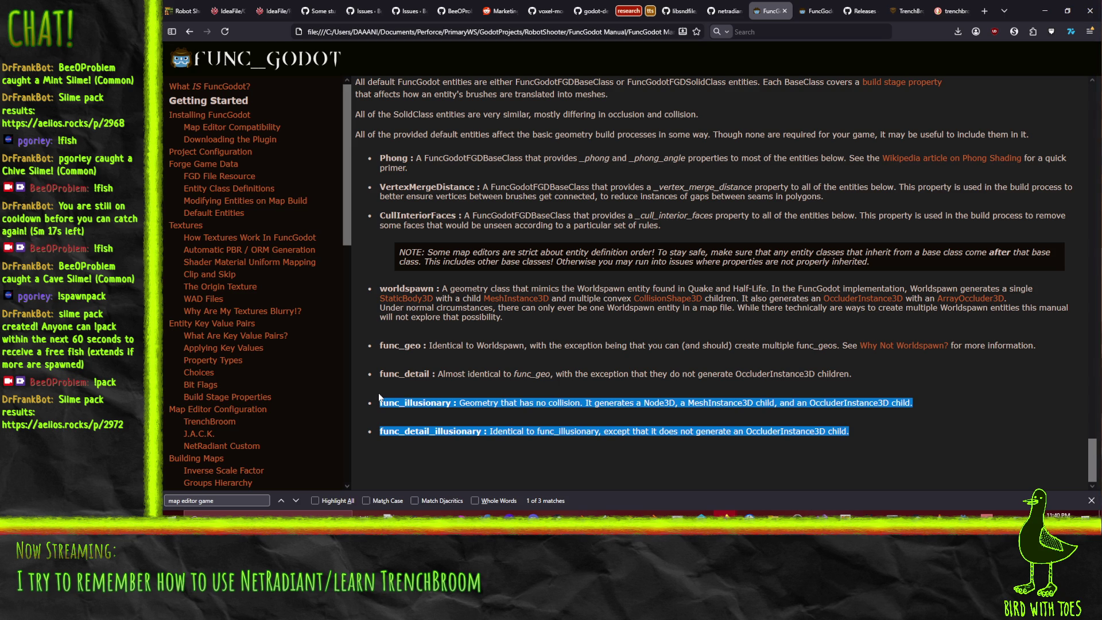
pyautogui.click(378, 393)
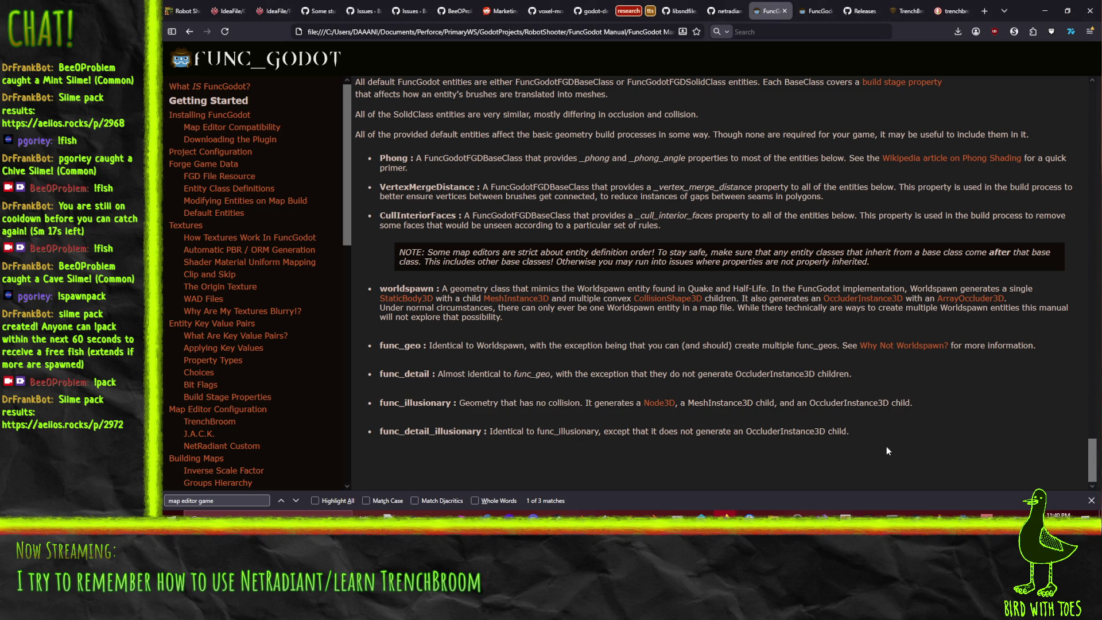
# - Re-export the Robot Shooter FGD, then open func_godot_local_config.tres from the FileSystem dock
pyautogui.click(963, 514)
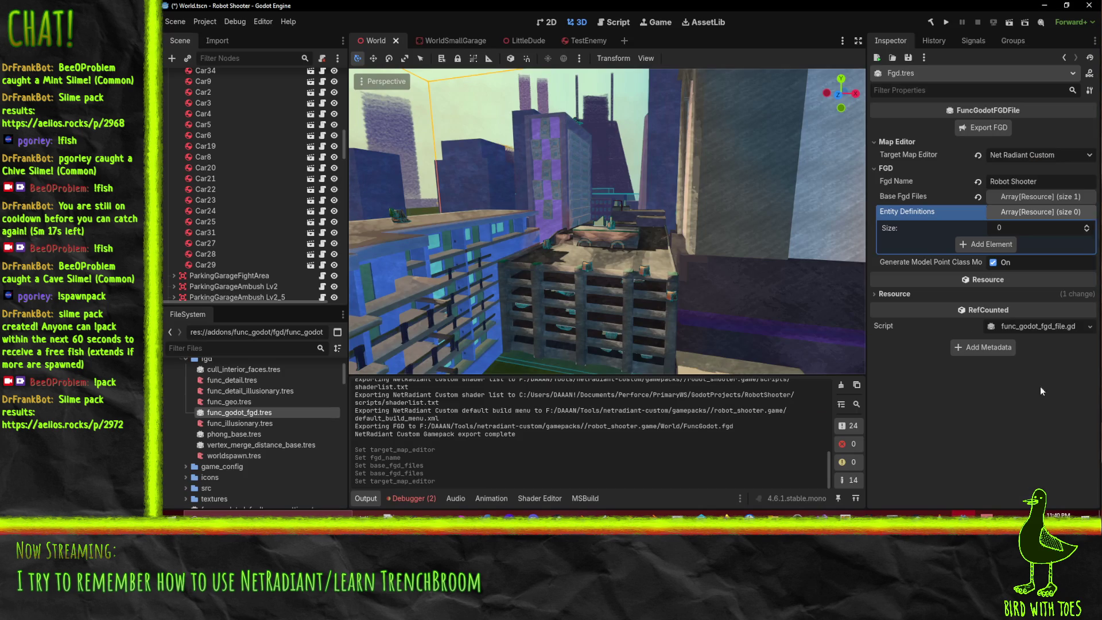
pyautogui.click(972, 127)
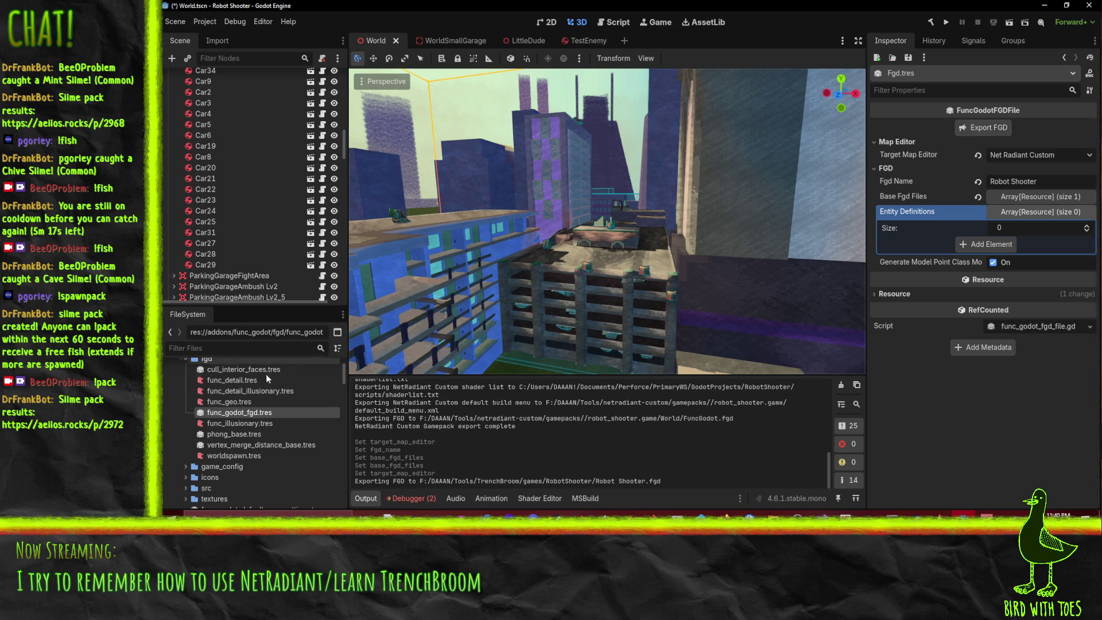
pyautogui.scroll(-5, 287, 471)
pyautogui.scroll(1, 287, 464)
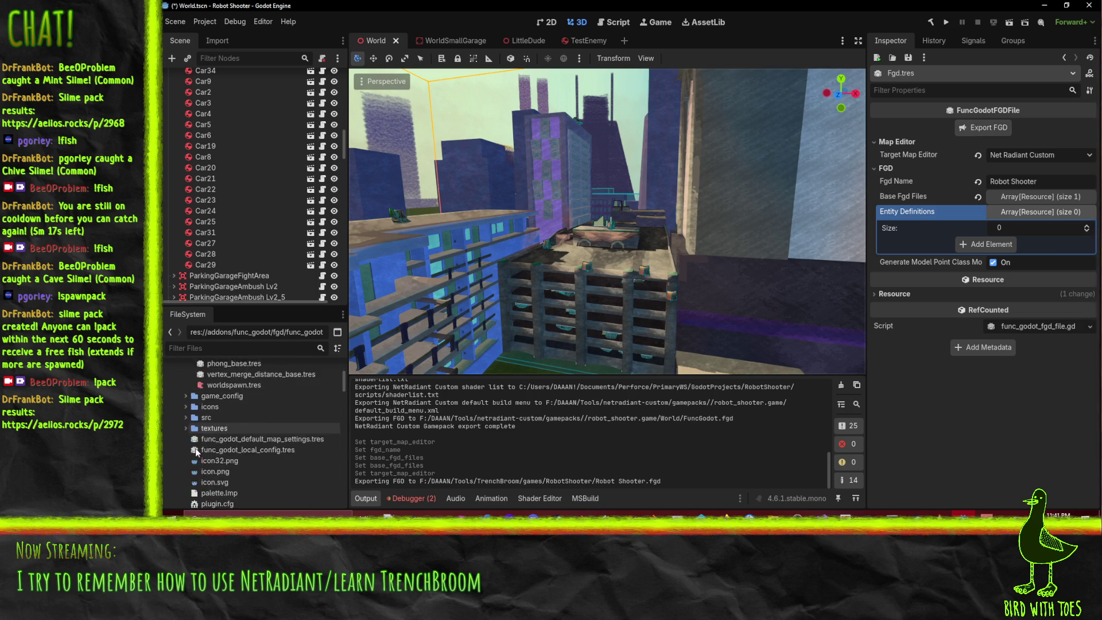
pyautogui.scroll(-2, 267, 410)
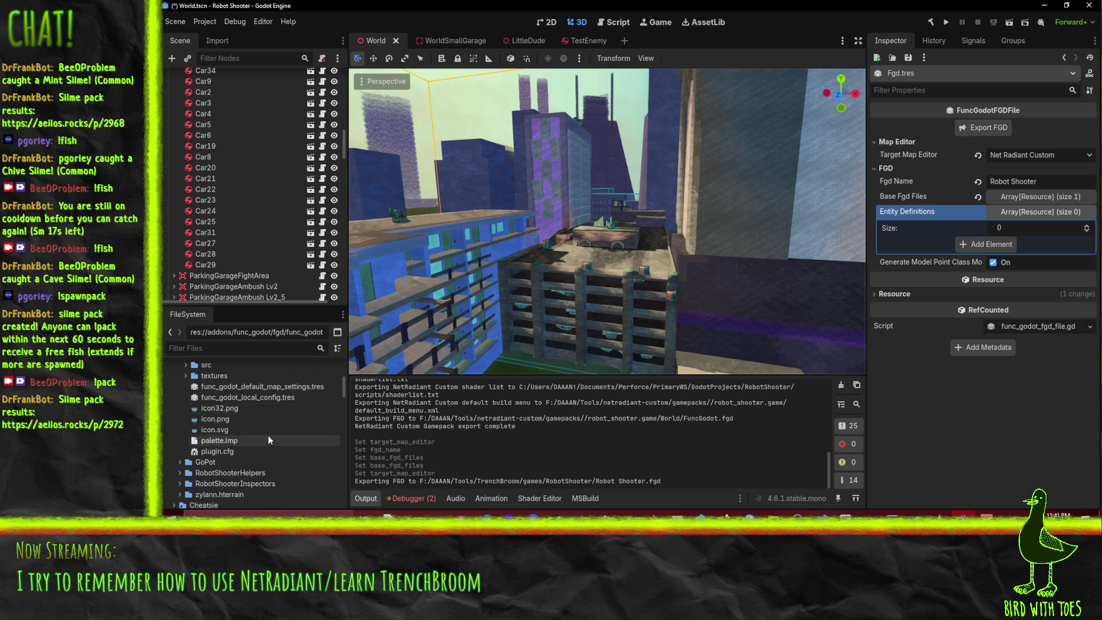
pyautogui.doubleClick(261, 396)
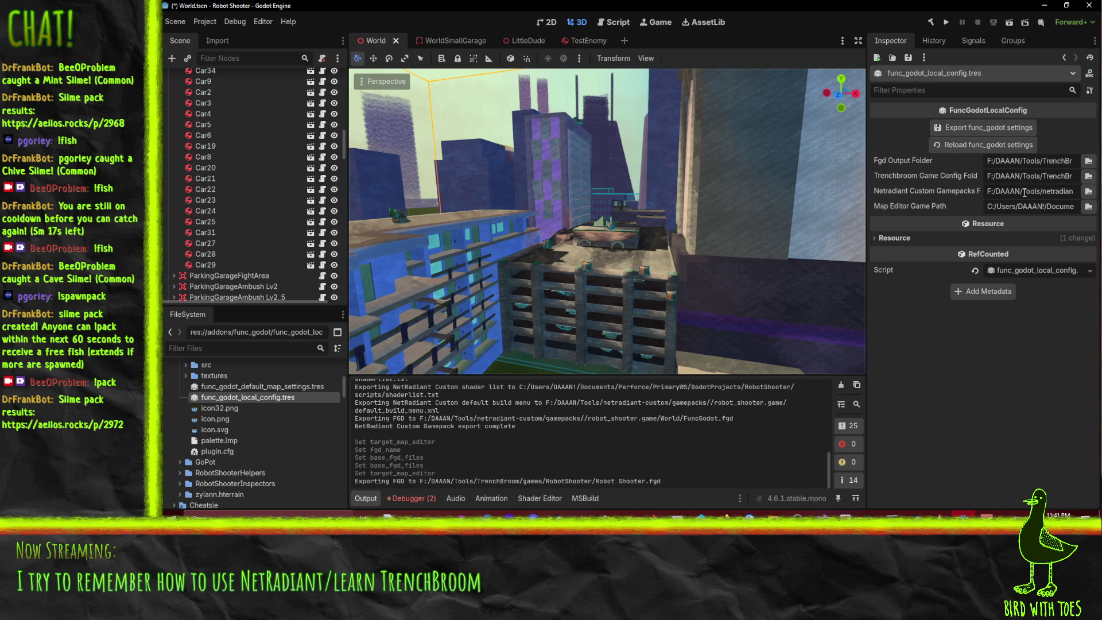
# - Empty the Fgd Output Folder path in the local config
pyautogui.click(1088, 161)
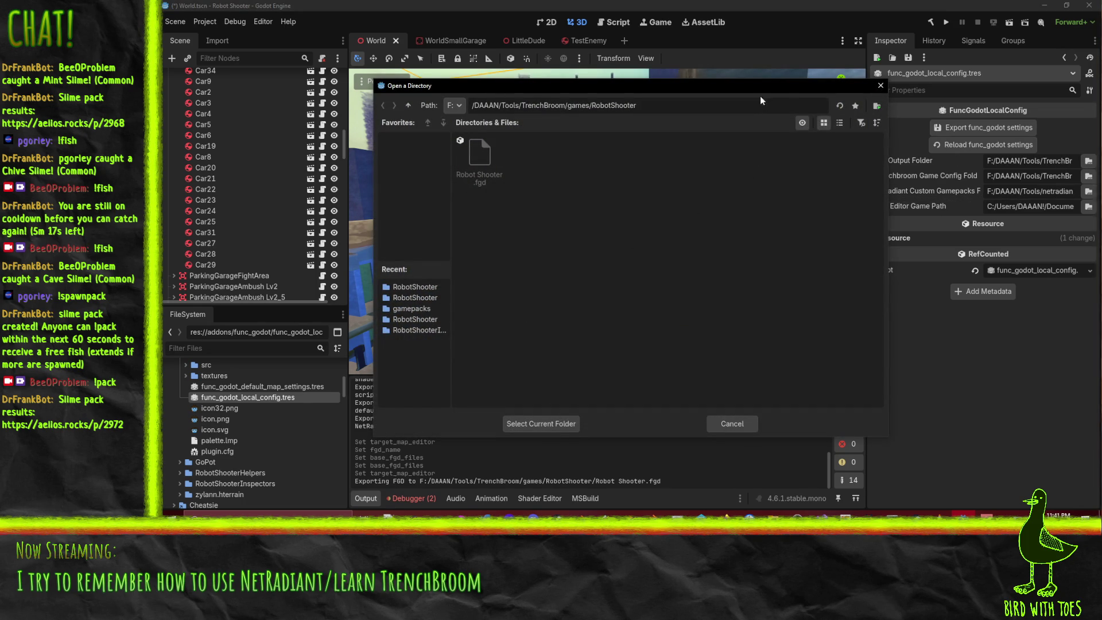
pyautogui.click(880, 86)
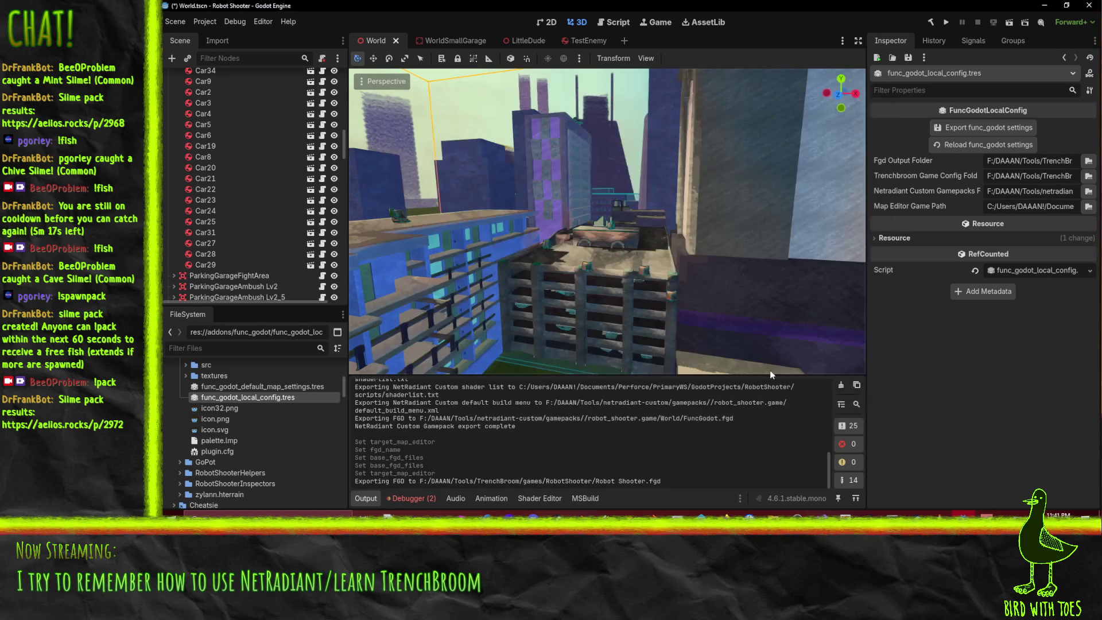
pyautogui.click(1011, 161)
pyautogui.press('BackSpace')
pyautogui.press('Return')
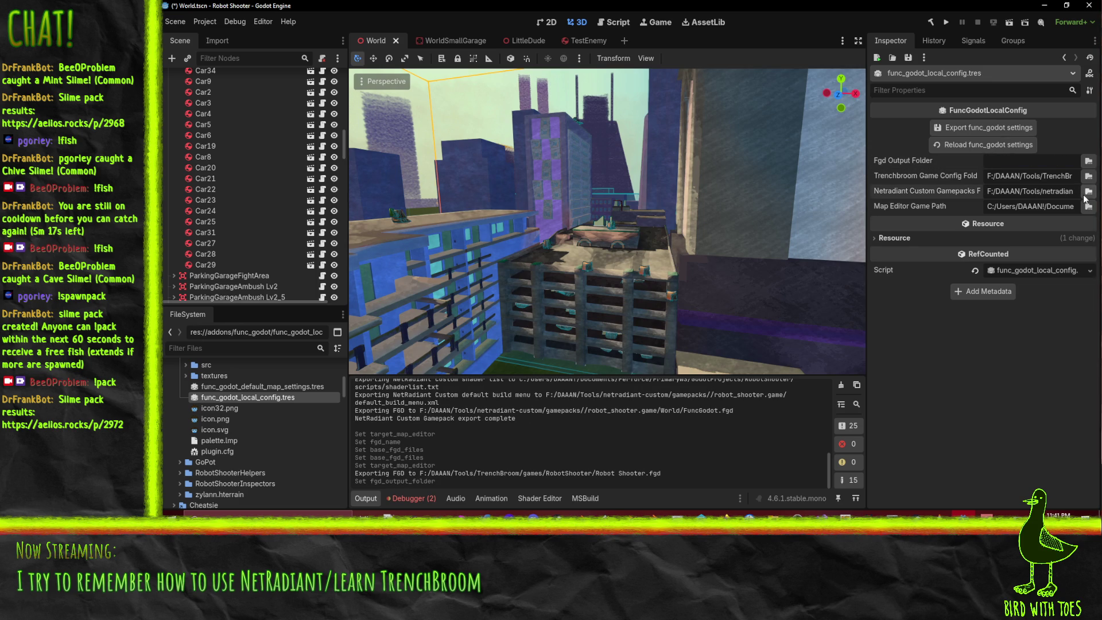
# - Point the NetRadiant Custom folder at the gamepacks directory and export the func_godot settings
pyautogui.click(1087, 193)
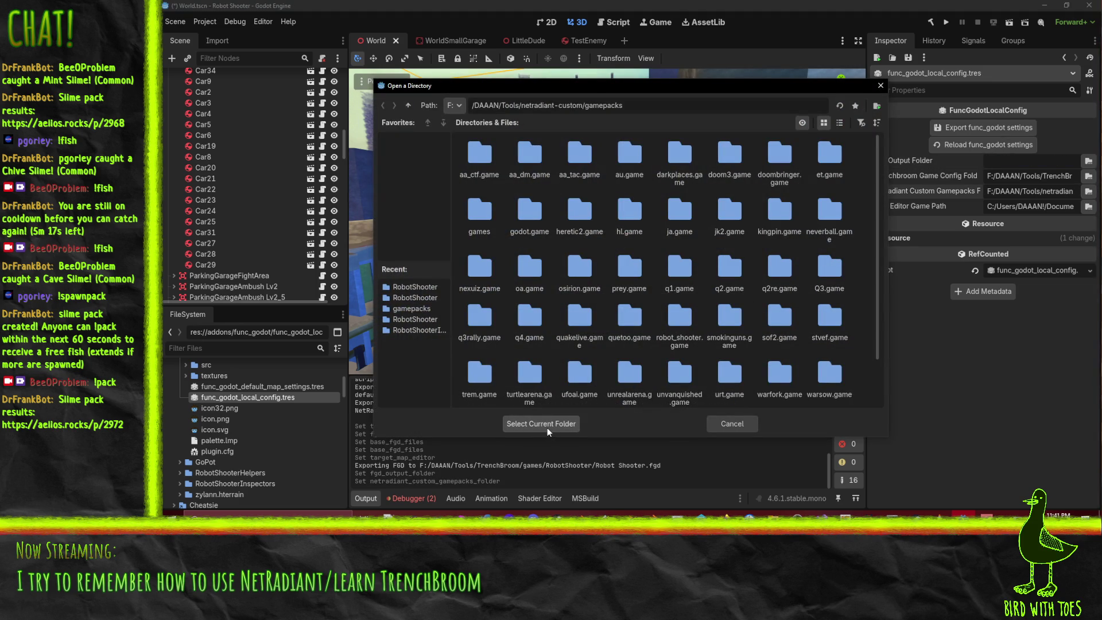
pyautogui.click(547, 428)
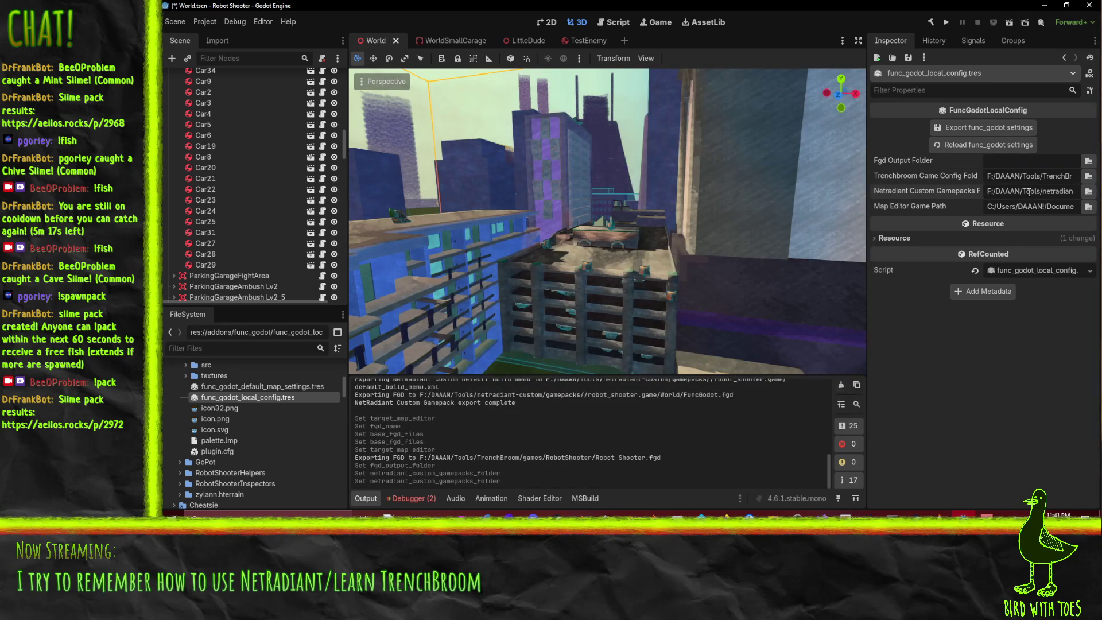
pyautogui.click(1088, 207)
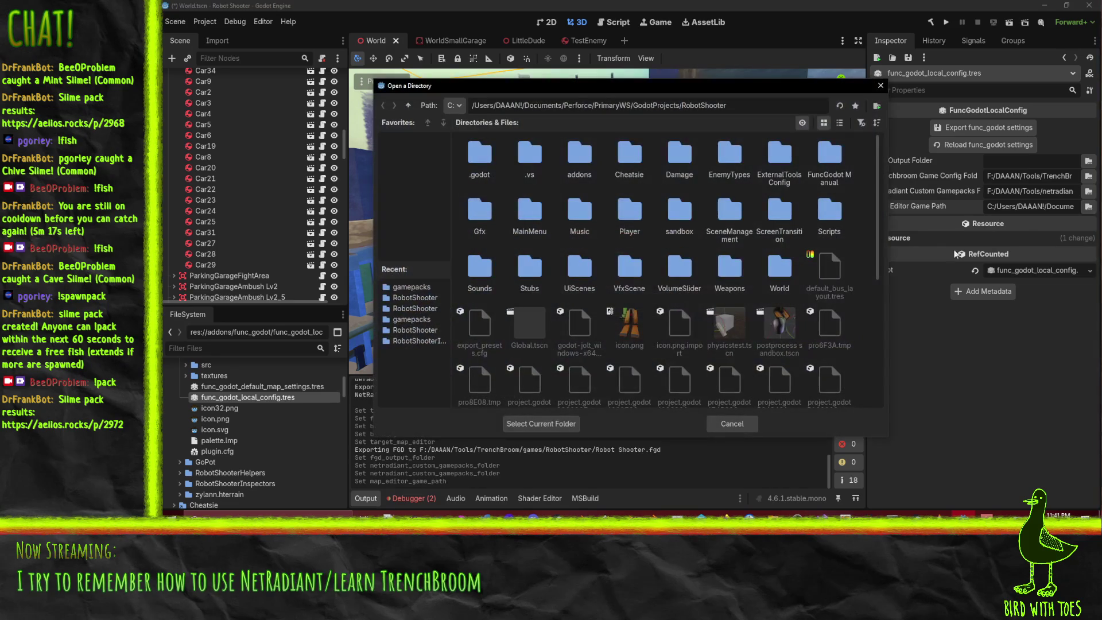
pyautogui.click(880, 85)
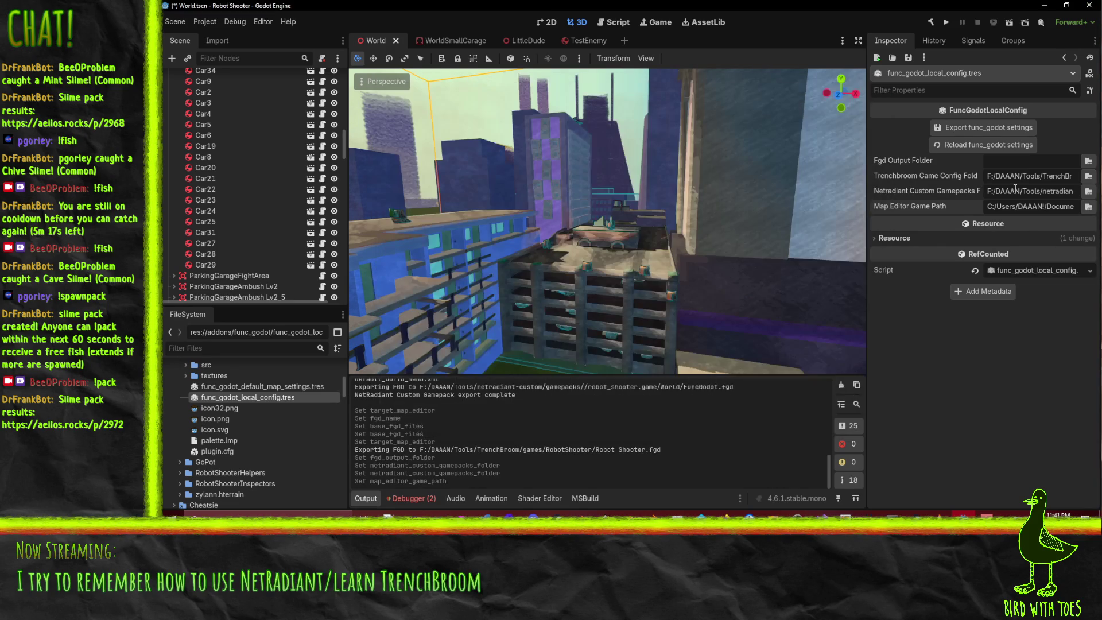
pyautogui.click(968, 129)
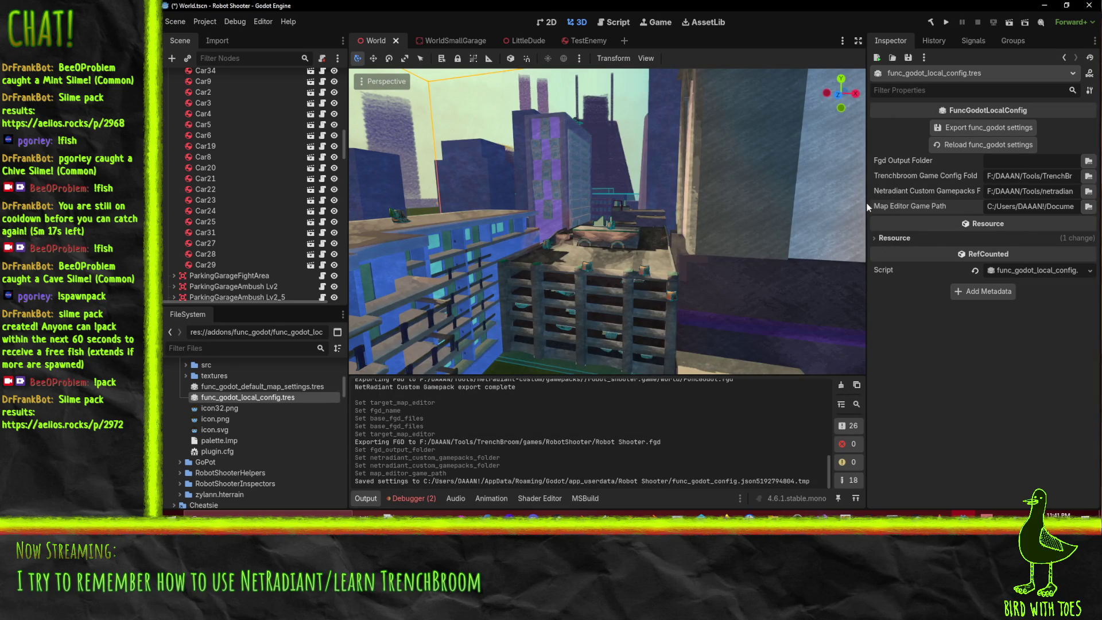
# - Commit the Trenchbroom folder and Map Editor Game Path fields, then return to the FuncGodot manual
pyautogui.click(1037, 178)
pyautogui.press('Tab')
pyautogui.press('Tab')
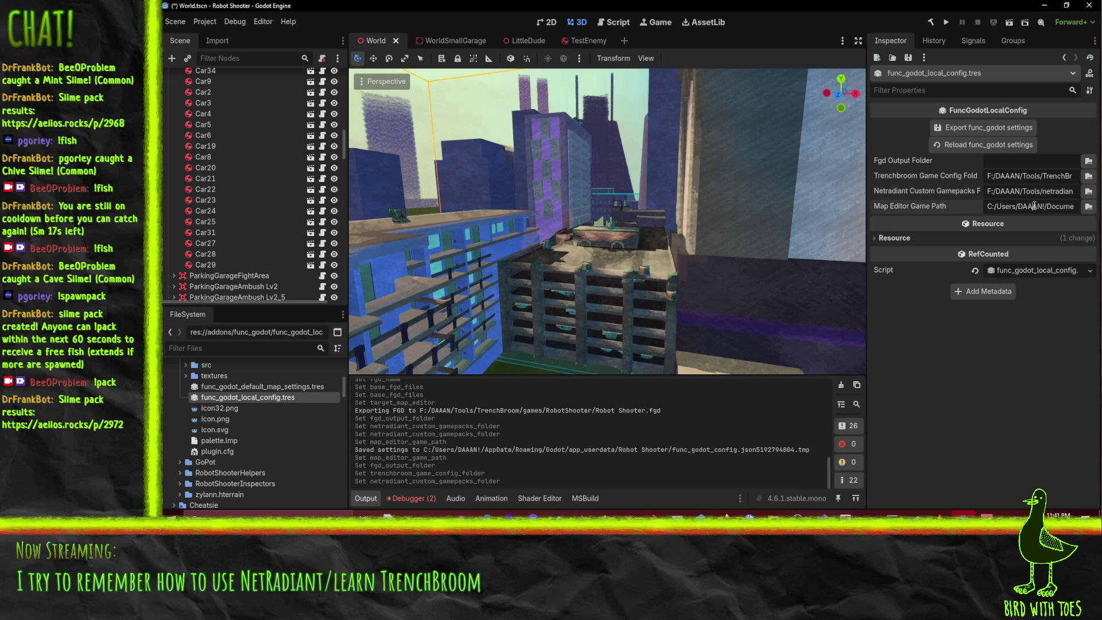
pyautogui.press('Tab')
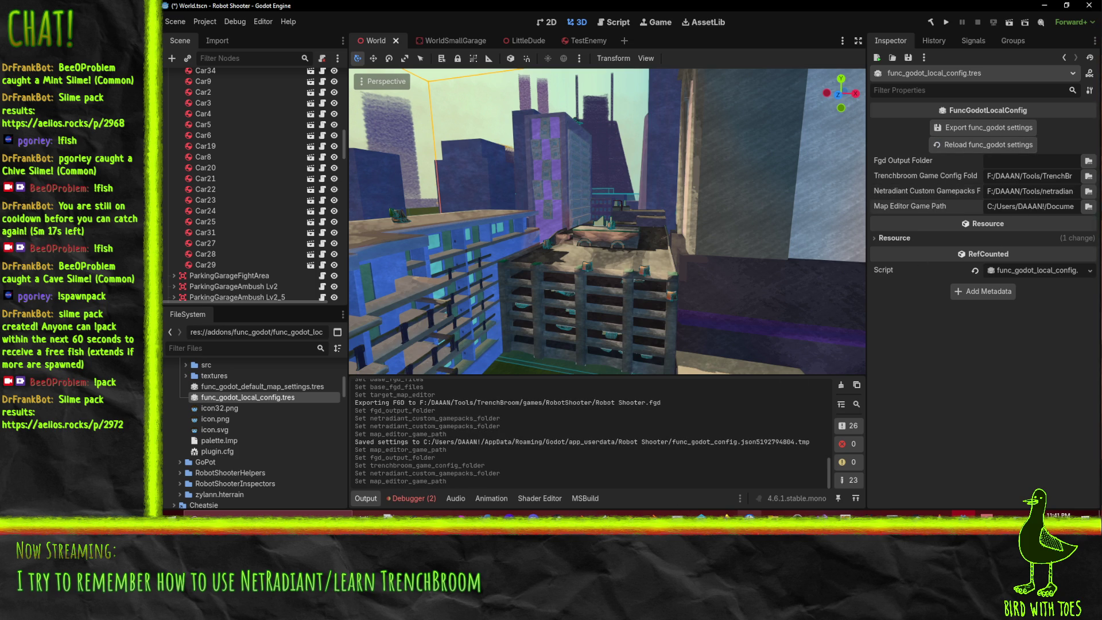
pyautogui.click(749, 512)
pyautogui.click(743, 413)
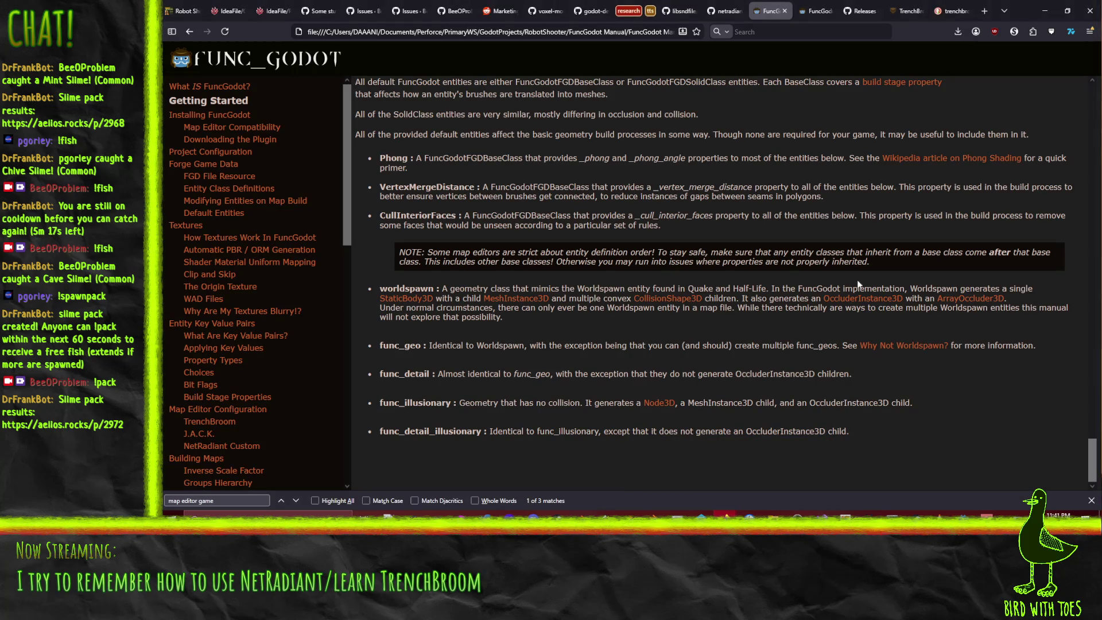
# - Check the open tabs, then open the manual's Project Configuration page in a new tab
pyautogui.click(809, 9)
pyautogui.click(769, 10)
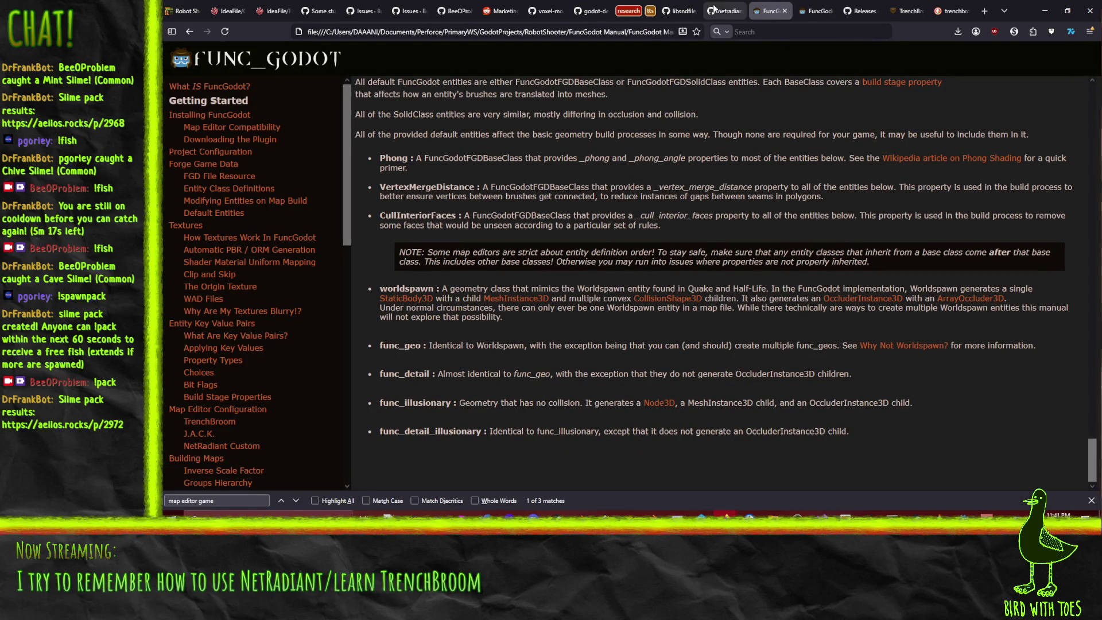
pyautogui.click(726, 11)
pyautogui.click(766, 11)
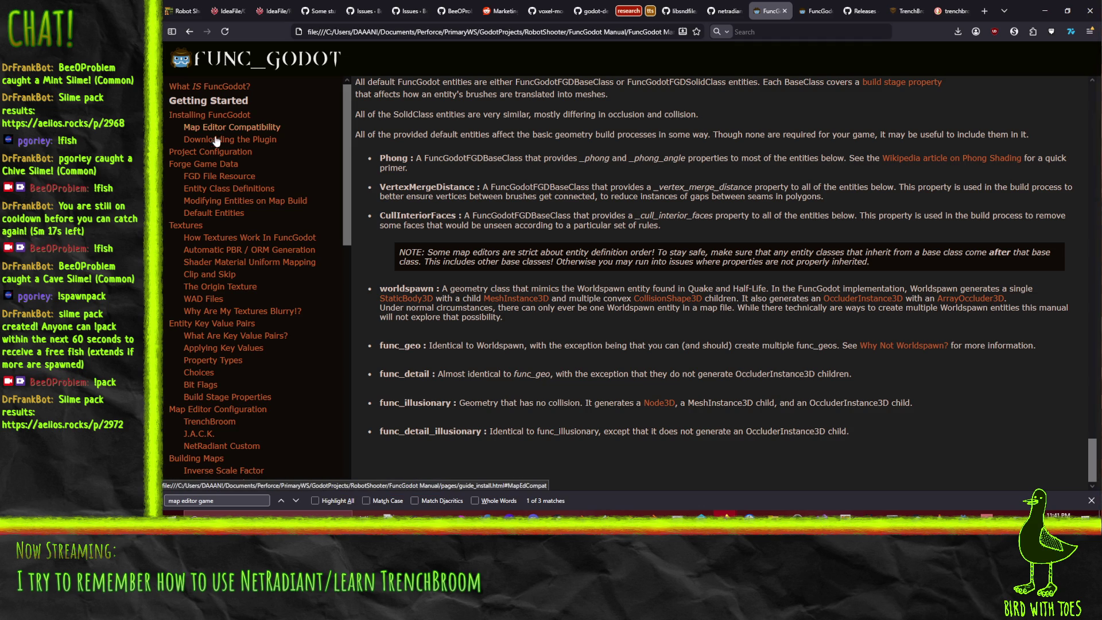
pyautogui.rightClick(212, 158)
pyautogui.click(241, 165)
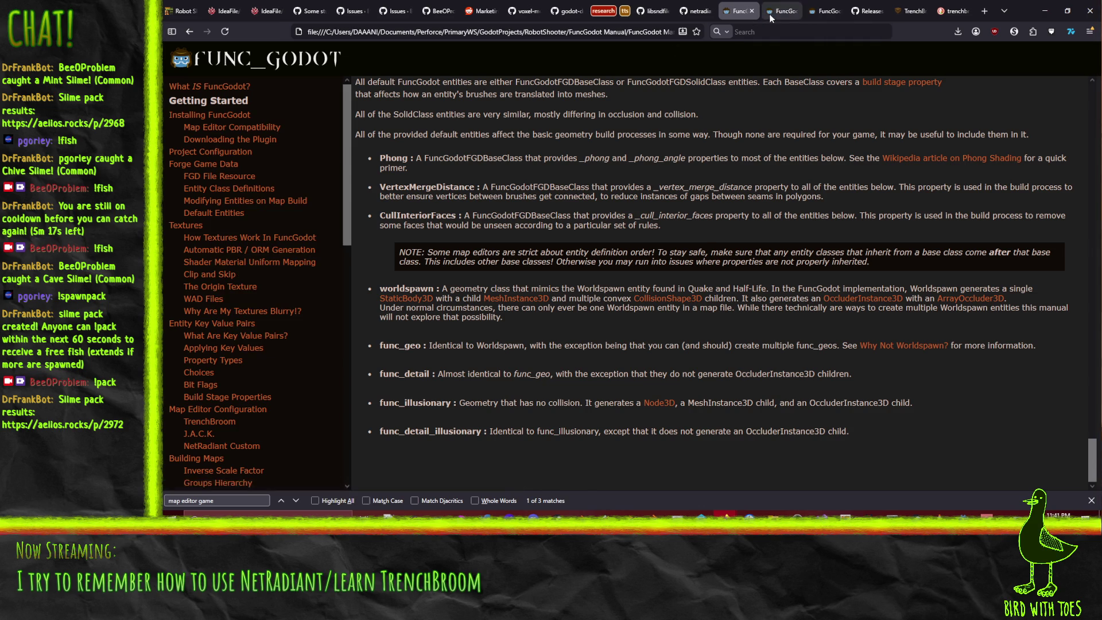
pyautogui.click(729, 12)
# - Search the Project Configuration page for 'netradiant' and step through its matches
pyautogui.hotkey('ctrl', 'f')
pyautogui.write('netradiant')
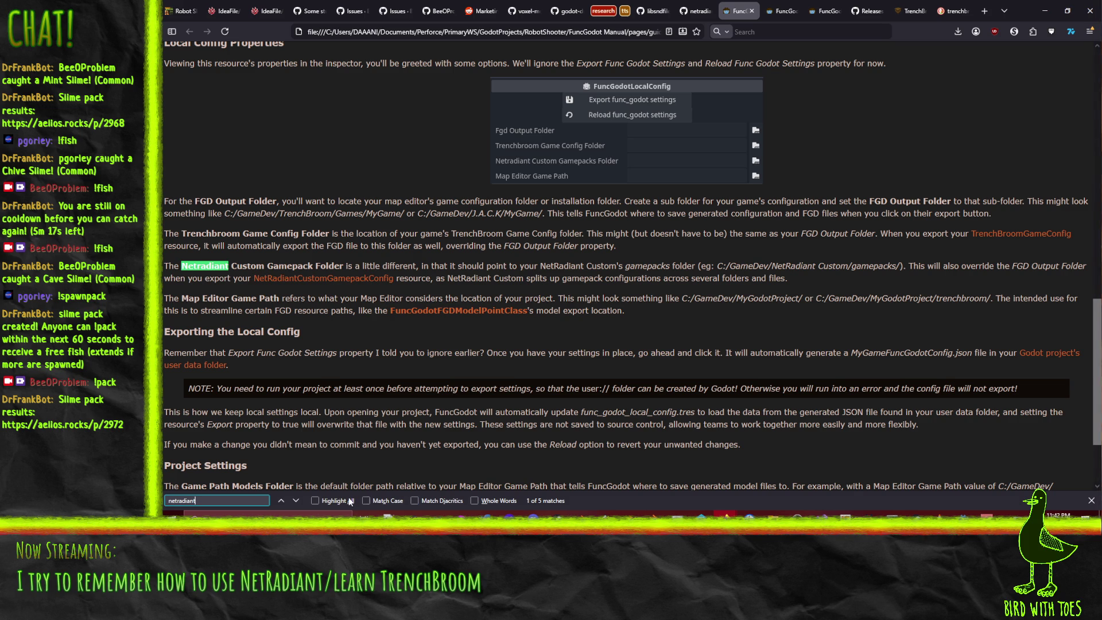
pyautogui.press('Return')
pyautogui.press('Return')
pyautogui.click(296, 500)
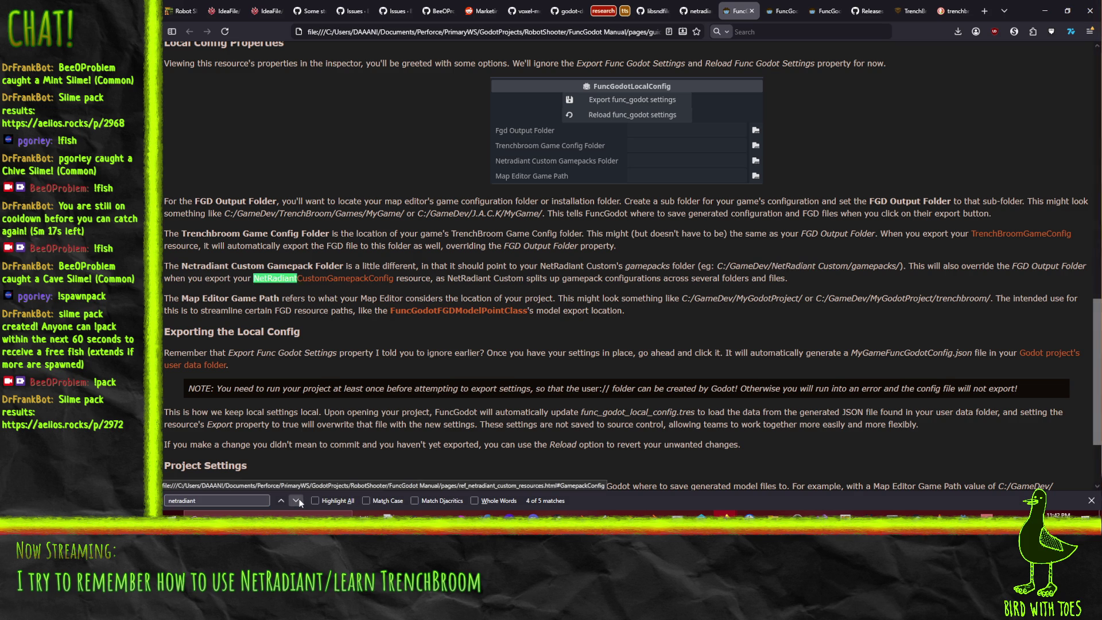
pyautogui.click(296, 500)
pyautogui.click(296, 500)
# - Search for 'fgd' to reach the NetRadiant Custom Gamepack Folder explanation, then minimize Firefox
pyautogui.hotkey('ctrl', 'f')
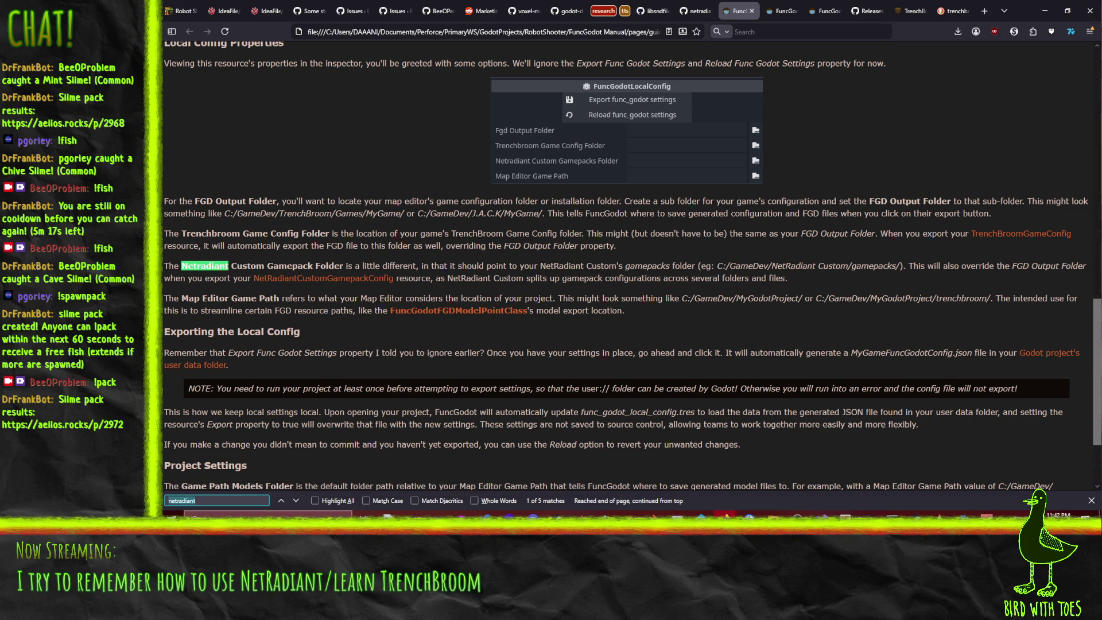
pyautogui.write('fgd')
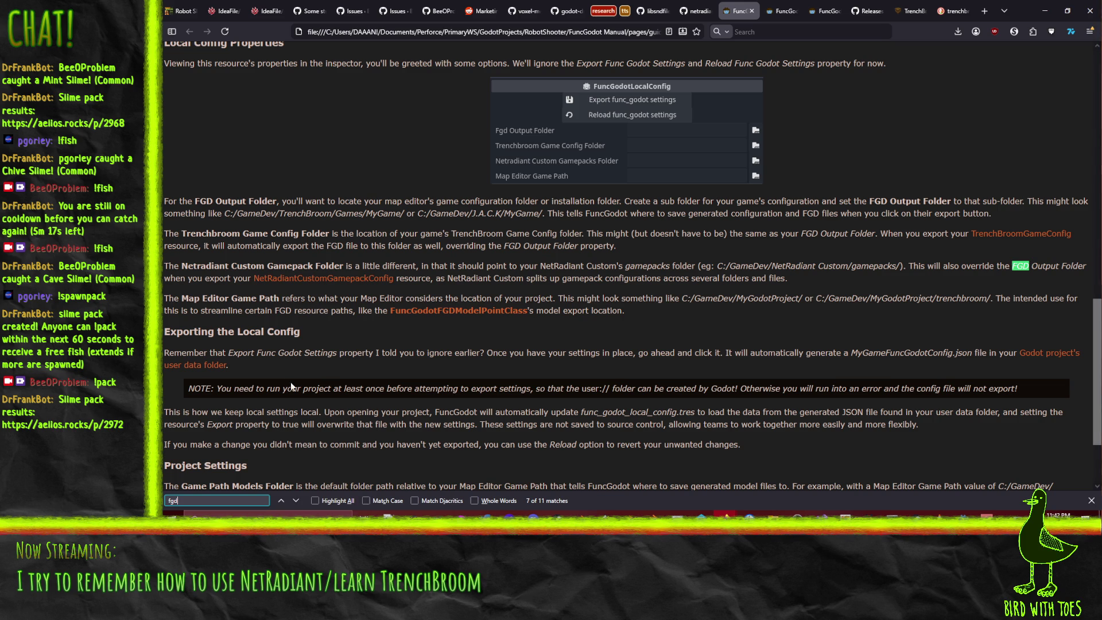
pyautogui.click(1039, 17)
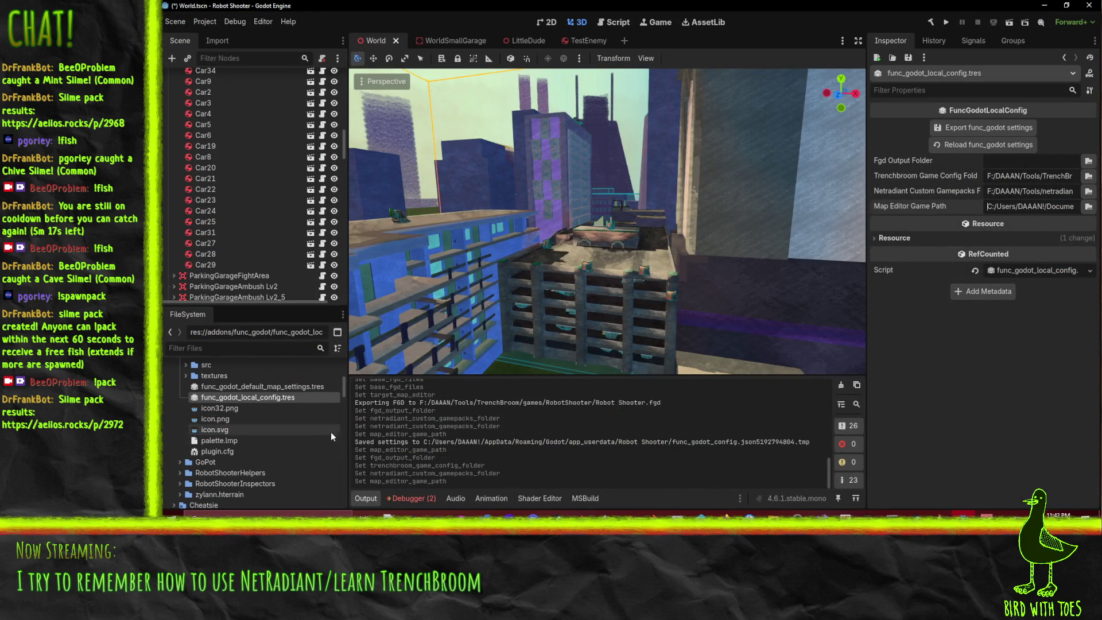
# - Select NetRadiantConfig.tres in the FileSystem dock and export the Robot Shooter gamepack
pyautogui.scroll(-5, 295, 458)
pyautogui.click(258, 430)
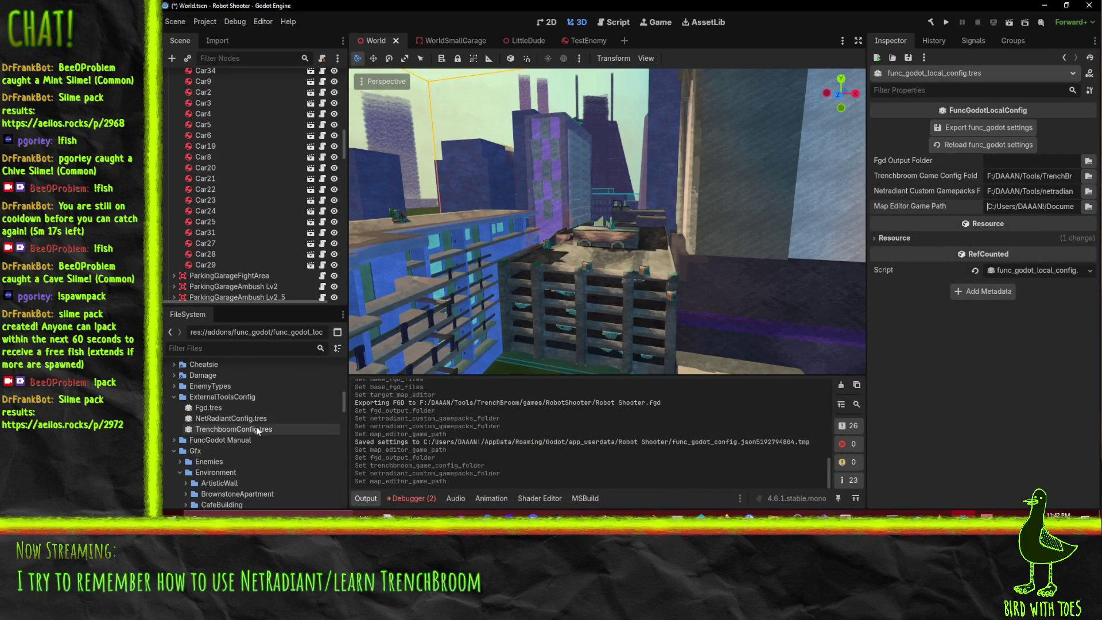
pyautogui.click(259, 418)
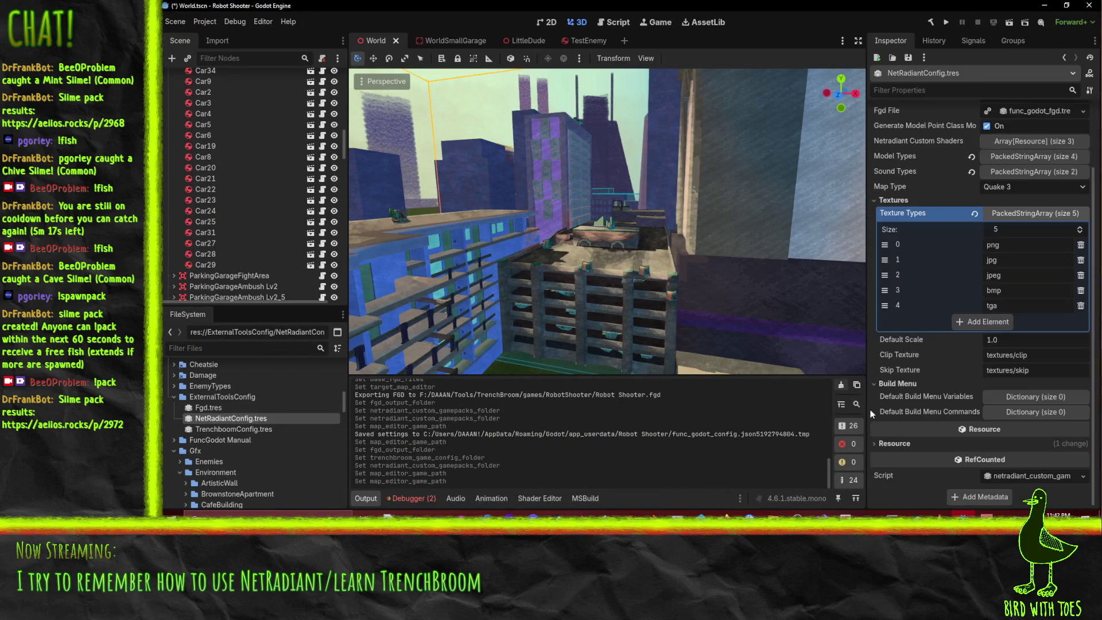
pyautogui.scroll(3, 970, 298)
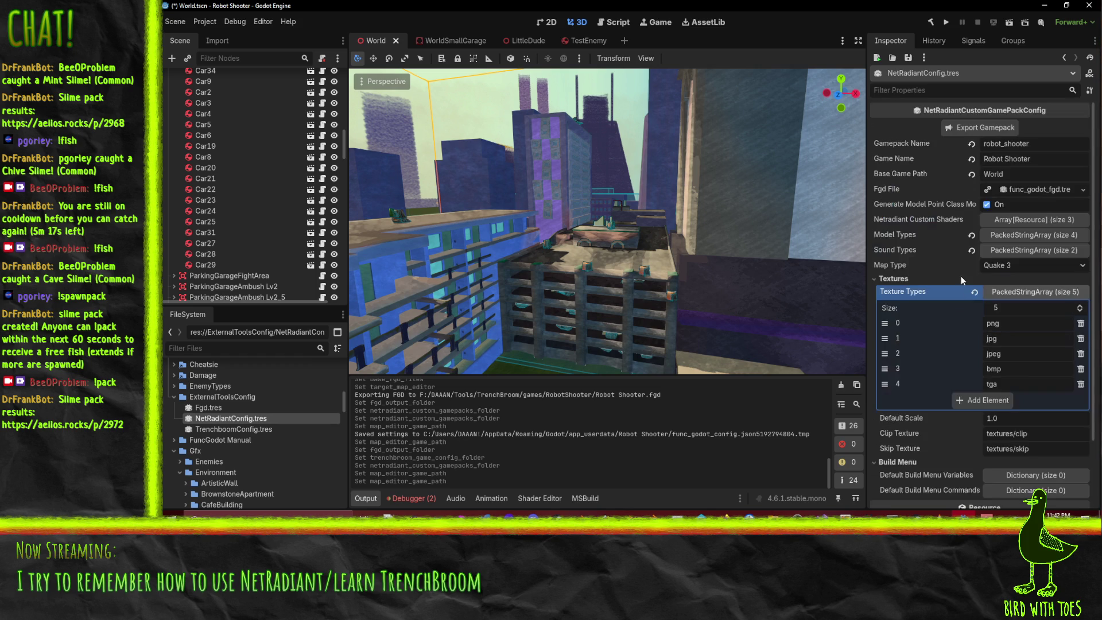
pyautogui.click(983, 127)
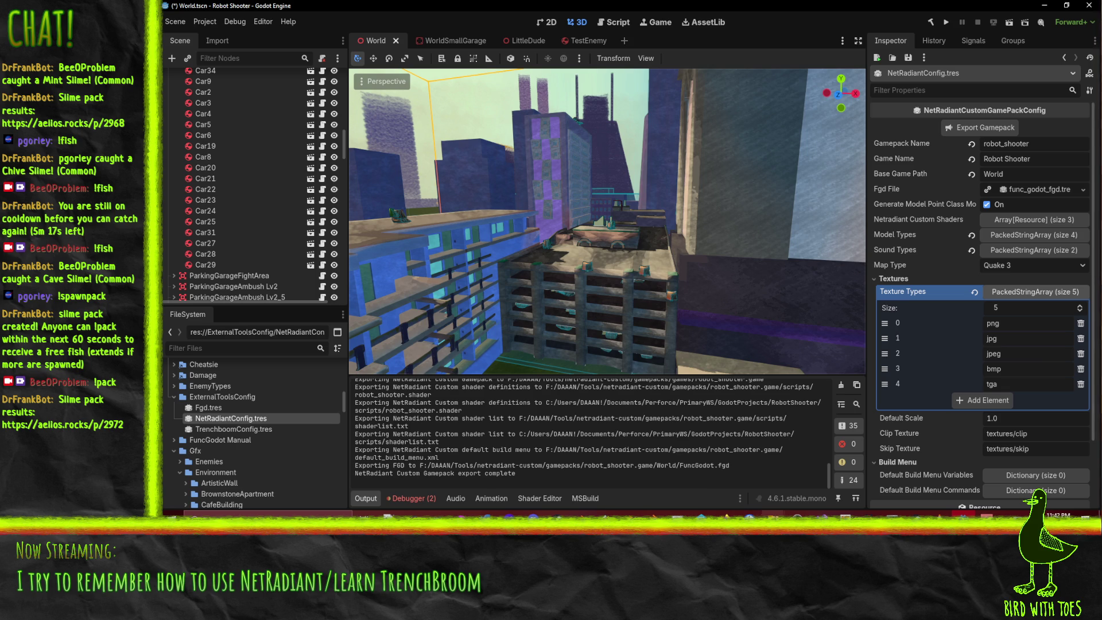
# - Run radiant.exe from the netradiant-custom folder, allow it past the warning, and choose Robot Shooter
pyautogui.moveTo(772, 516)
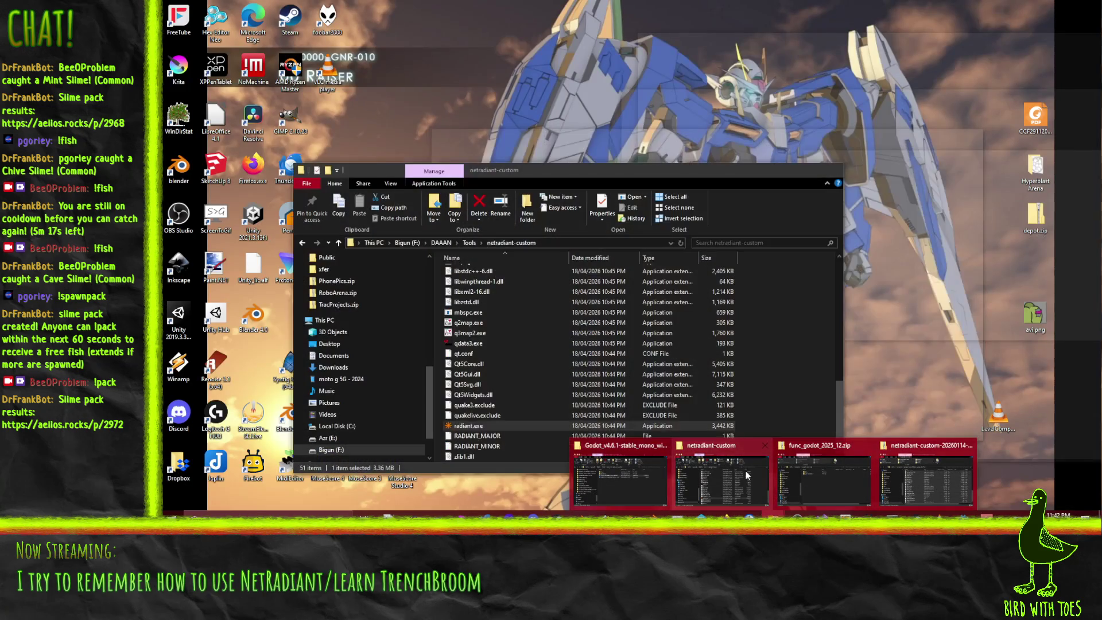
pyautogui.click(745, 470)
pyautogui.doubleClick(468, 427)
pyautogui.click(663, 273)
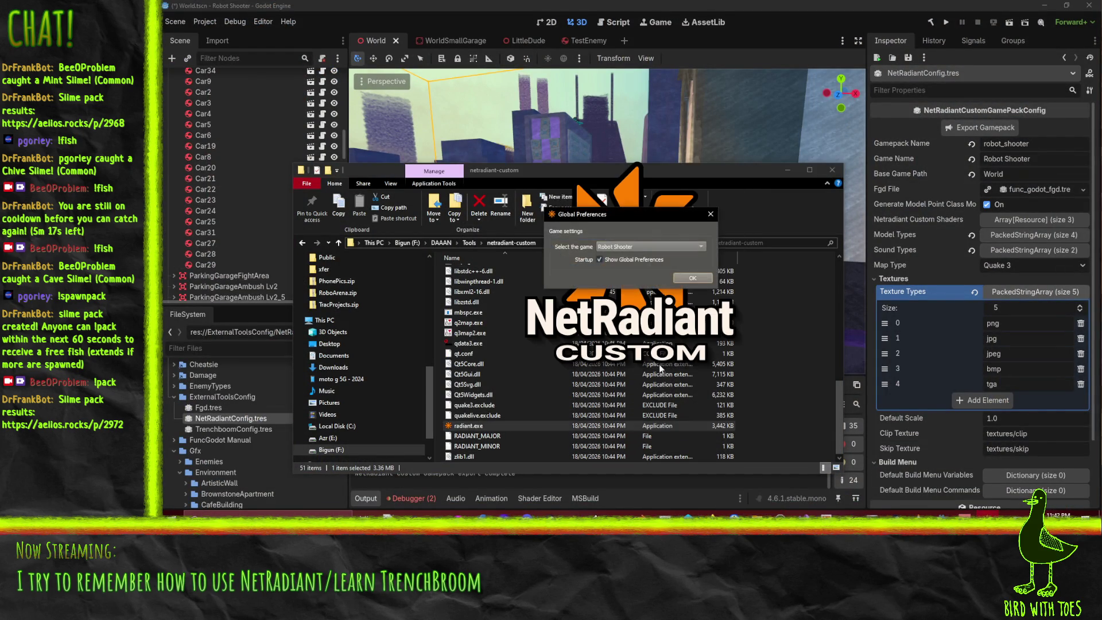
pyautogui.click(691, 278)
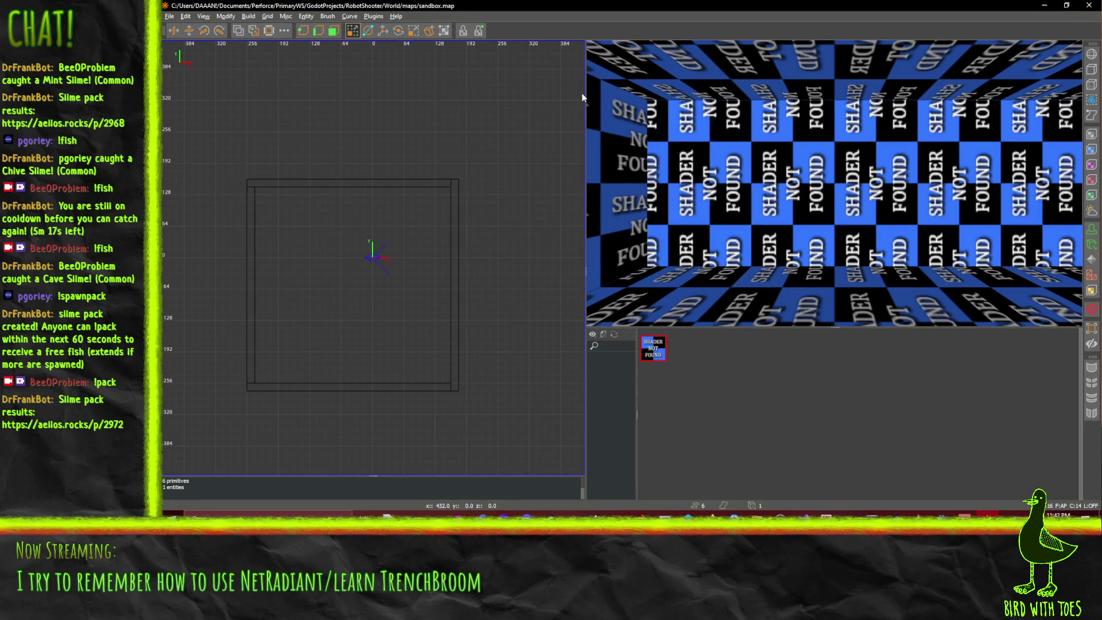
# - Draw a brush in the top view, undo it, and focus the texture search field
pyautogui.click(307, 17)
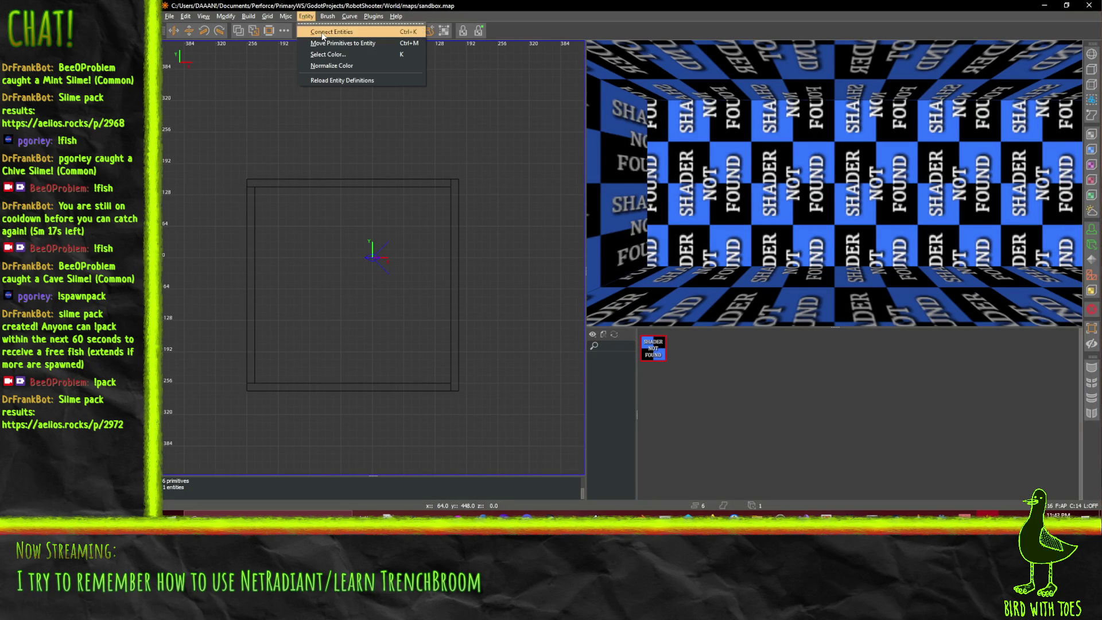
pyautogui.moveTo(396, 101); pyautogui.dragTo(583, 296)
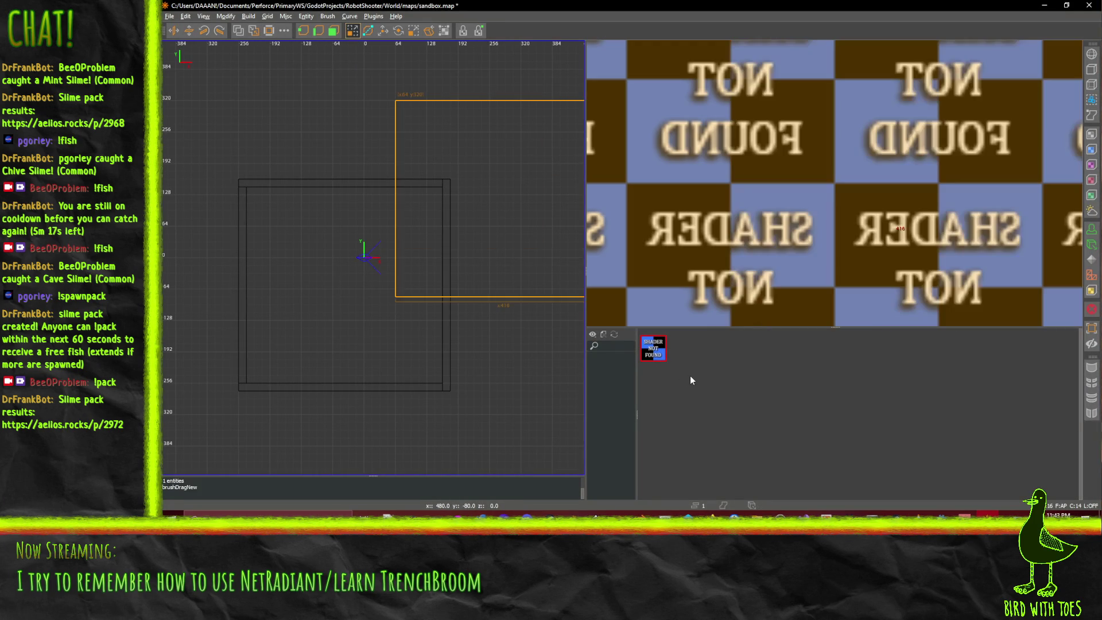
pyautogui.hotkey('ctrl', 'z')
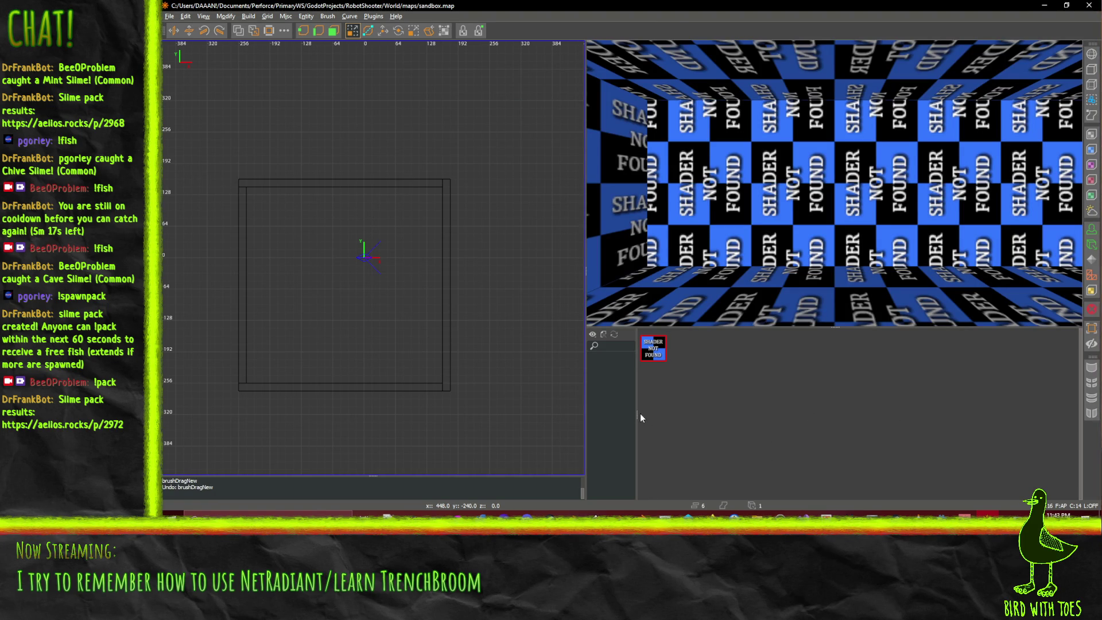
pyautogui.click(624, 346)
pyautogui.click(612, 347)
# - Draw a tall brush inside the room, shift it up and right, and frame it in 3D
pyautogui.moveTo(375, 318); pyautogui.dragTo(388, 235)
pyautogui.moveTo(377, 279)
pyautogui.mouseDown()
pyautogui.moveTo(397, 278)
pyautogui.moveTo(399, 251)
pyautogui.mouseUp()
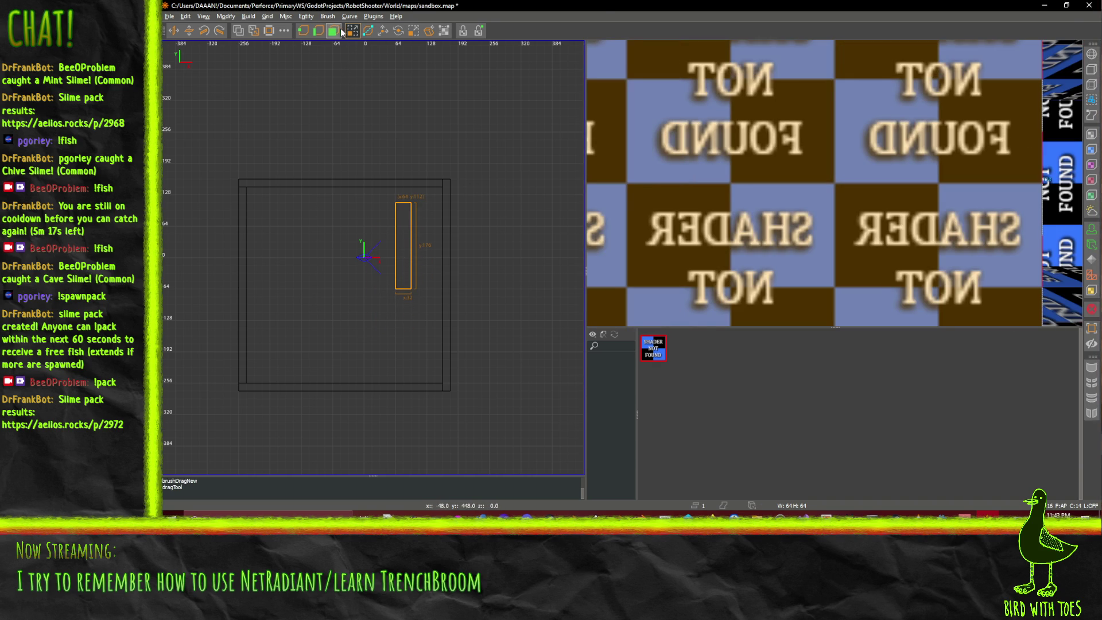
pyautogui.click(333, 31)
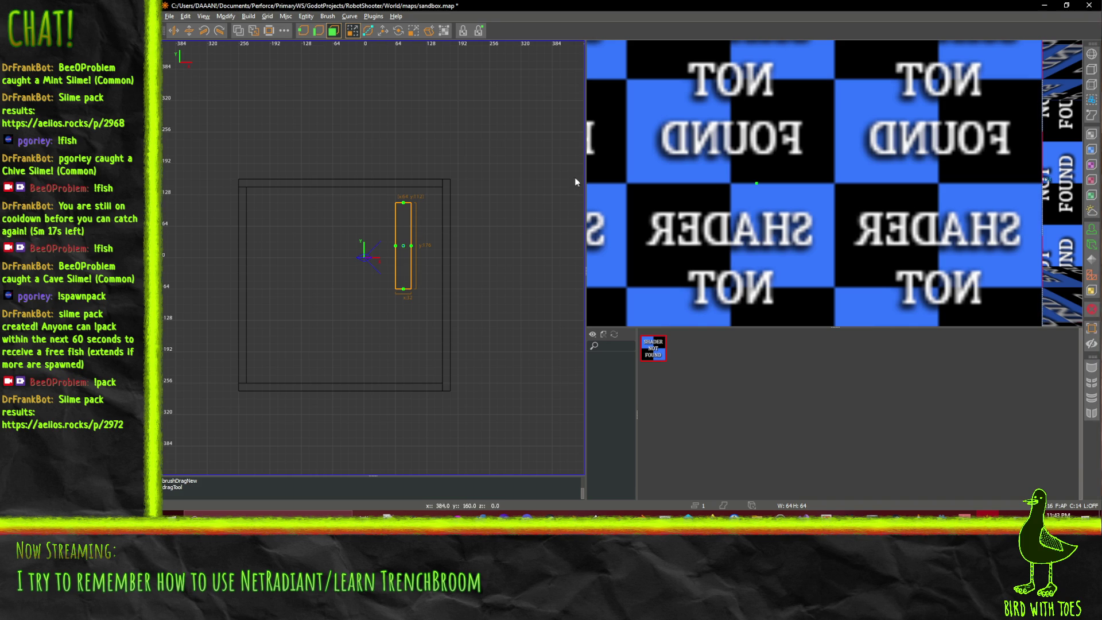
pyautogui.rightClick(799, 188)
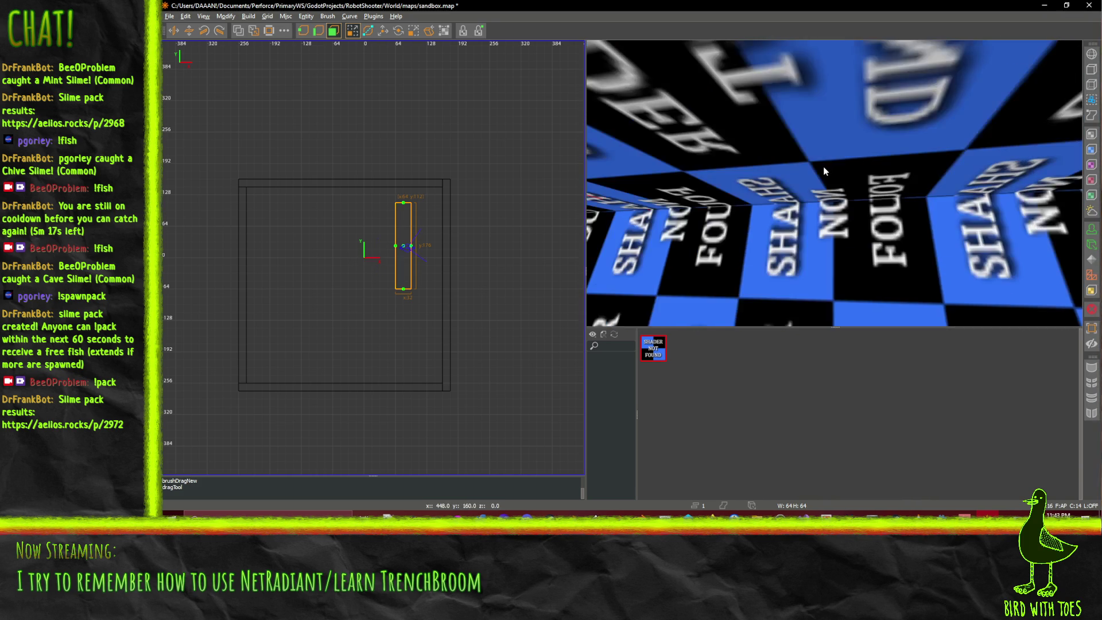
pyautogui.rightClick(823, 170)
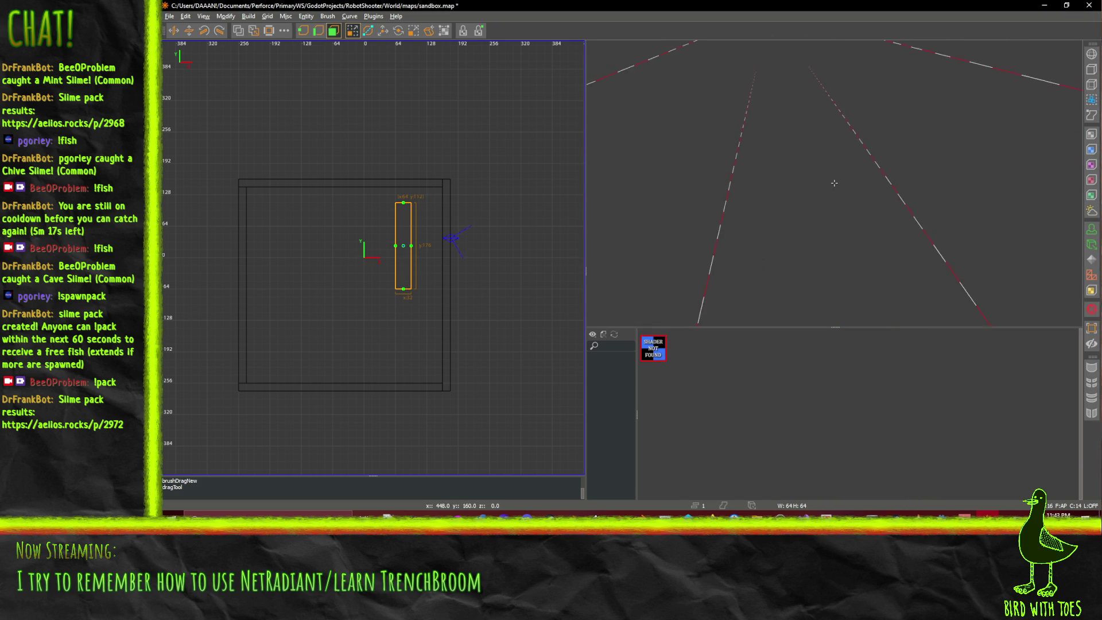
pyautogui.press('Down')
pyautogui.rightClick(803, 110)
pyautogui.scroll(5, 803, 110)
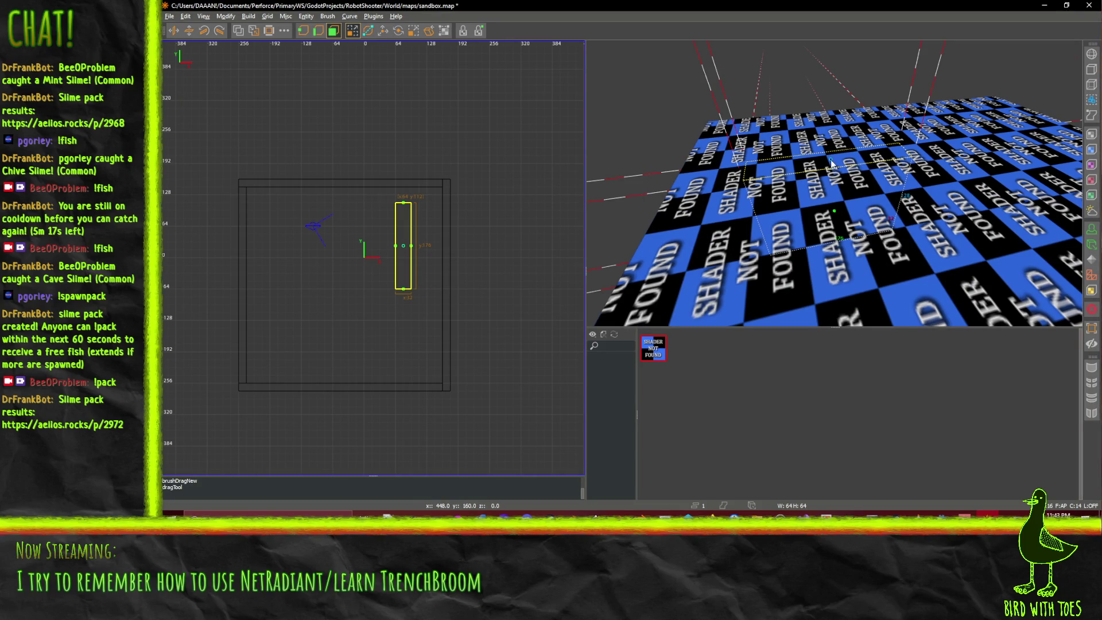
# - Lower the brush 64 units with the move tool and level the 3D camera
pyautogui.click(383, 30)
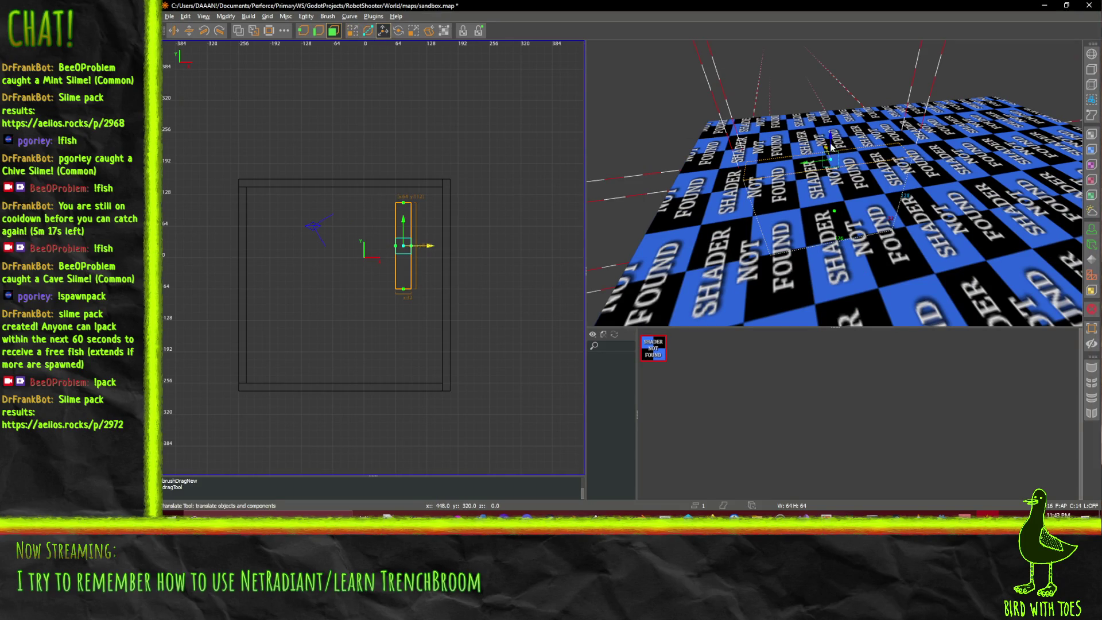
pyautogui.moveTo(832, 143); pyautogui.dragTo(840, 198)
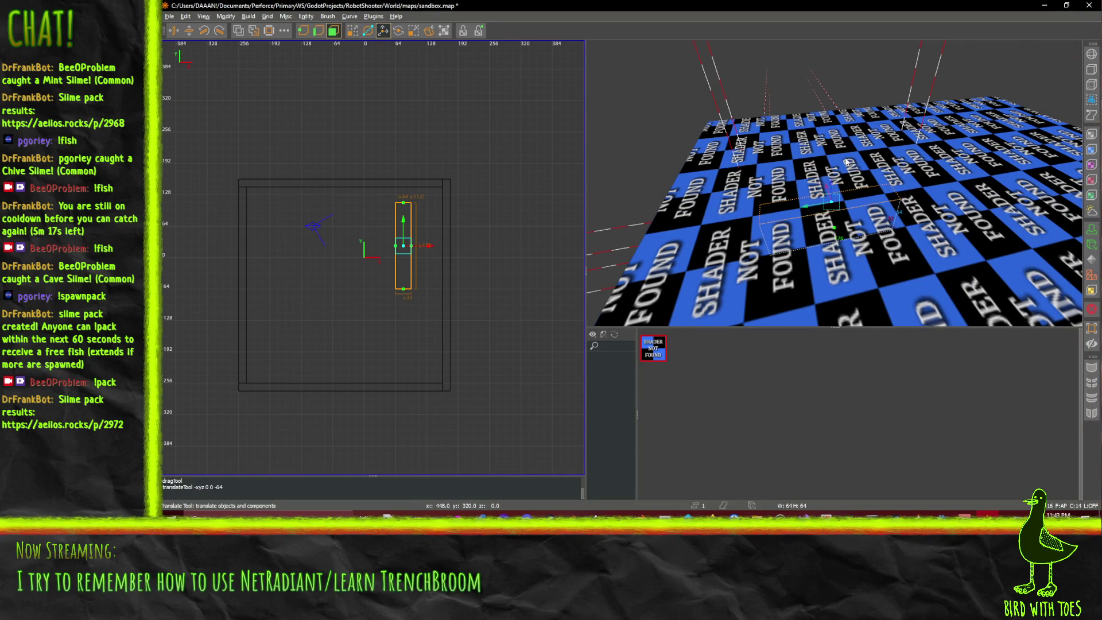
pyautogui.scroll(3, 846, 163)
pyautogui.rightClick(845, 163)
pyautogui.rightClick(835, 185)
pyautogui.scroll(2, 835, 182)
pyautogui.scroll(2, 828, 186)
pyautogui.scroll(2, 823, 198)
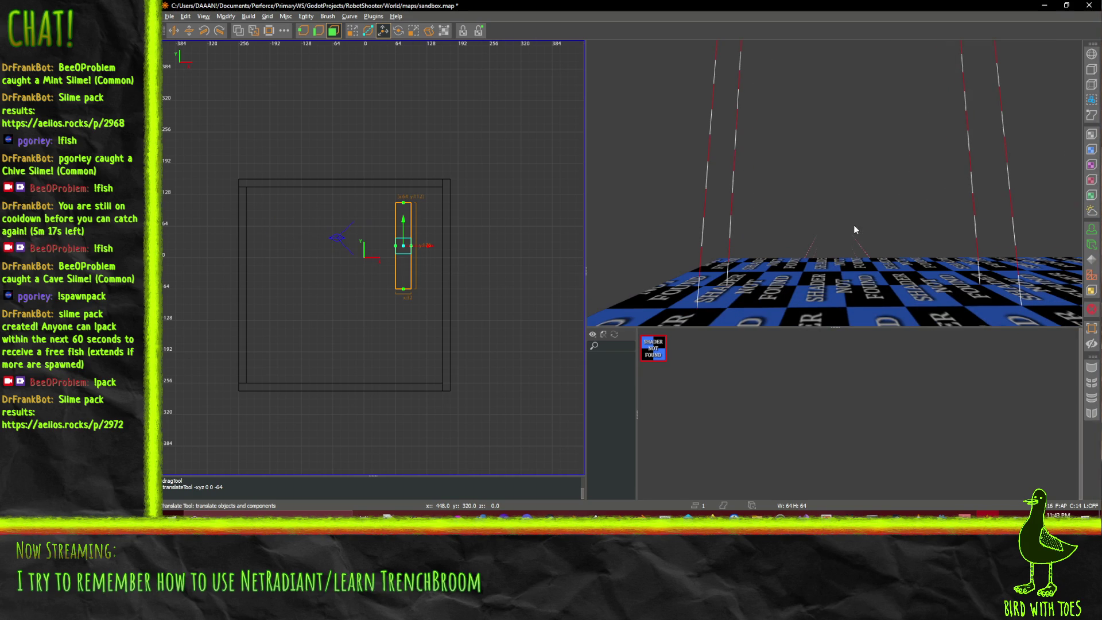
pyautogui.scroll(2, 851, 275)
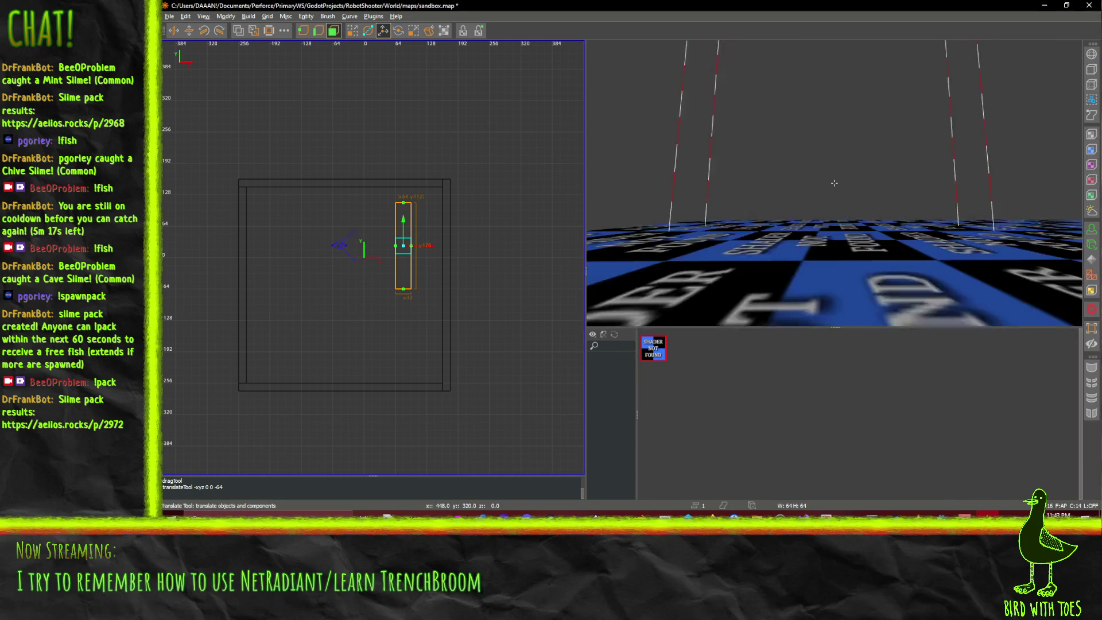
# - Look down at the floor and lower the brush another 32, then 16 units
pyautogui.rightClick(851, 275)
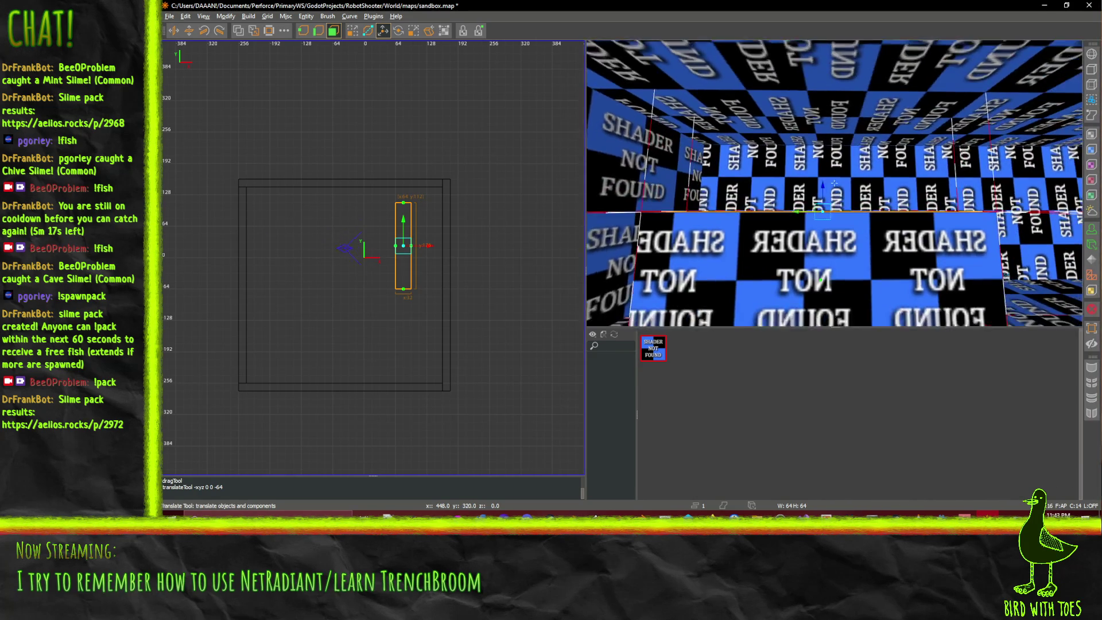
pyautogui.rightClick(834, 186)
pyautogui.moveTo(793, 211); pyautogui.dragTo(794, 284)
pyautogui.scroll(-2, 834, 182)
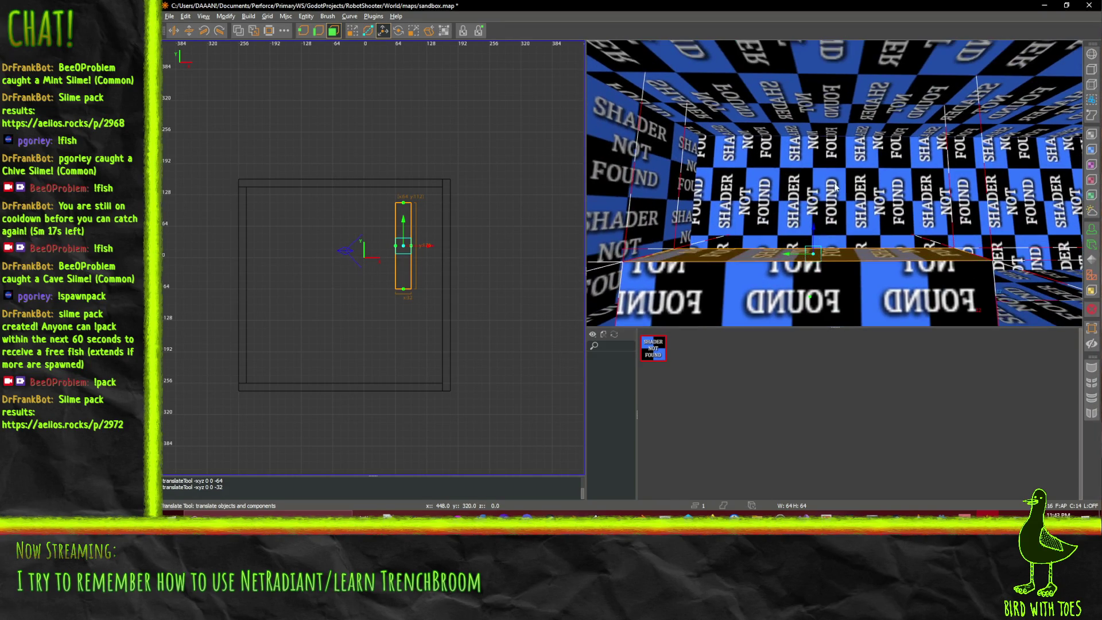
pyautogui.moveTo(818, 243); pyautogui.dragTo(831, 222)
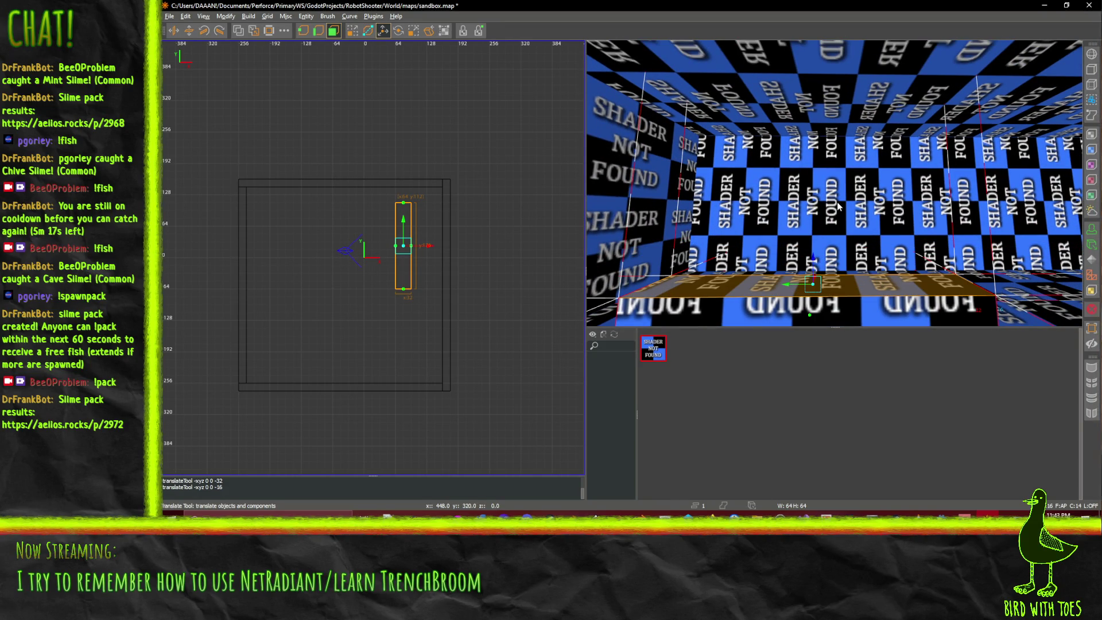
pyautogui.press('z')
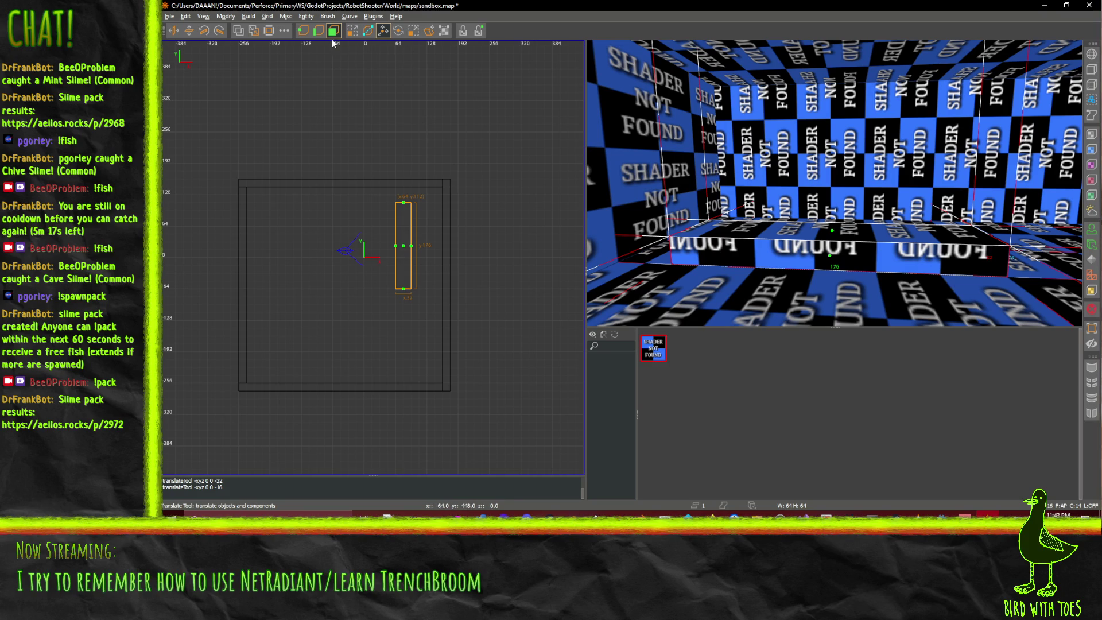
pyautogui.keyDown('shift'); pyautogui.click(855, 154); pyautogui.keyUp('shift')
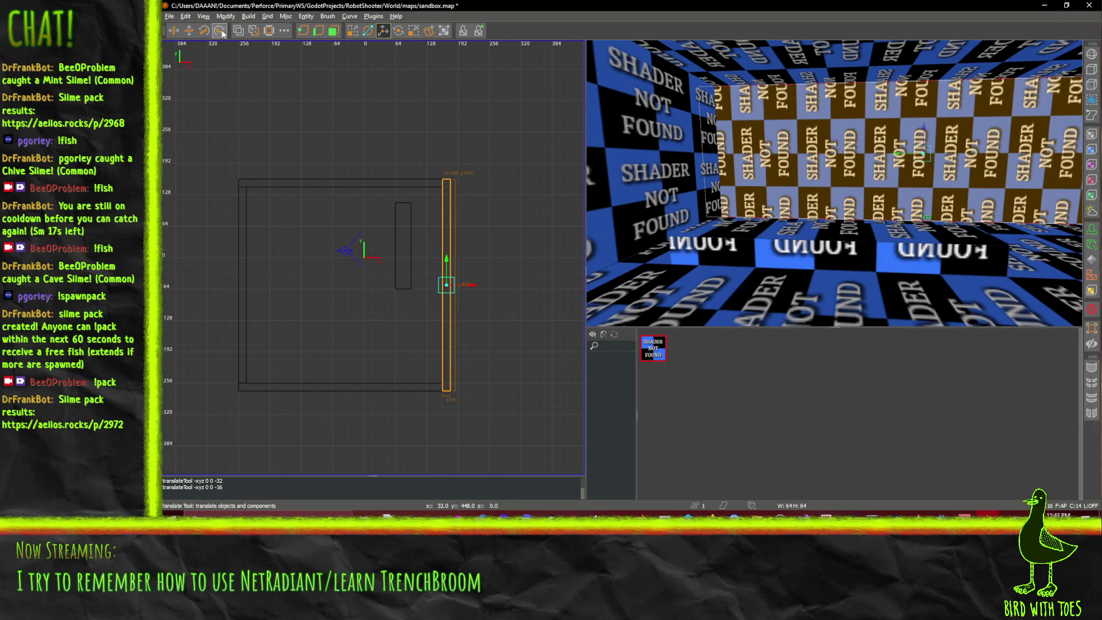
pyautogui.click(221, 32)
pyautogui.click(205, 32)
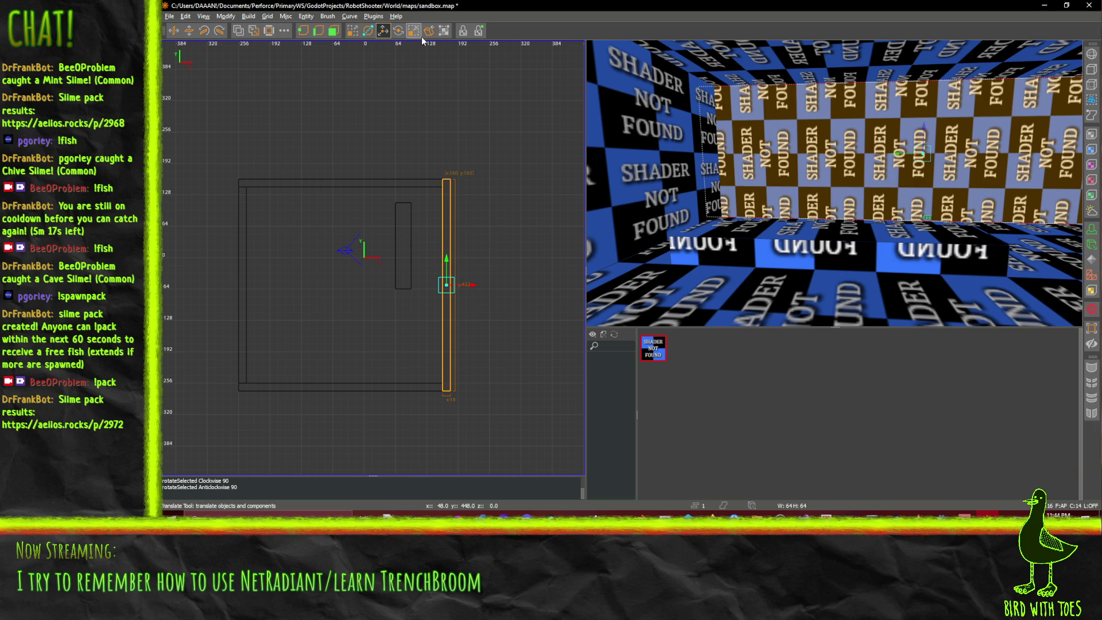
pyautogui.click(268, 31)
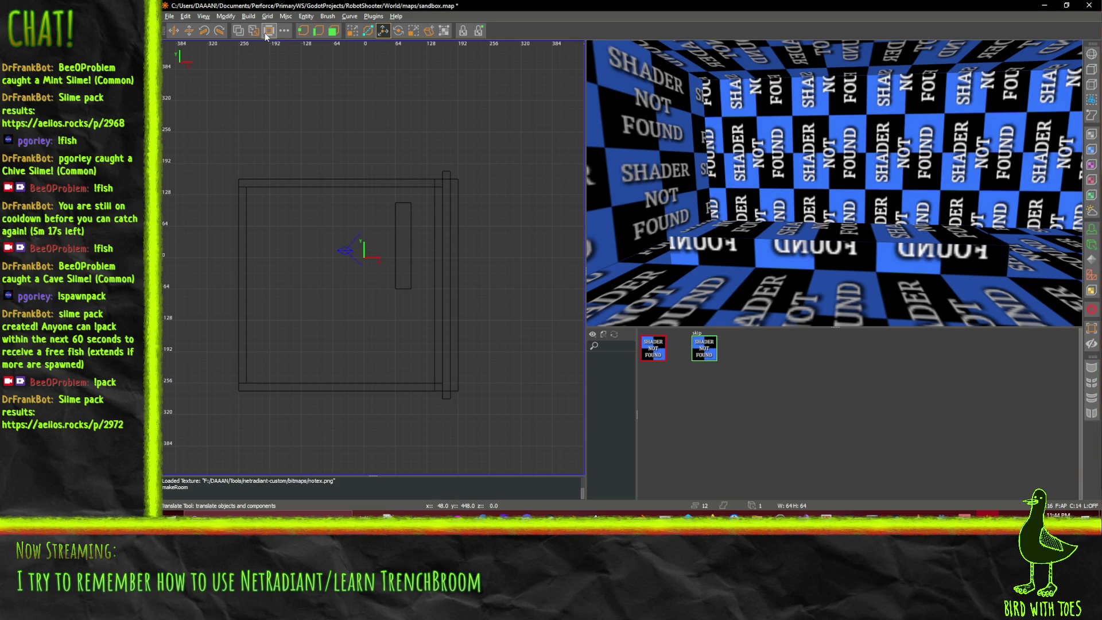
pyautogui.hotkey('ctrl', 'z')
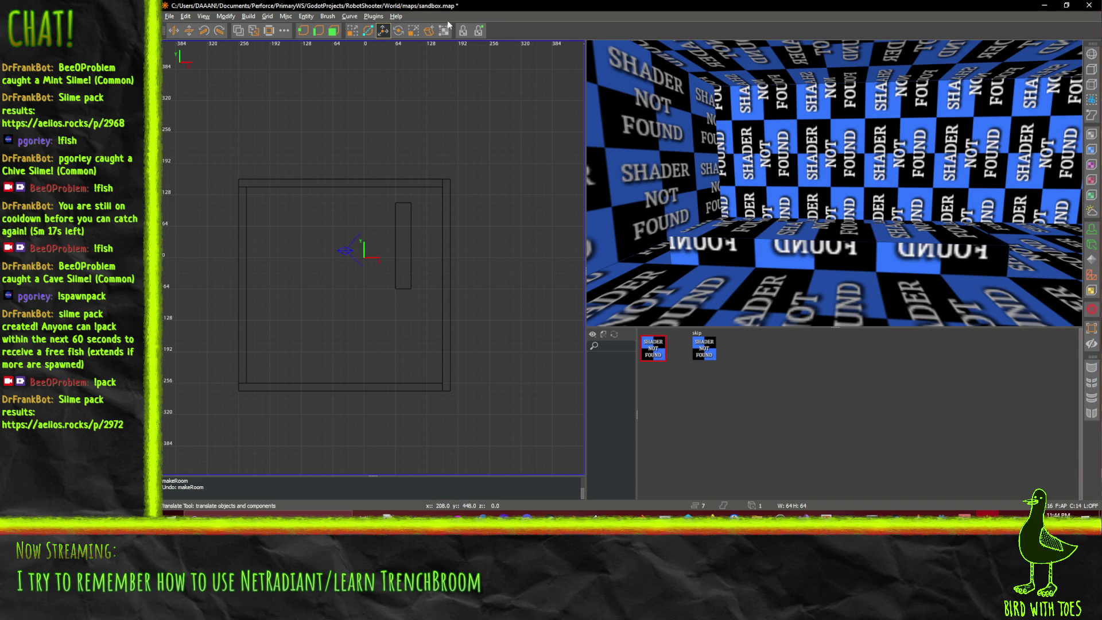
pyautogui.scroll(-3, 889, 169)
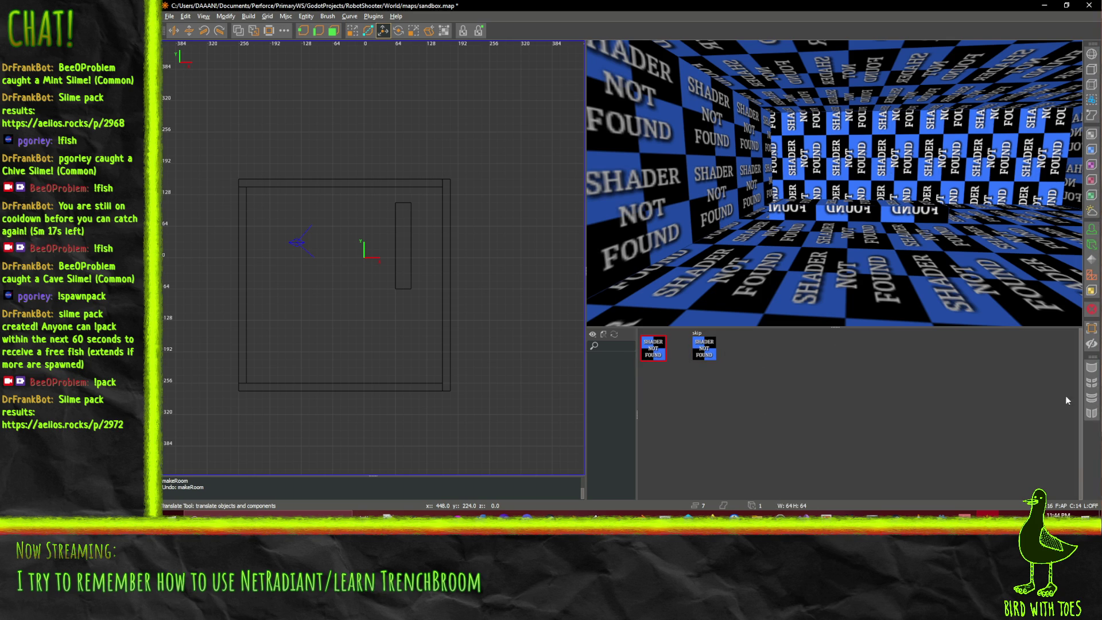
pyautogui.click(203, 17)
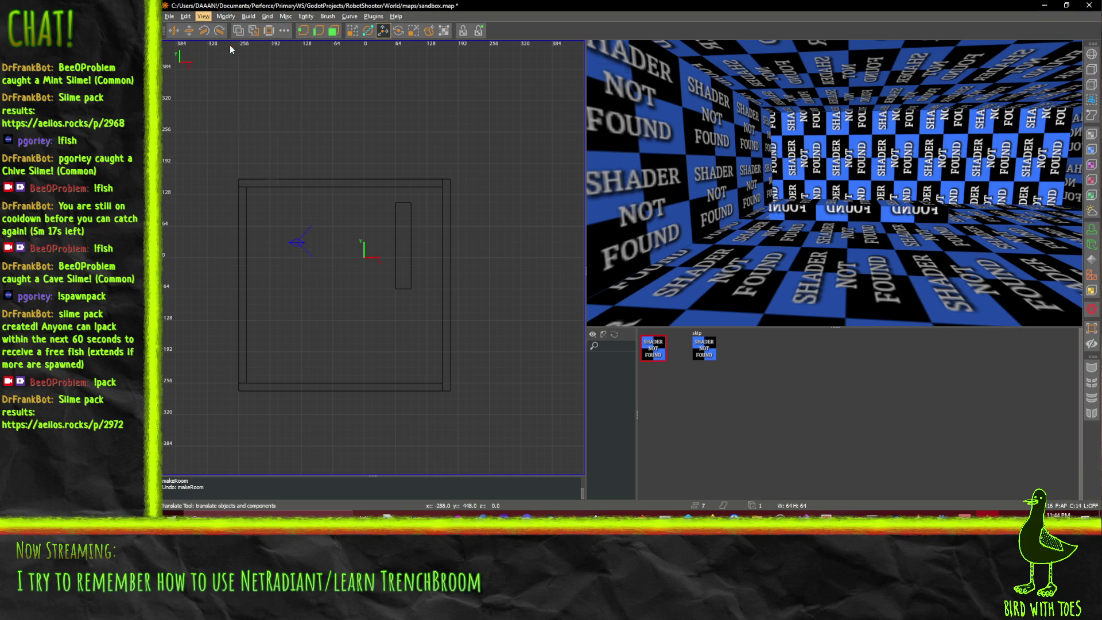
# - Open the Entity Inspector, enlarge its class list, and read the func_illusionary, worldspawn and func_detail descriptions
pyautogui.click(230, 43)
pyautogui.click(552, 79)
pyautogui.click(551, 82)
pyautogui.click(546, 96)
pyautogui.click(549, 91)
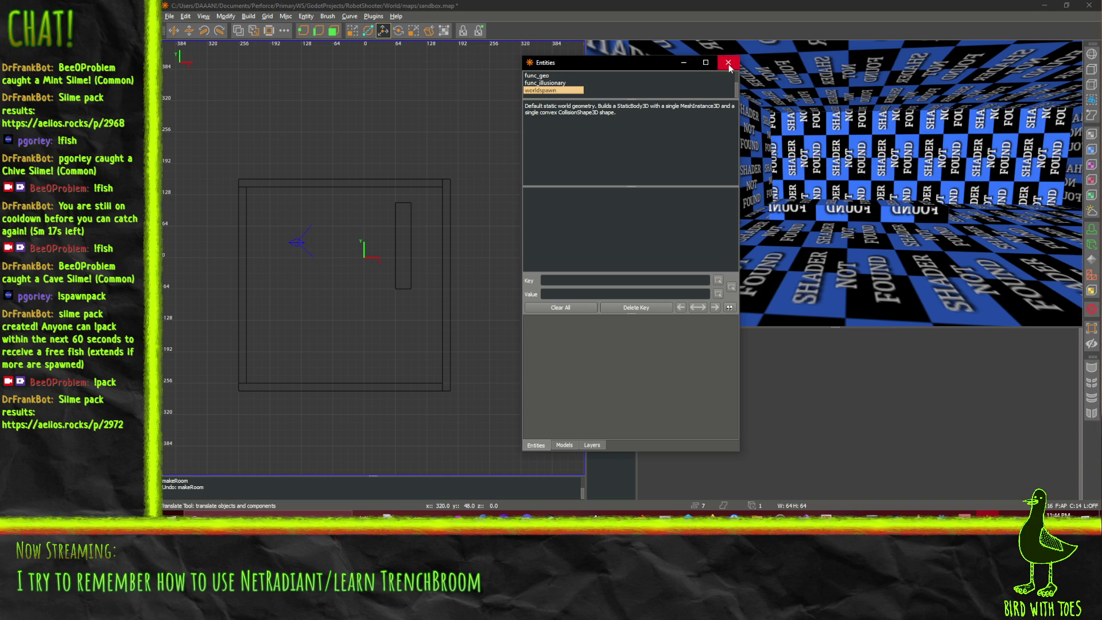
pyautogui.moveTo(618, 99)
pyautogui.mouseDown()
pyautogui.moveTo(616, 158)
pyautogui.moveTo(616, 135)
pyautogui.mouseUp()
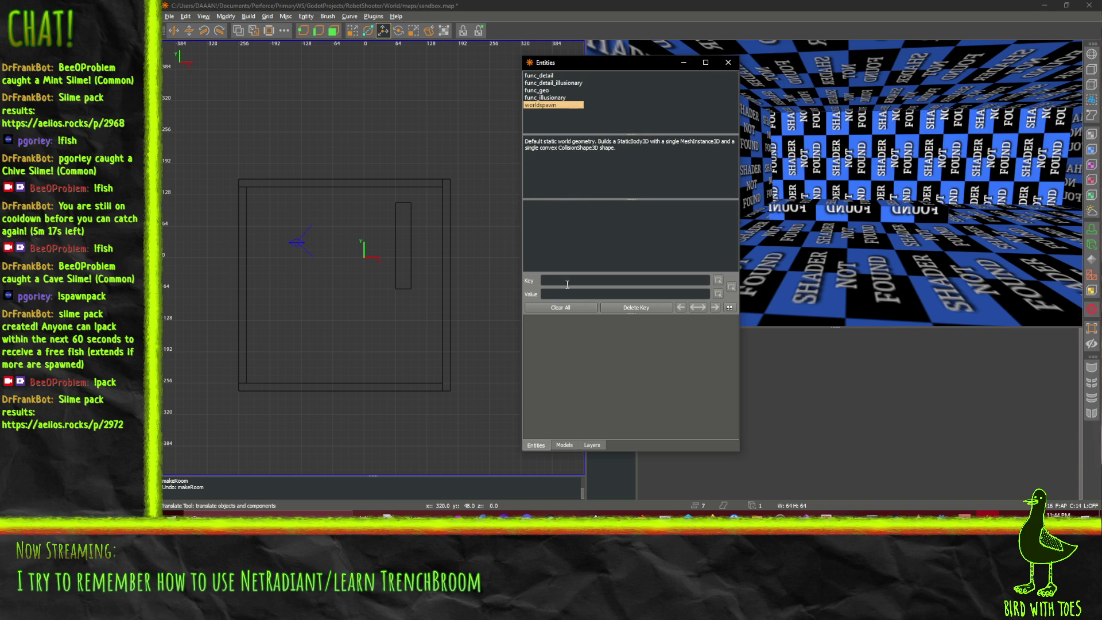
pyautogui.moveTo(552, 103); pyautogui.dragTo(543, 79)
# - Close the Entities window and select the room's ceiling, east wall and north wall brushes
pyautogui.click(727, 62)
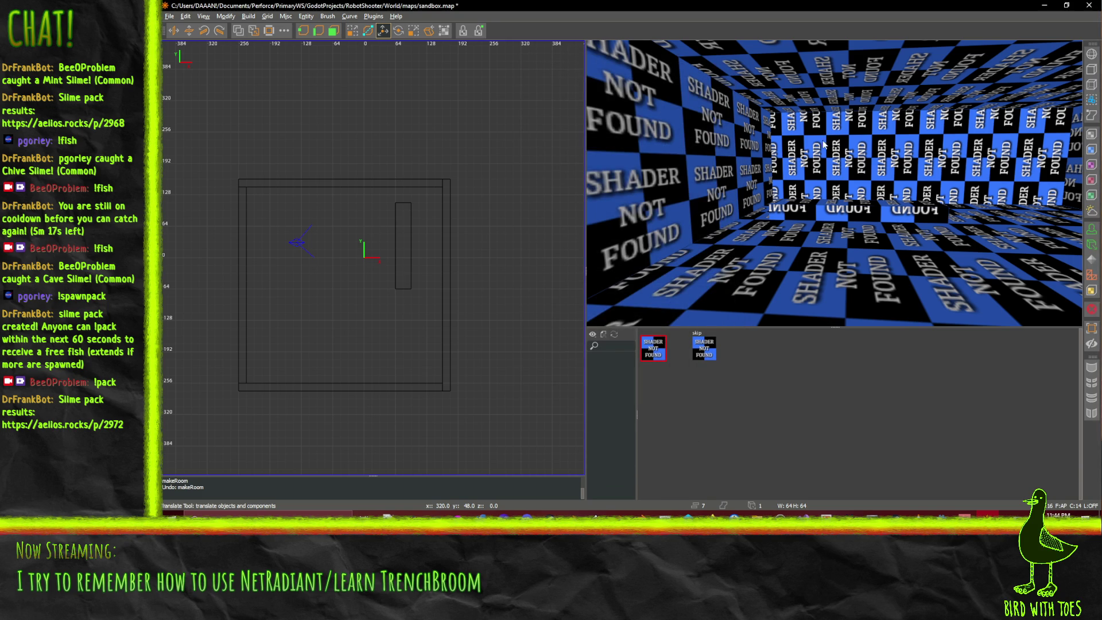
pyautogui.keyDown('shift'); pyautogui.click(291, 207); pyautogui.keyUp('shift')
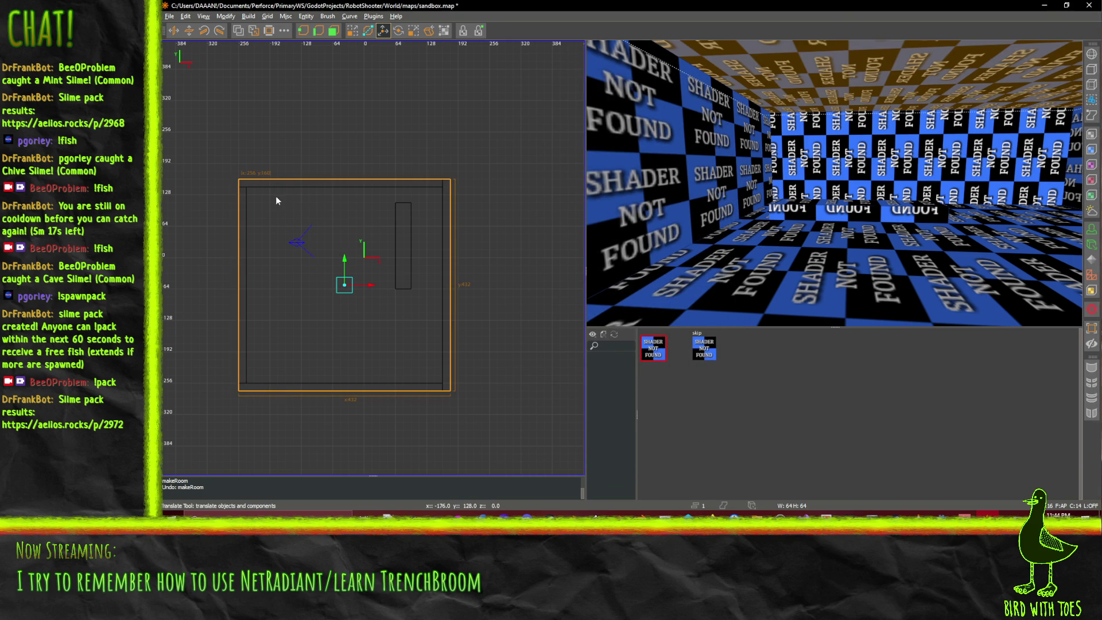
pyautogui.rightClick(833, 183)
pyautogui.keyDown('shift'); pyautogui.click(834, 183); pyautogui.keyUp('shift')
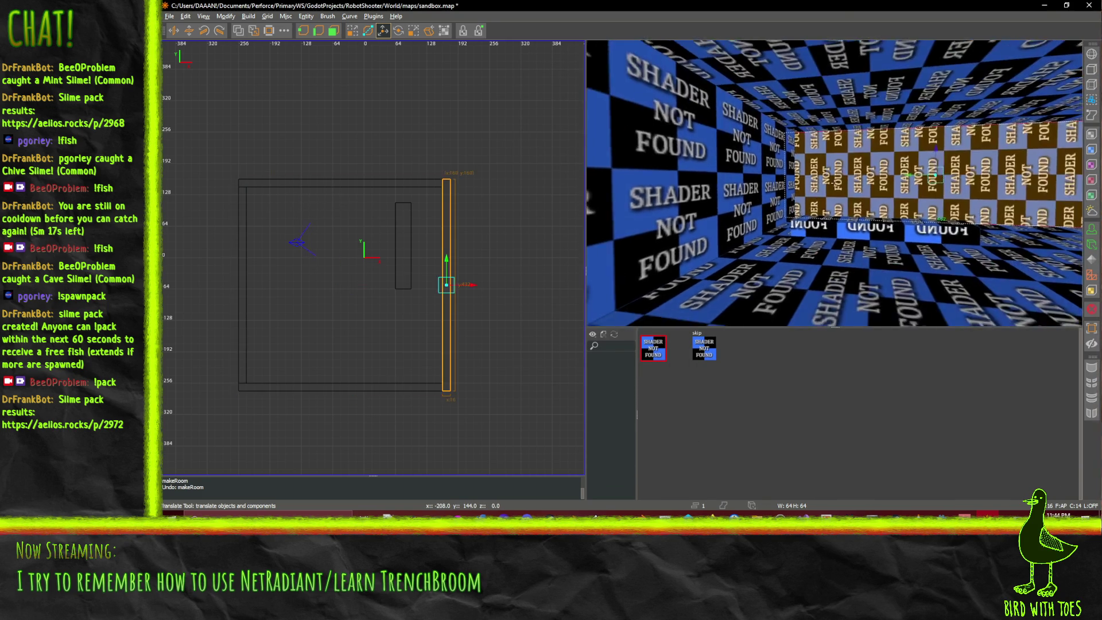
pyautogui.scroll(5, 834, 182)
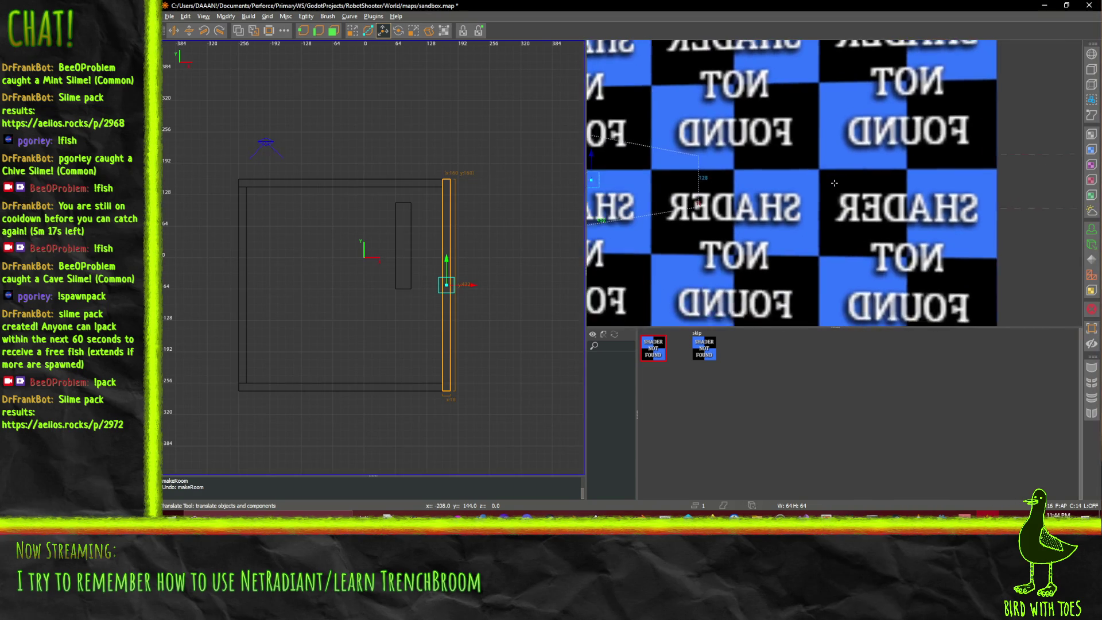
pyautogui.keyDown('shift'); pyautogui.click(833, 182); pyautogui.keyUp('shift')
pyautogui.scroll(-5, 833, 183)
pyautogui.moveTo(833, 183)
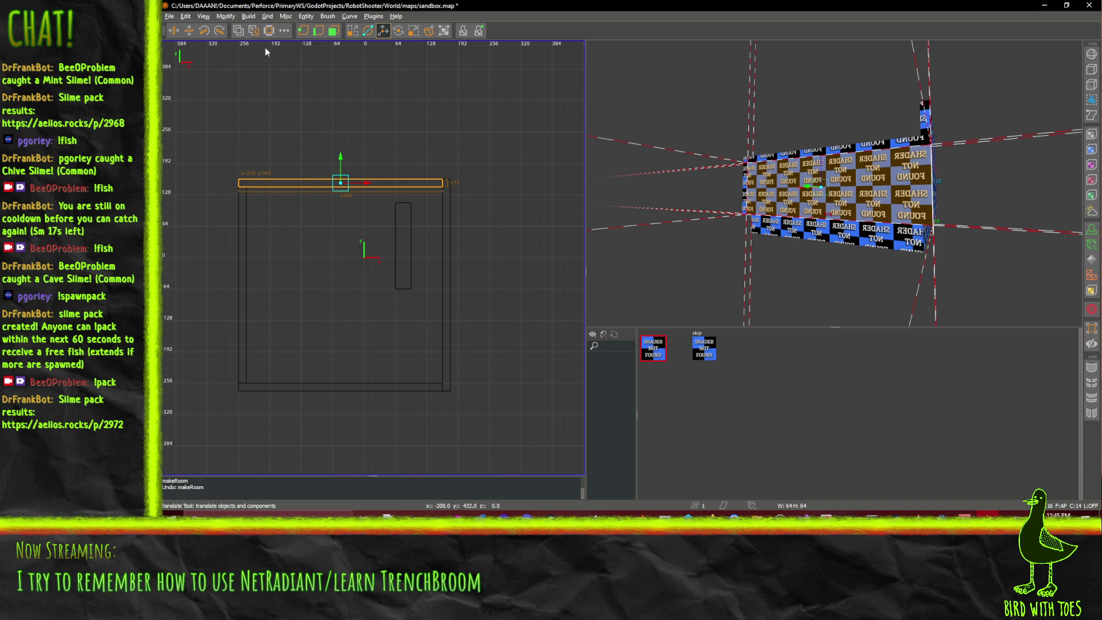
# - Add the floor, west wall and remaining wall brushes, then bring up the 2D view's entity menu
pyautogui.keyDown('shift'); pyautogui.click(331, 206); pyautogui.keyUp('shift')
pyautogui.keyDown('shift'); pyautogui.click(245, 213); pyautogui.keyUp('shift')
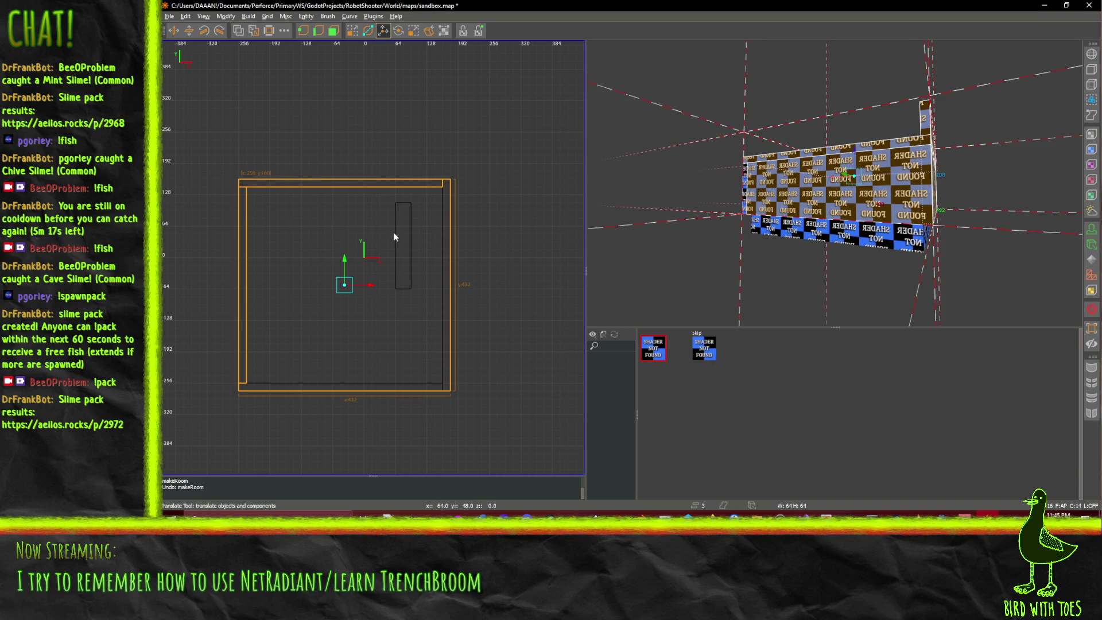
pyautogui.keyDown('shift'); pyautogui.click(842, 237); pyautogui.keyUp('shift')
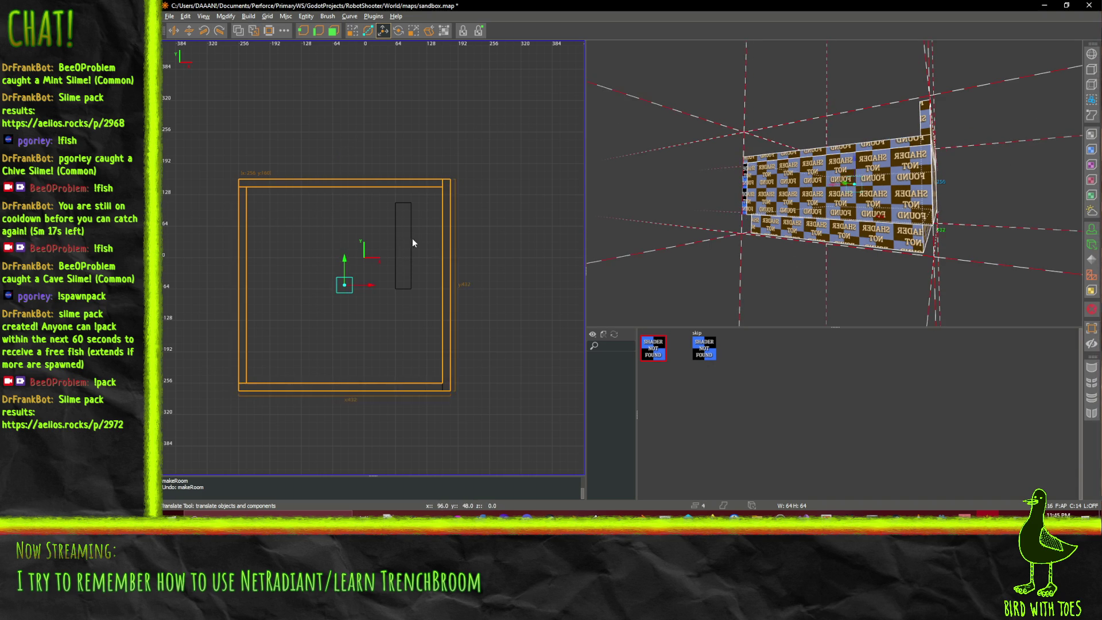
pyautogui.scroll(5, 952, 233)
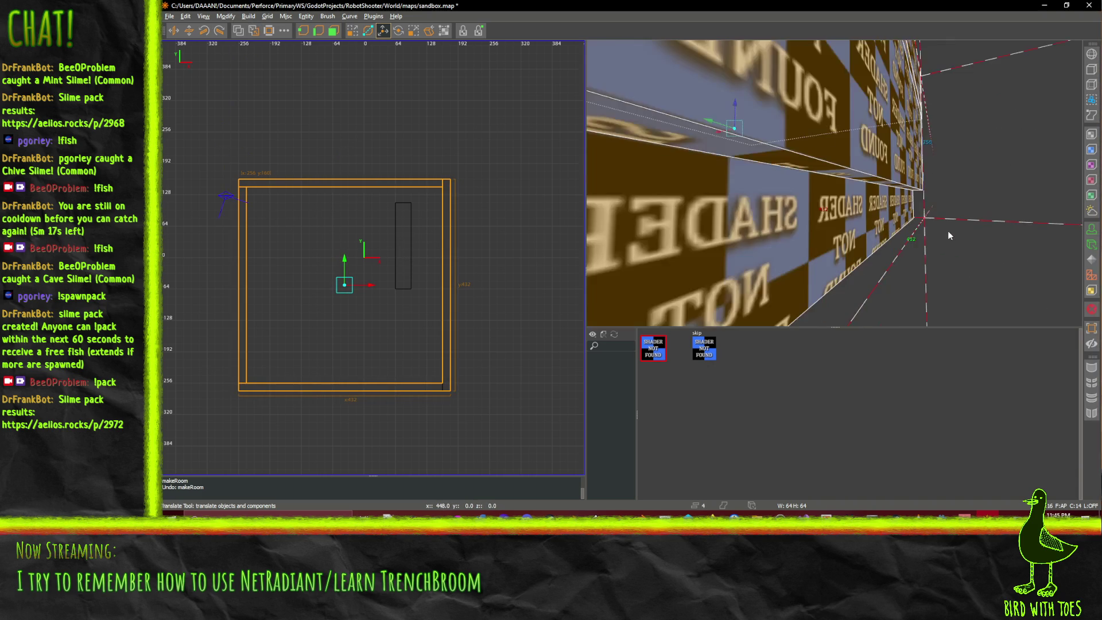
pyautogui.press('Left')
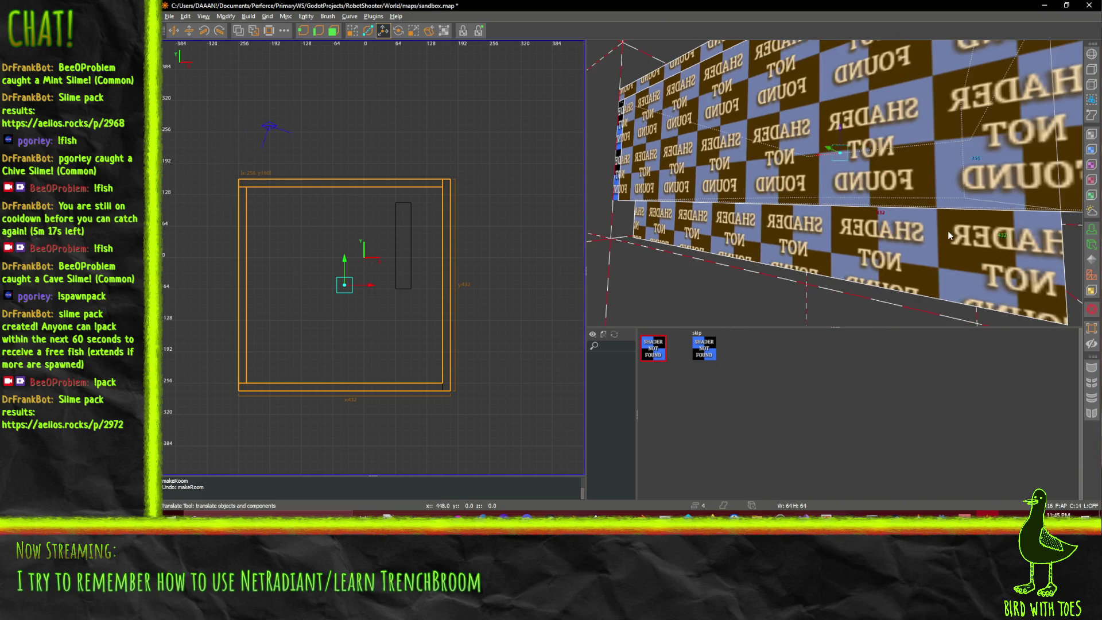
pyautogui.press('Up')
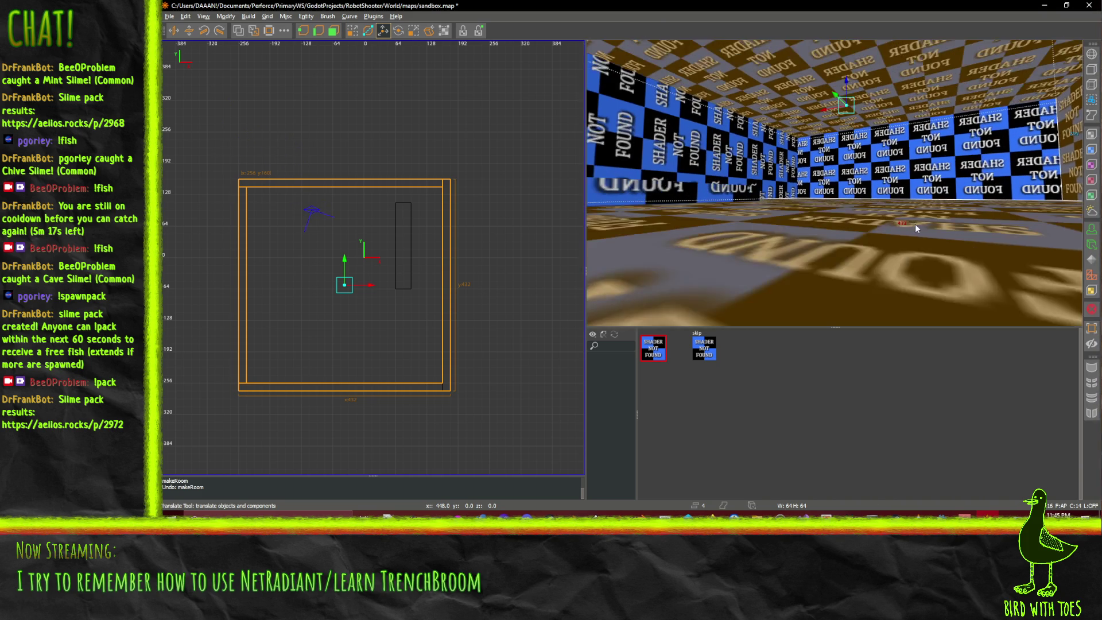
pyautogui.press('Escape')
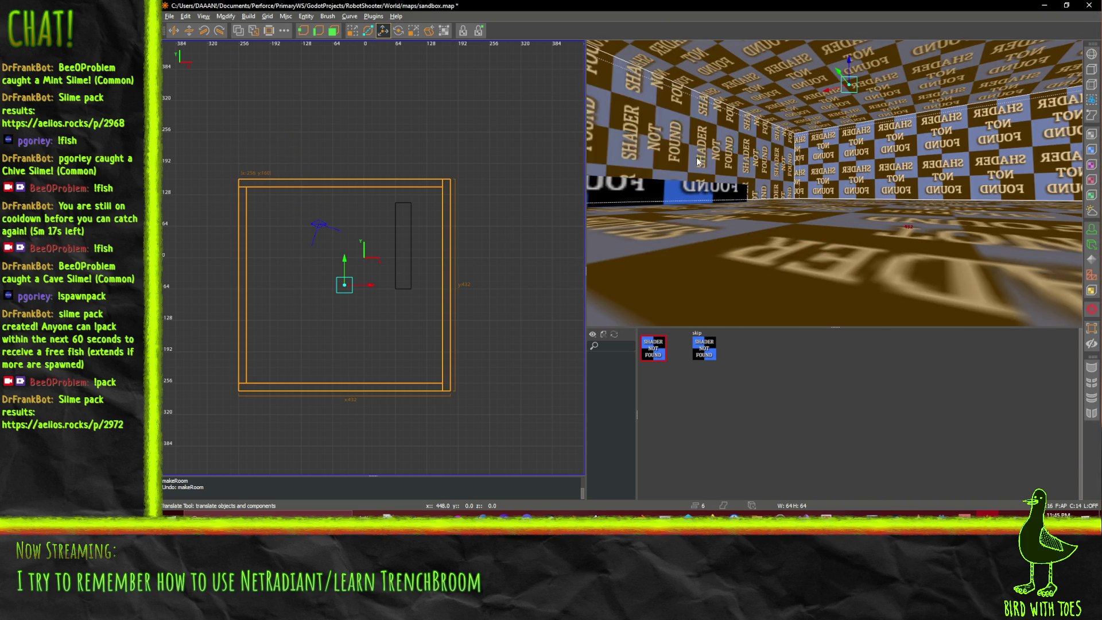
pyautogui.keyDown('shift'); pyautogui.click(667, 190); pyautogui.keyUp('shift')
pyautogui.rightClick(373, 138)
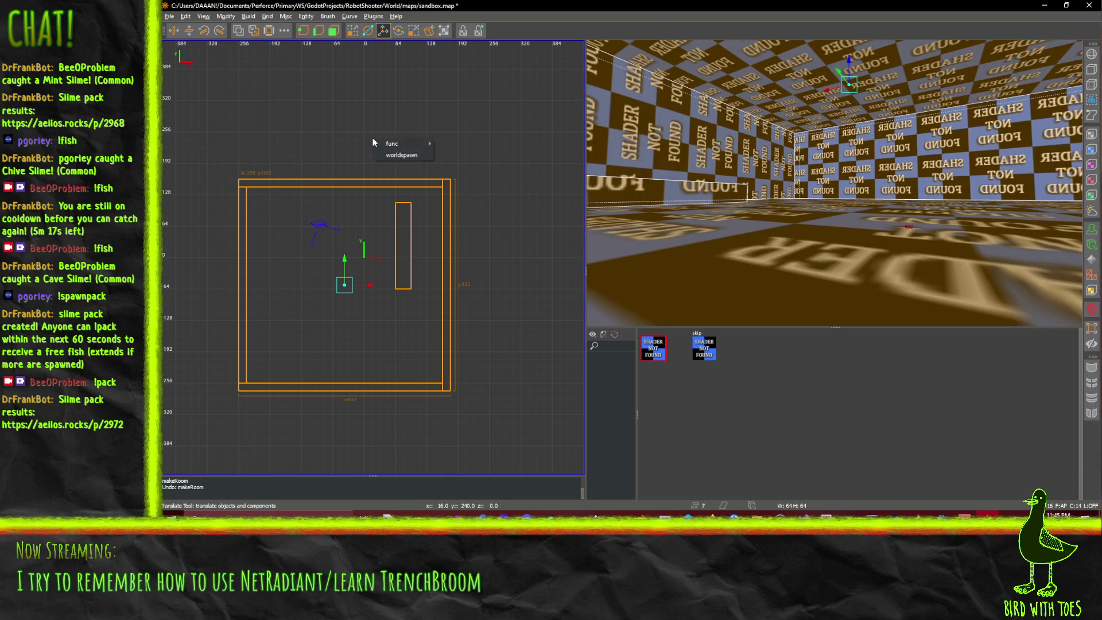
# - Delete the old room brushes and draw a new block brush in the top view
pyautogui.click(400, 153)
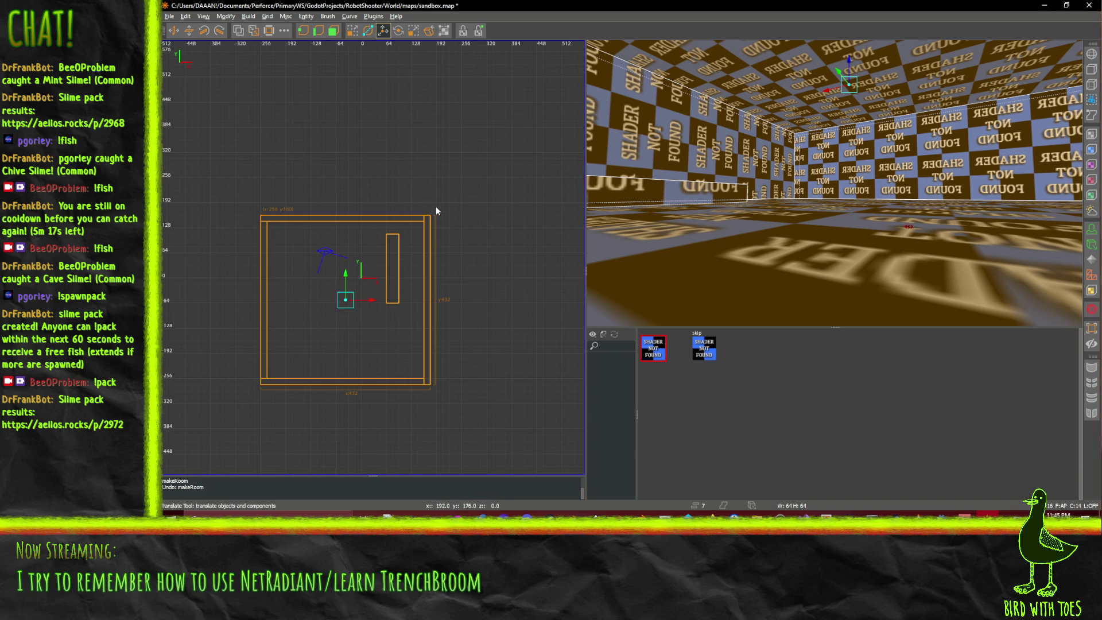
pyautogui.press('Delete')
pyautogui.moveTo(387, 152)
pyautogui.mouseDown()
pyautogui.moveTo(512, 278)
pyautogui.moveTo(519, 251)
pyautogui.moveTo(554, 235)
pyautogui.moveTo(537, 240)
pyautogui.mouseUp()
pyautogui.press('Left')
pyautogui.press('Down')
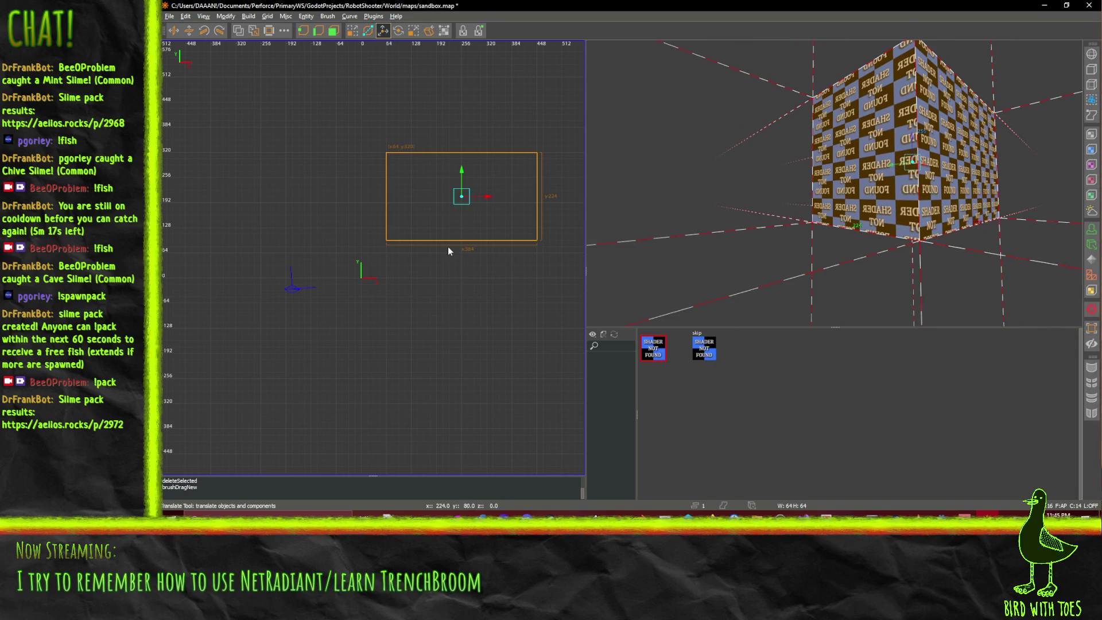
# - With the QE4 Drag Tool, stretch the brush's bottom and left edges and move it around the origin
pyautogui.press('q')
pyautogui.moveTo(488, 225); pyautogui.dragTo(491, 345)
pyautogui.moveTo(354, 209); pyautogui.dragTo(298, 211)
pyautogui.moveTo(400, 150)
pyautogui.mouseDown()
pyautogui.moveTo(406, 127)
pyautogui.moveTo(295, 189)
pyautogui.moveTo(209, 194)
pyautogui.mouseUp()
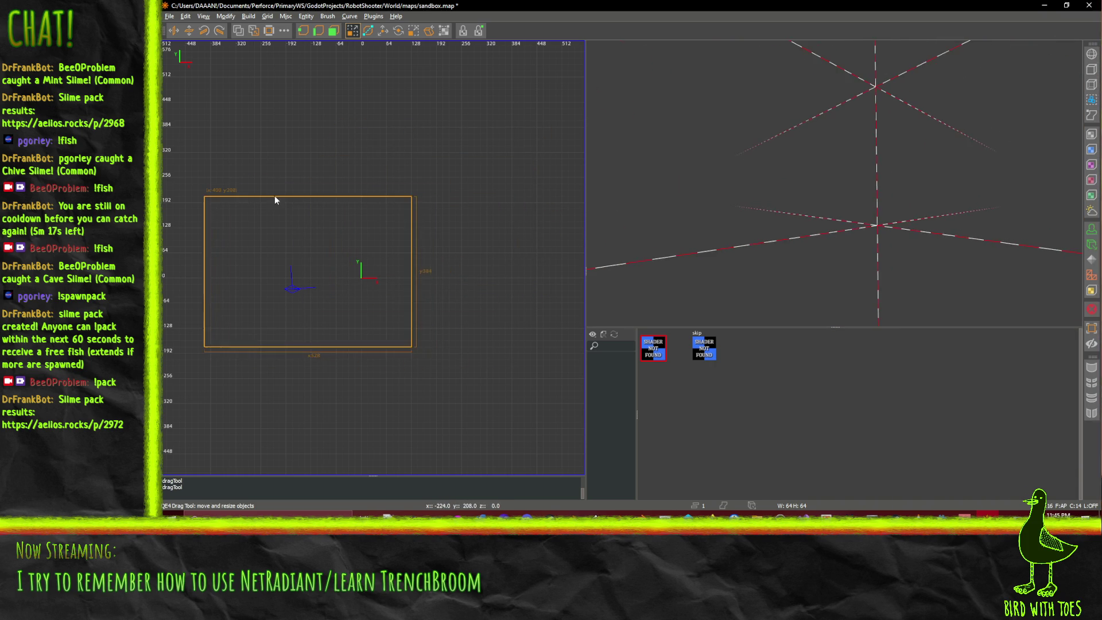
# - Run makeRoom on the new block and fly the 3D camera inside to view the walls
pyautogui.click(269, 32)
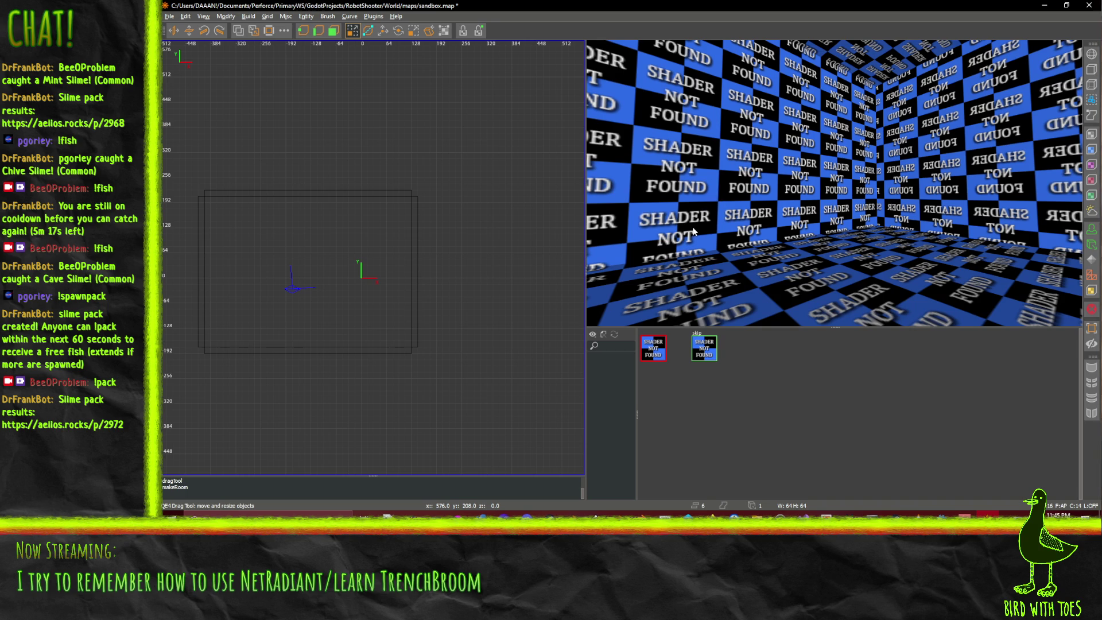
pyautogui.press('Up')
pyautogui.press('Left')
pyautogui.press('Up')
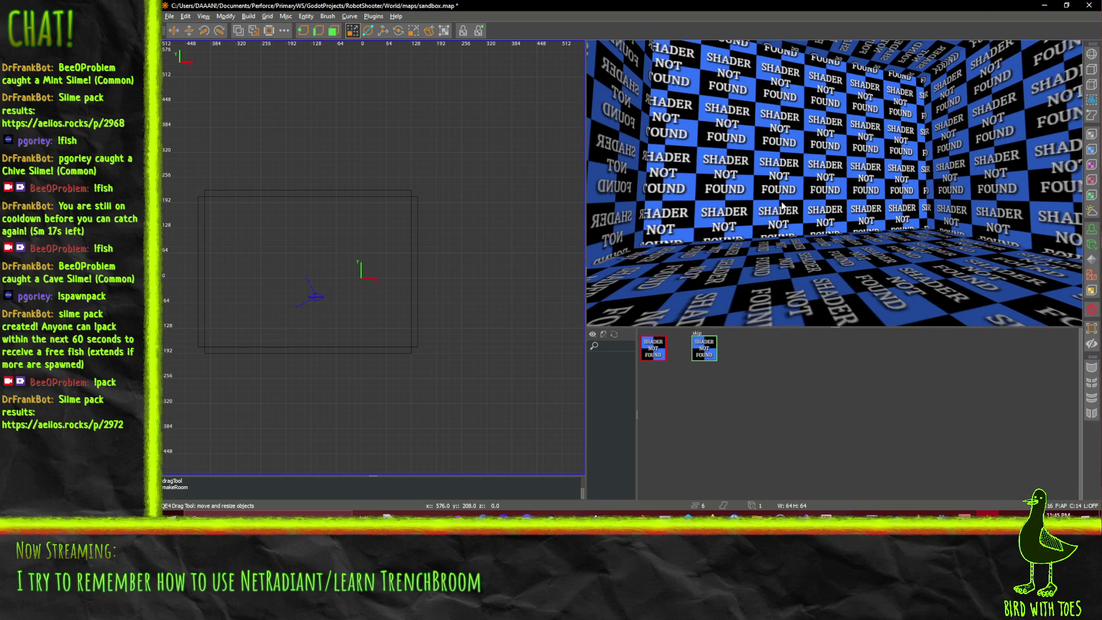
pyautogui.hotkey('alt', 'Tab')
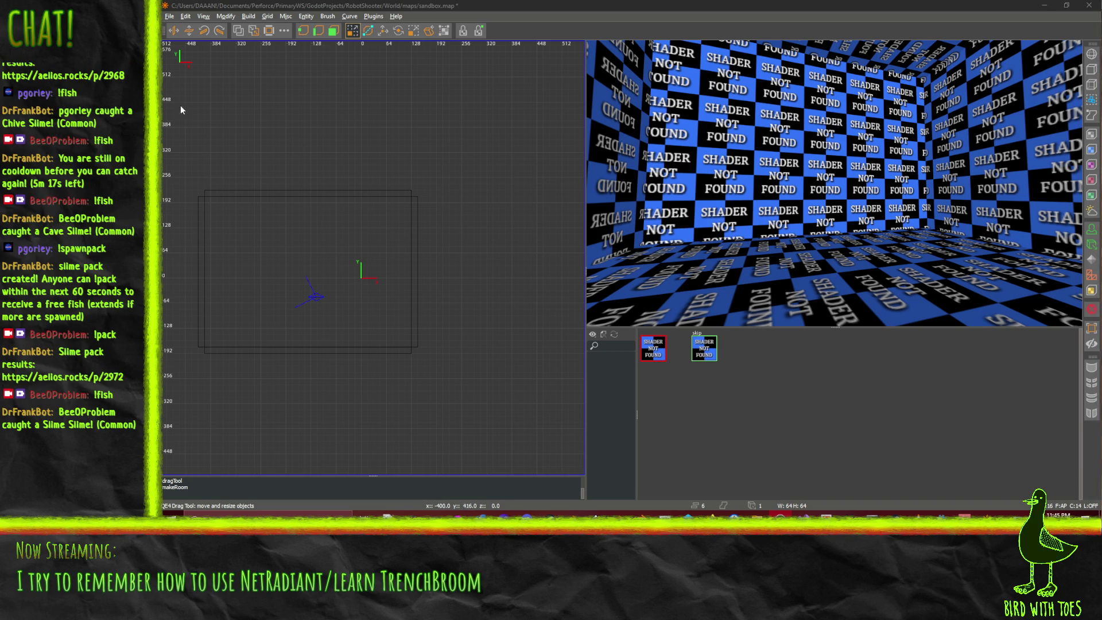
pyautogui.click(306, 17)
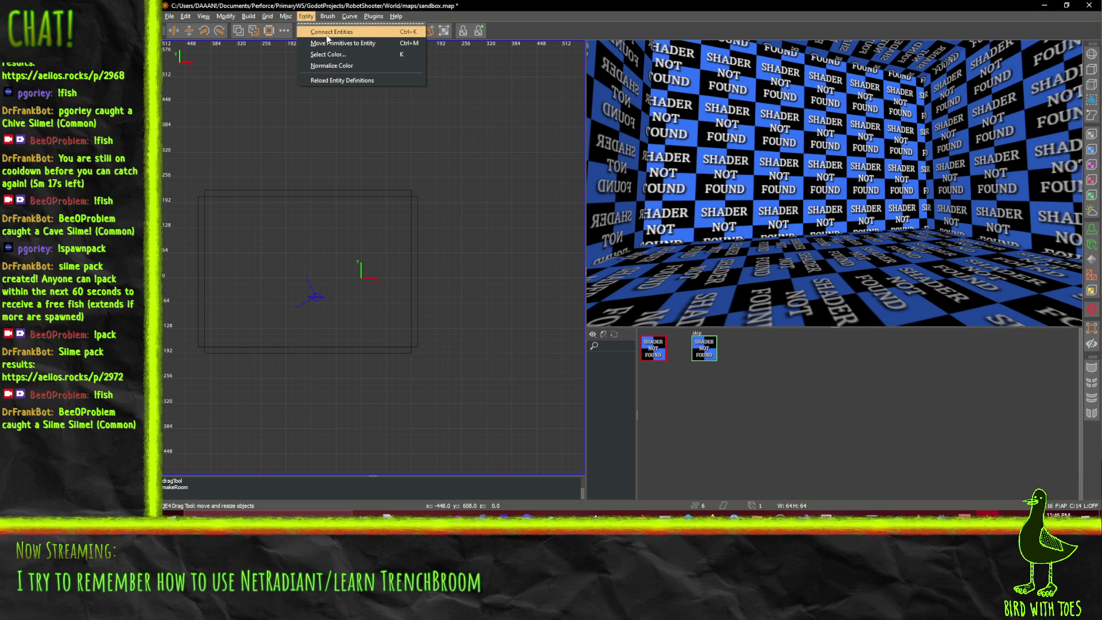
# - Reload the entity definitions, then open a new unnamed.map, discarding sandbox.map changes both times
pyautogui.click(330, 35)
pyautogui.click(310, 16)
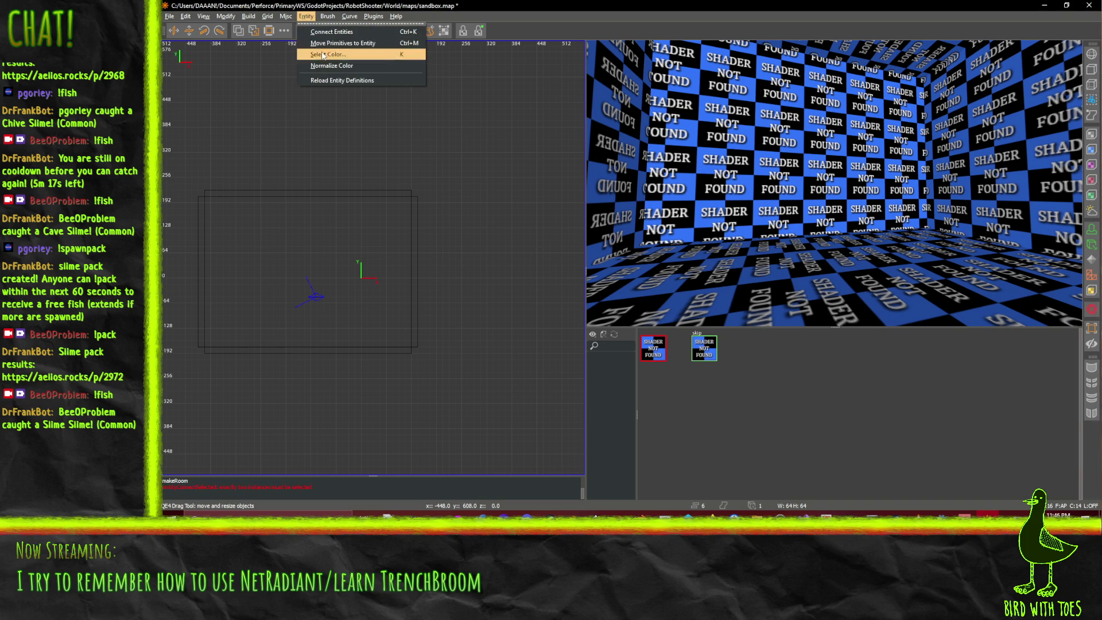
pyautogui.click(354, 58)
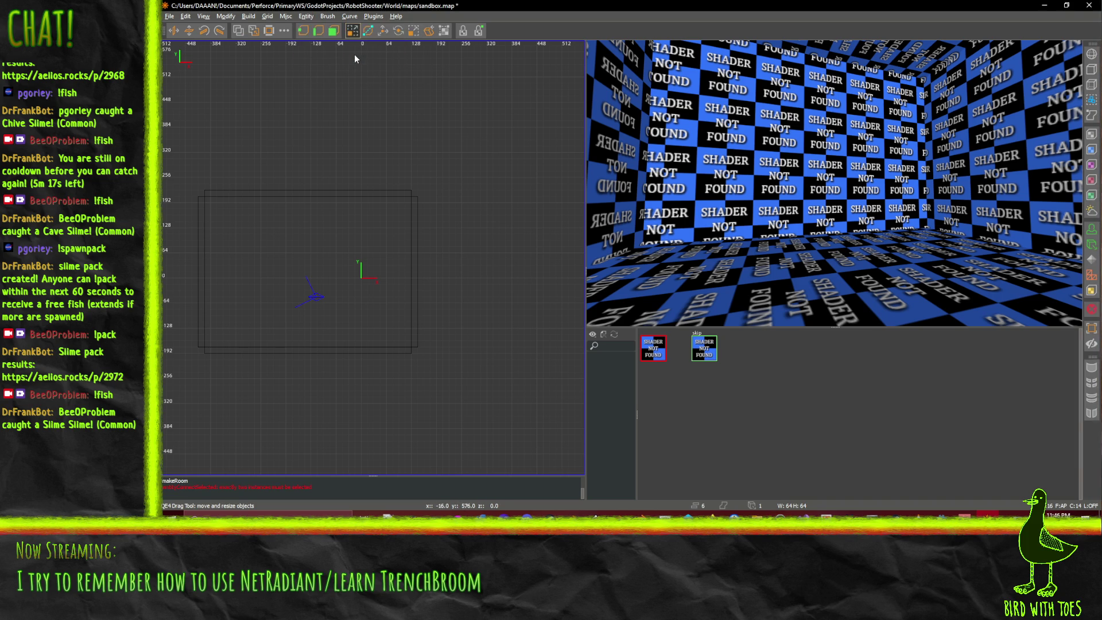
pyautogui.click(324, 17)
pyautogui.moveTo(306, 17)
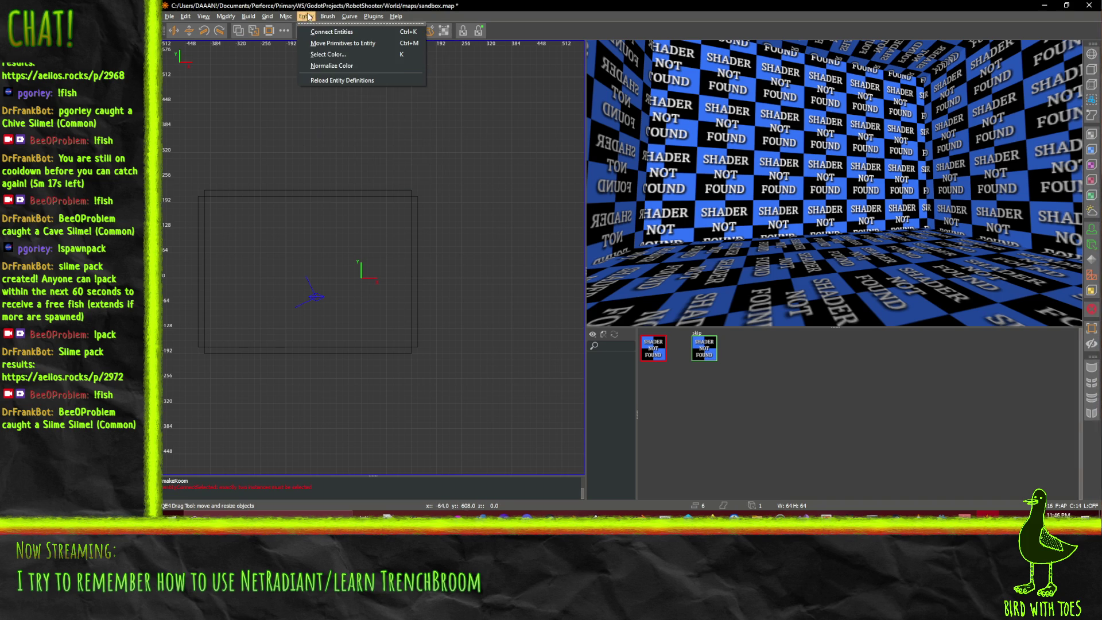
pyautogui.click(344, 82)
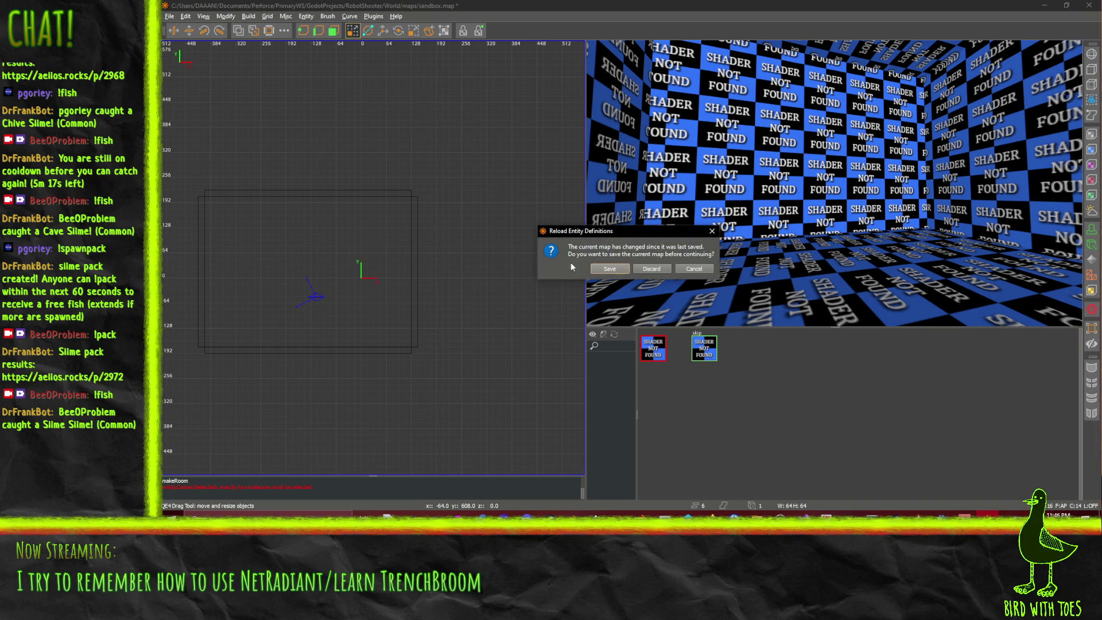
pyautogui.click(658, 274)
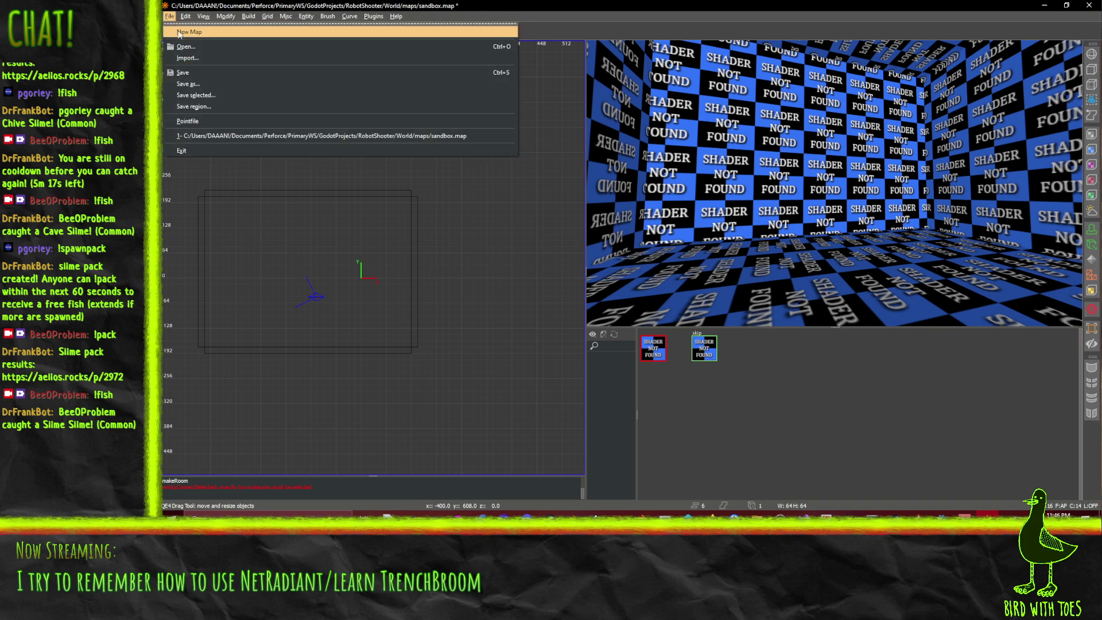
pyautogui.click(652, 268)
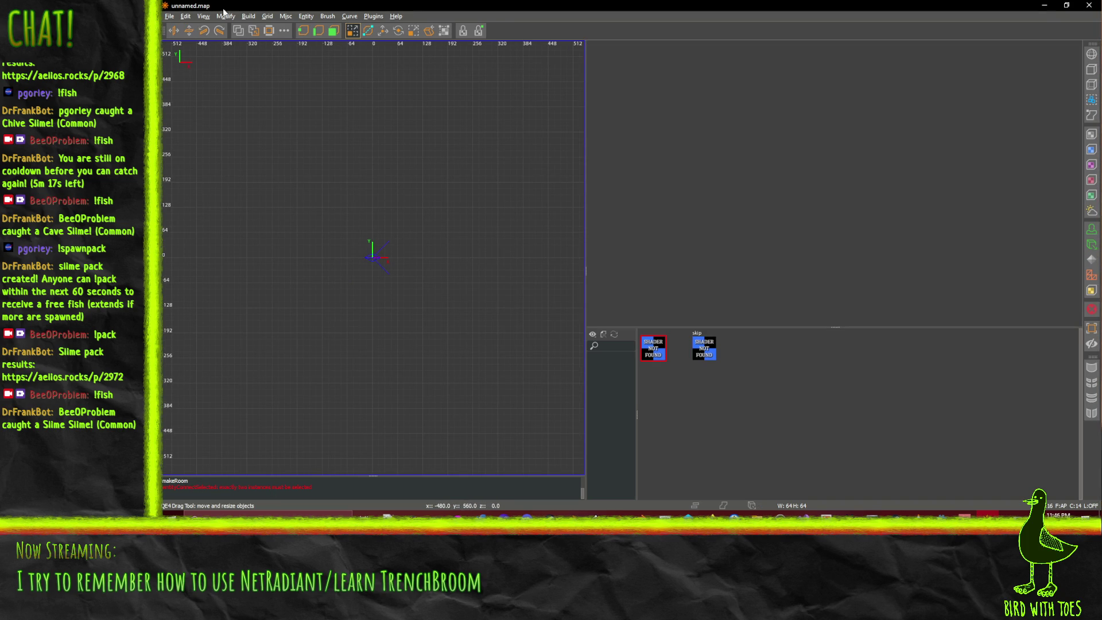
# - Drag out a new box brush around the origin in the 2D top view
pyautogui.click(224, 16)
pyautogui.moveTo(253, 31)
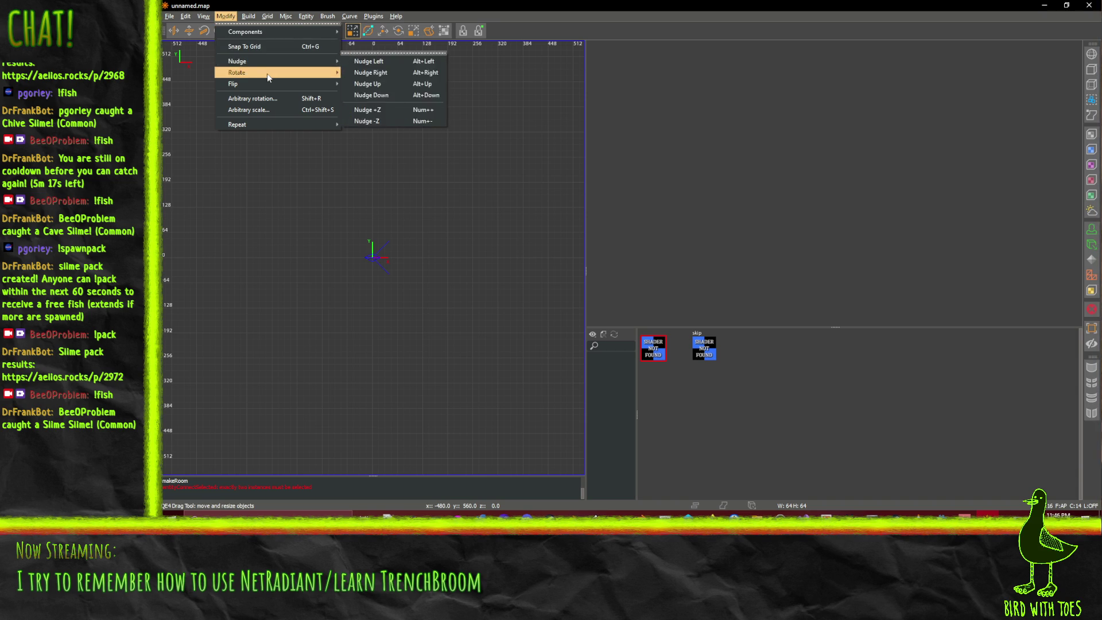
pyautogui.click(187, 16)
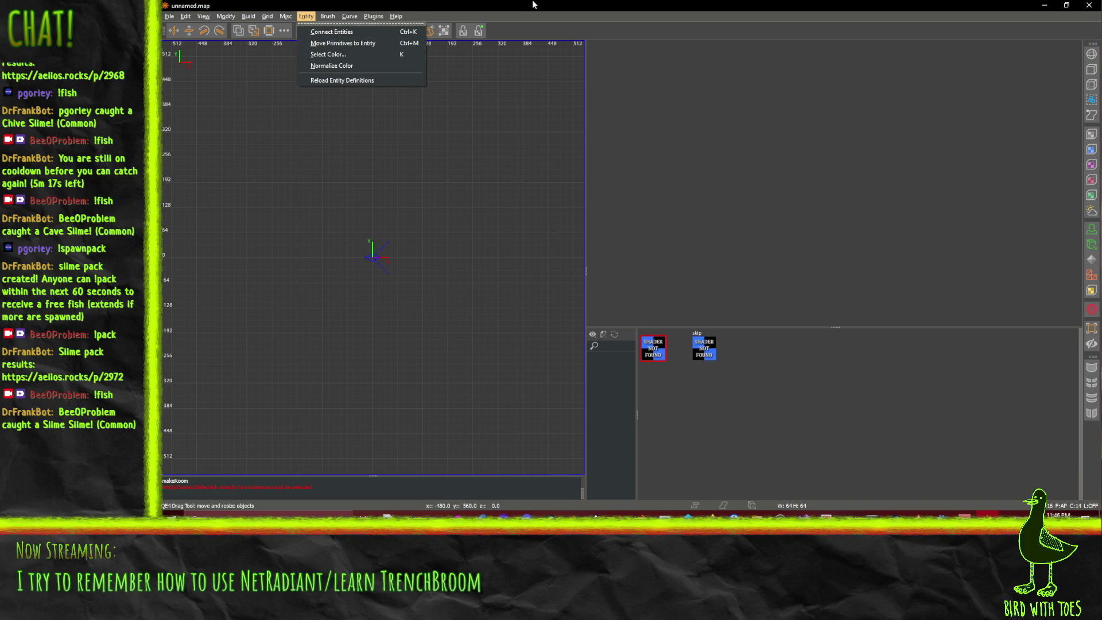
pyautogui.press('Escape')
pyautogui.moveTo(332, 221)
pyautogui.mouseDown()
pyautogui.moveTo(445, 253)
pyautogui.moveTo(427, 312)
pyautogui.moveTo(435, 296)
pyautogui.mouseUp()
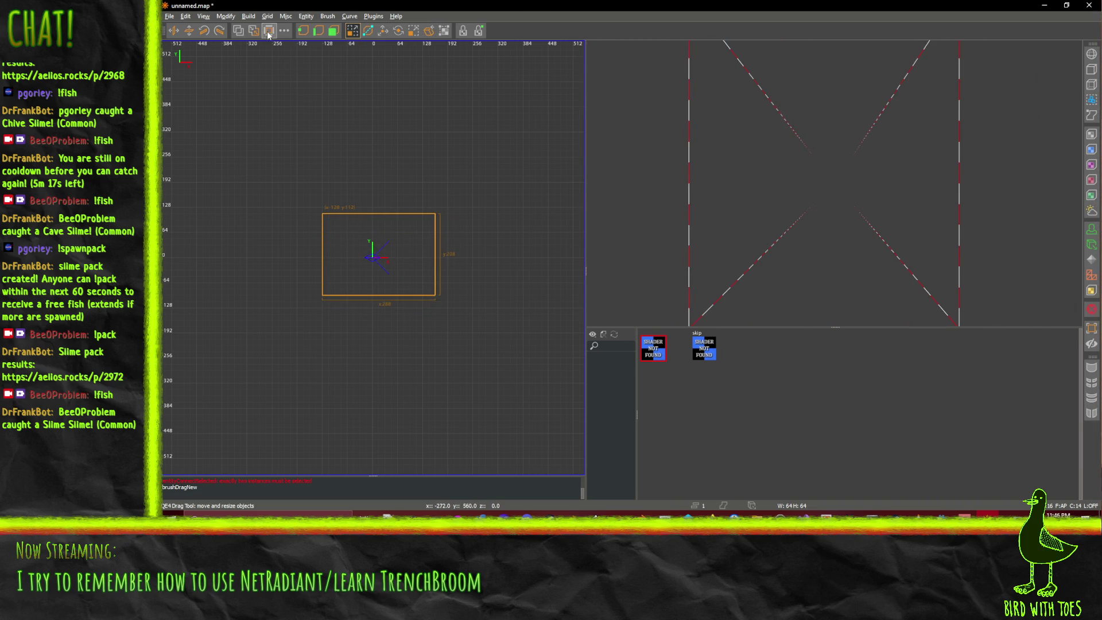
pyautogui.click(268, 30)
pyautogui.moveTo(290, 177); pyautogui.dragTo(498, 348)
pyautogui.hotkey('ctrl', 'z')
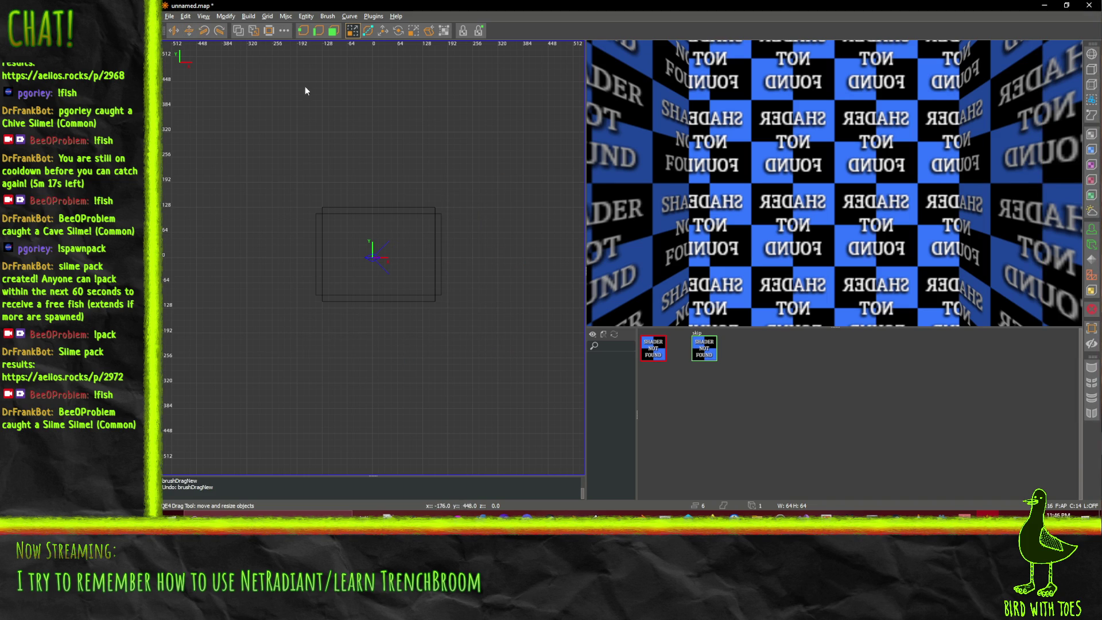
pyautogui.middleClick(381, 275)
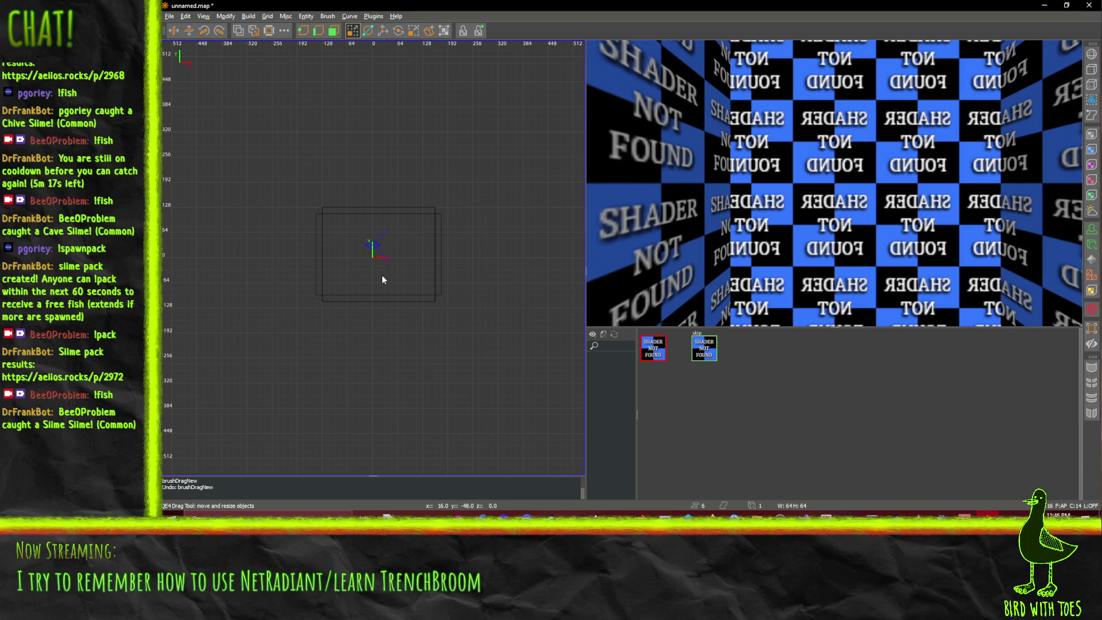
pyautogui.press('s')
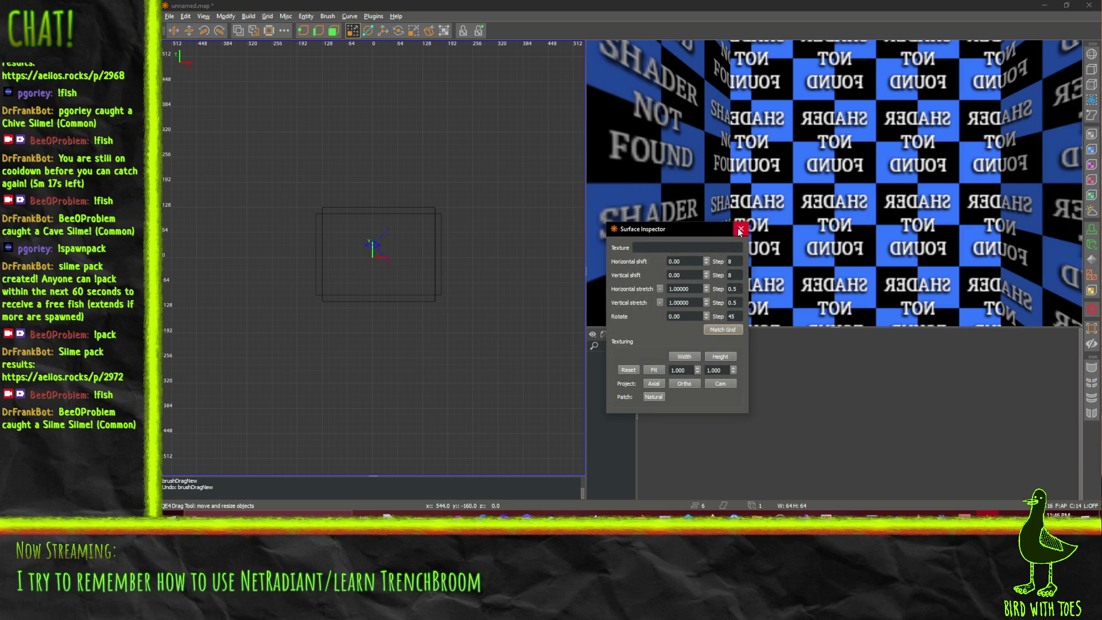
pyautogui.click(740, 229)
pyautogui.keyDown('shift'); pyautogui.click(363, 210); pyautogui.keyUp('shift')
pyautogui.keyDown('shift'); pyautogui.click(334, 264); pyautogui.keyUp('shift')
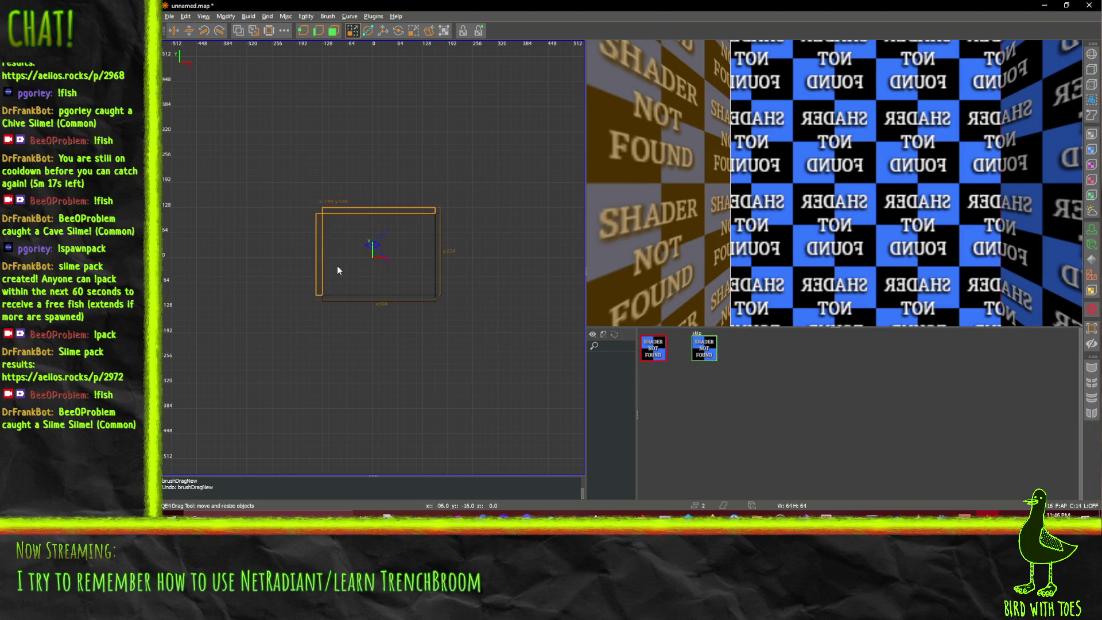
pyautogui.moveTo(376, 293); pyautogui.dragTo(376, 297)
pyautogui.moveTo(434, 260); pyautogui.dragTo(438, 259)
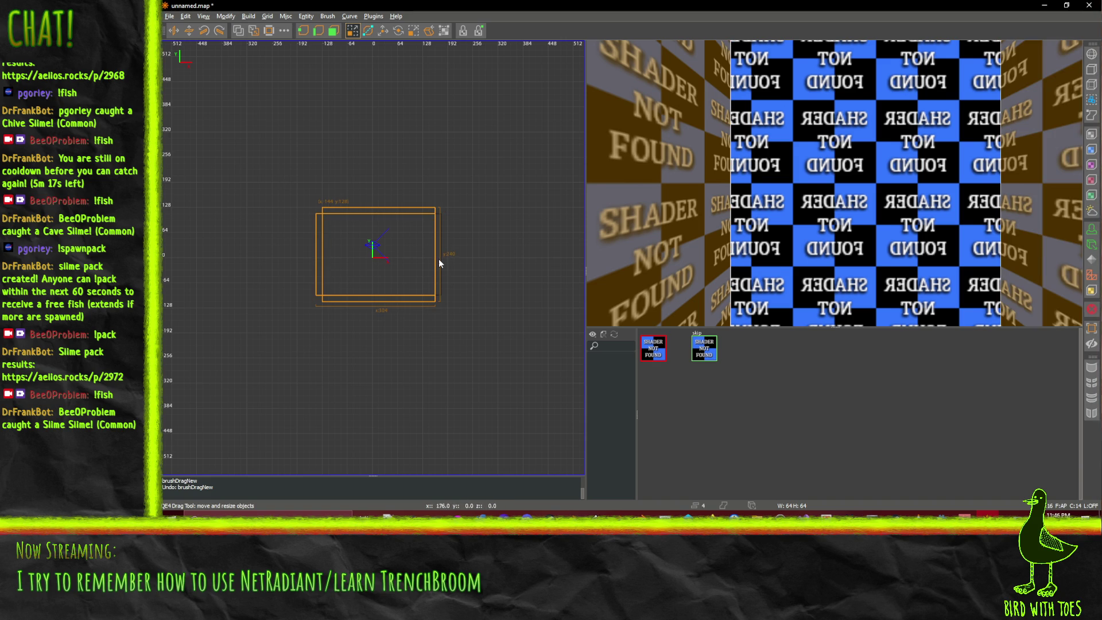
pyautogui.press('BackSpace')
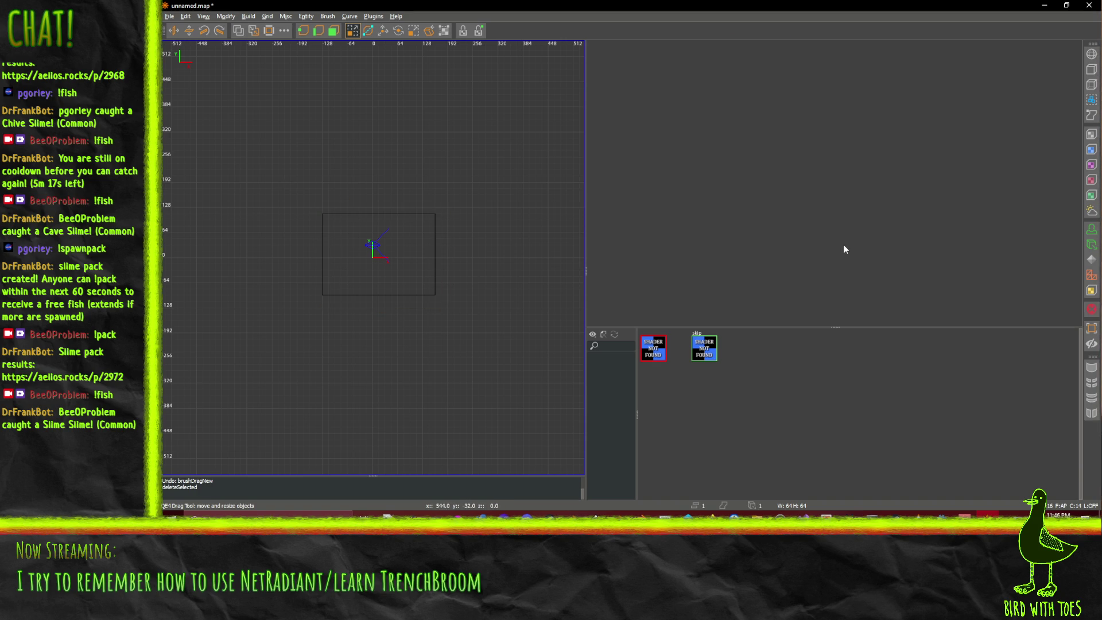
pyautogui.hotkey('ctrl', 'z')
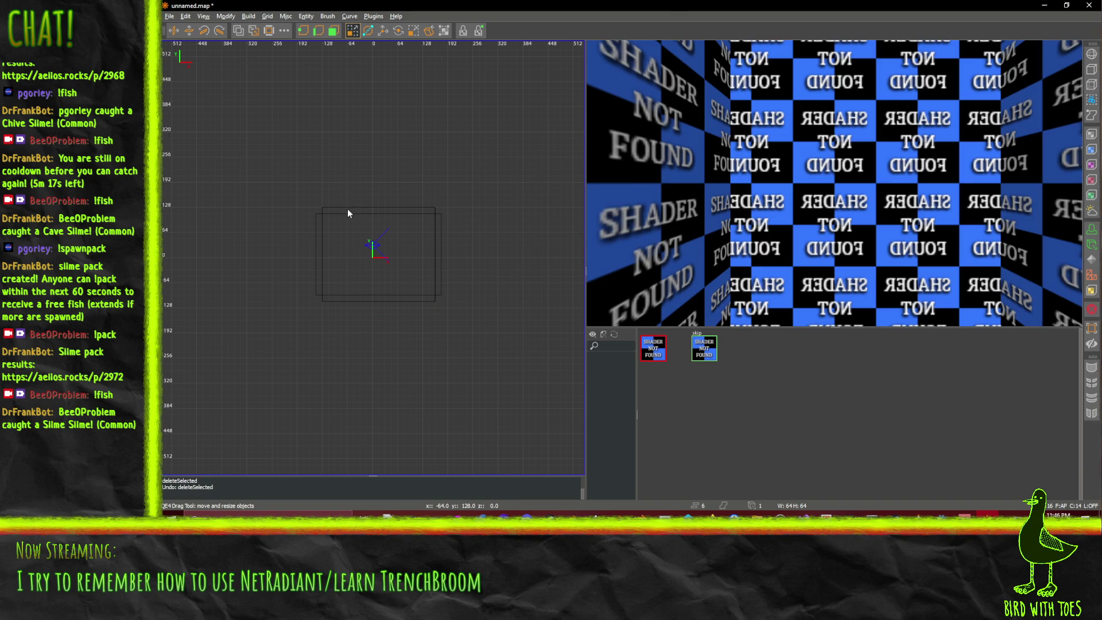
pyautogui.hotkey('ctrl', 'z')
pyautogui.hotkey('ctrl', 'z')
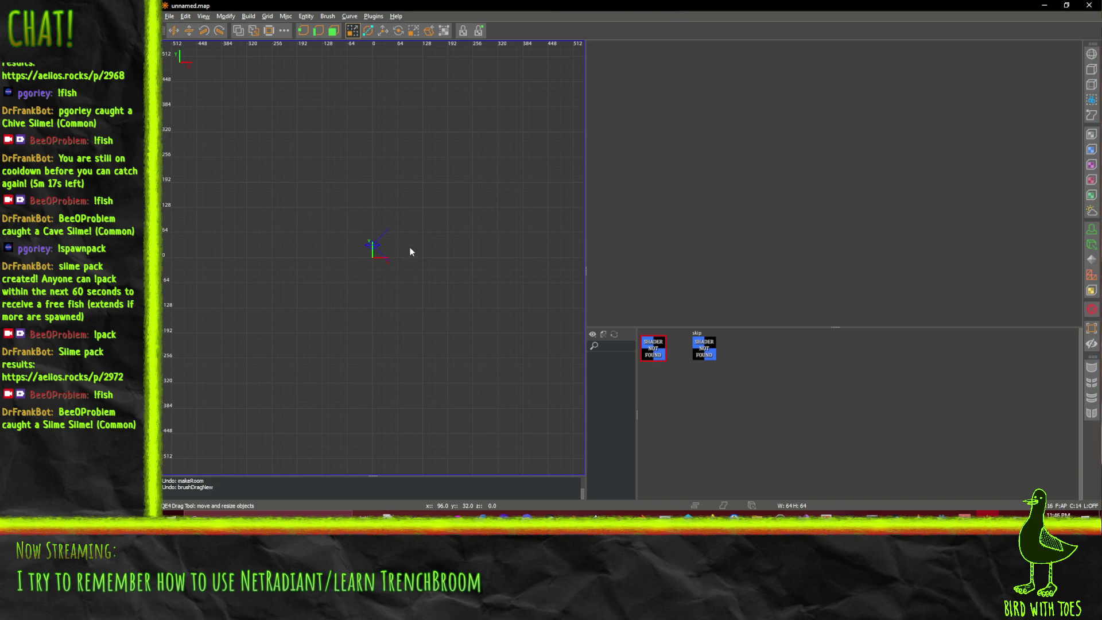
pyautogui.hotkey('ctrl', 'y')
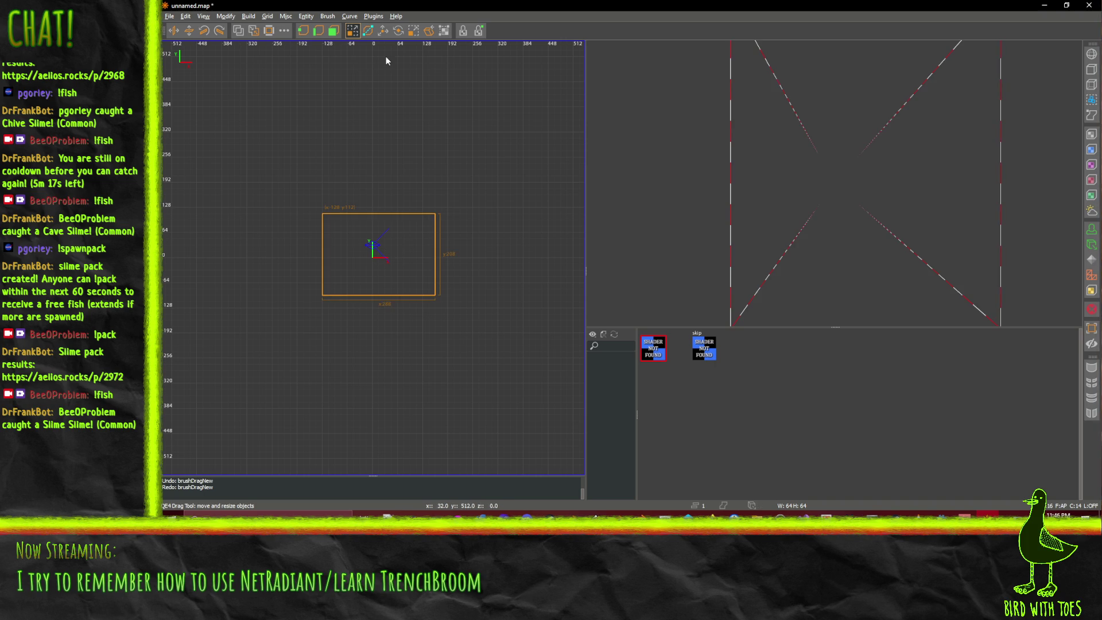
pyautogui.click(307, 17)
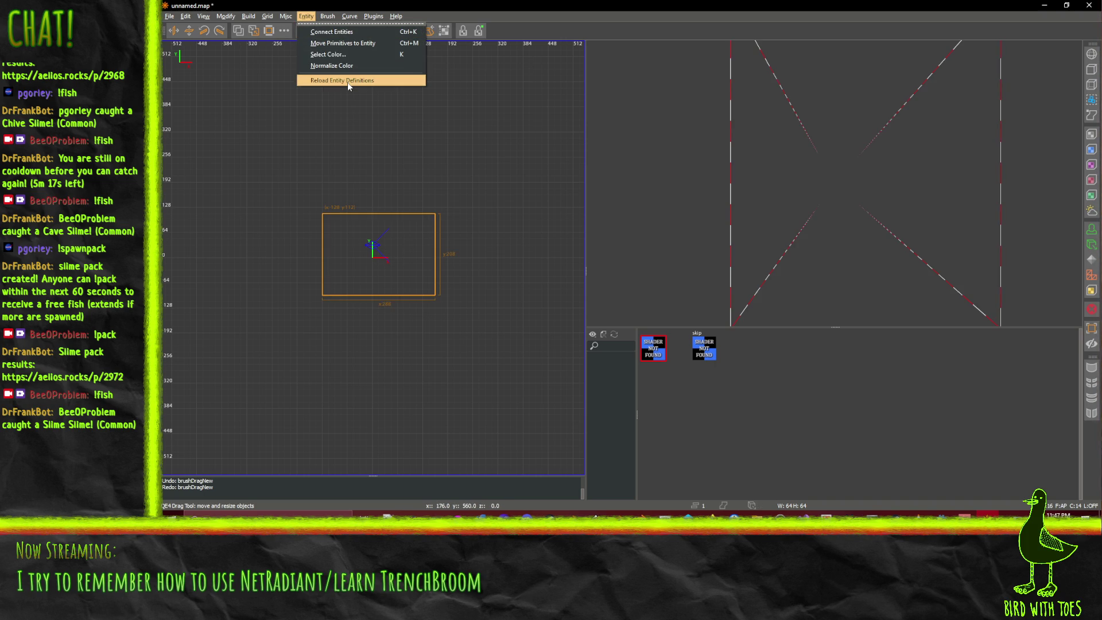
# - Make the box brush a func_geo entity via the right-click func > func_geo menu
pyautogui.click(351, 32)
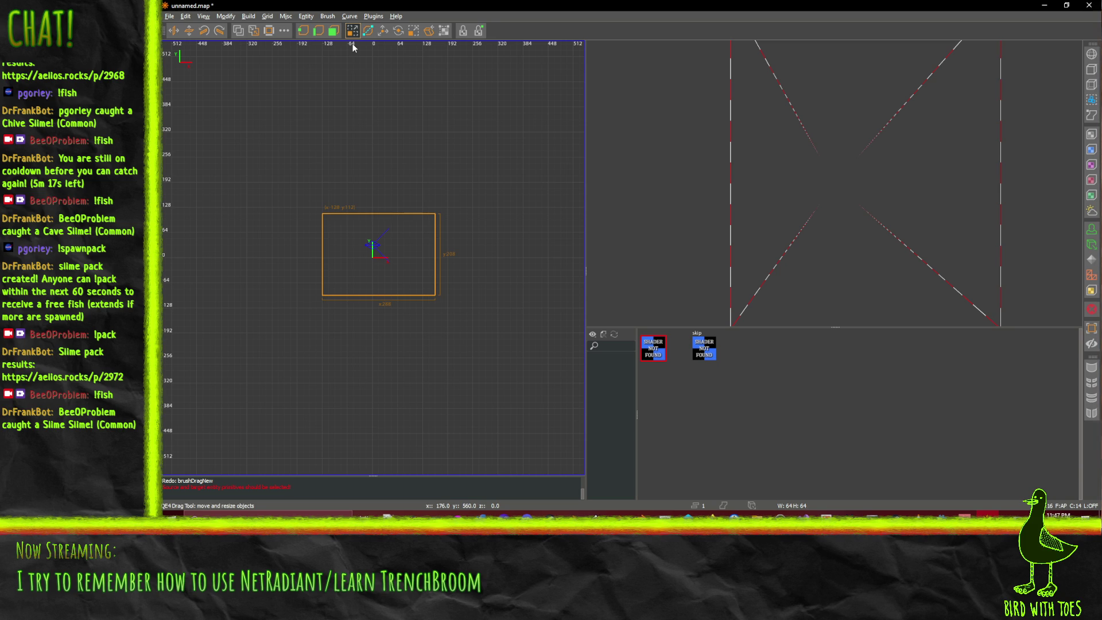
pyautogui.rightClick(385, 268)
pyautogui.click(413, 287)
pyautogui.rightClick(414, 283)
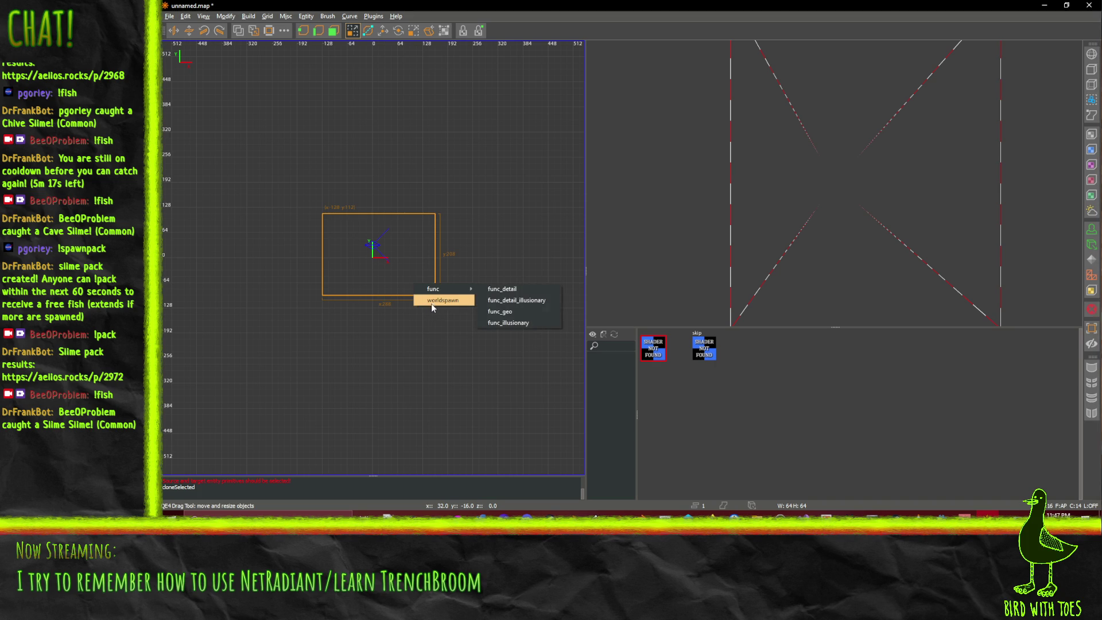
pyautogui.click(451, 306)
pyautogui.rightClick(387, 253)
pyautogui.moveTo(405, 258)
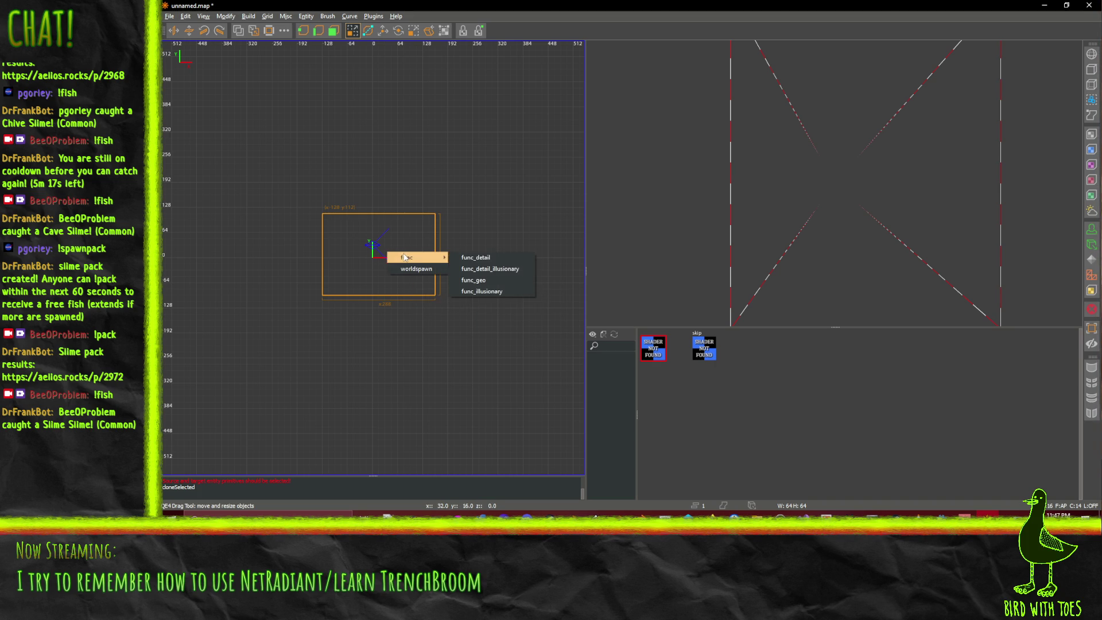
pyautogui.click(508, 281)
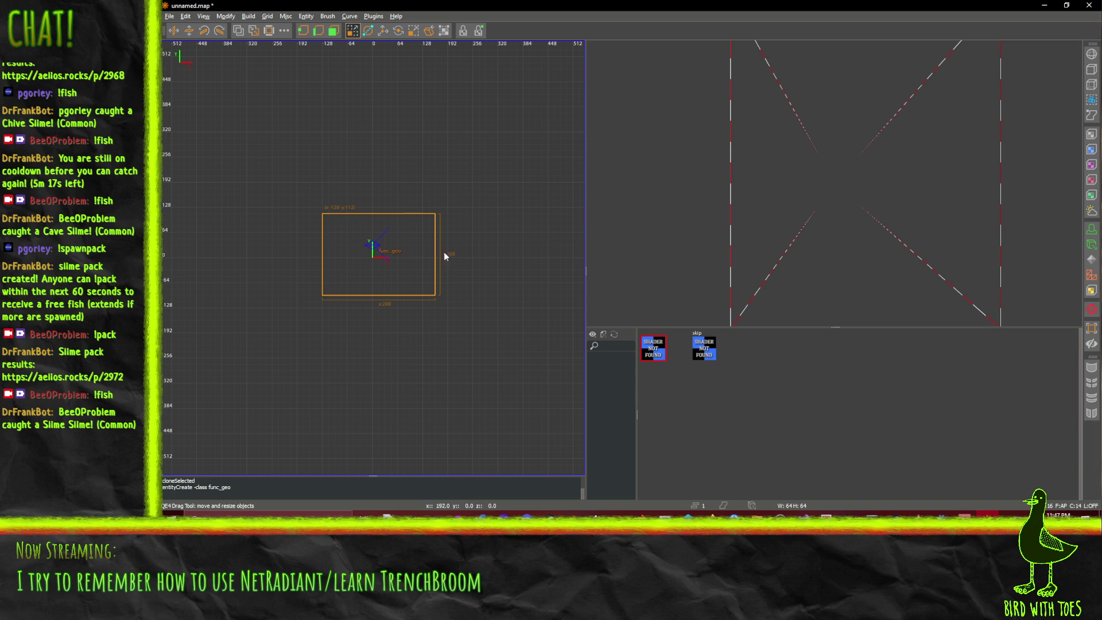
pyautogui.click(268, 30)
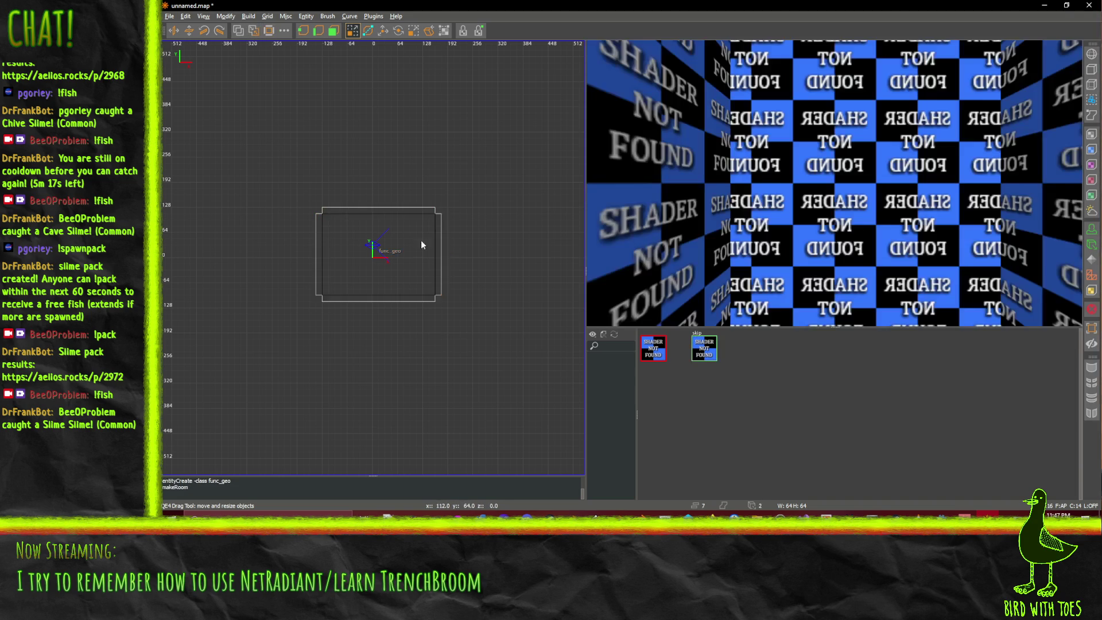
# - Select the right wall, bottom wall and ceiling brushes of the hollowed room
pyautogui.click(437, 246)
pyautogui.press('Escape')
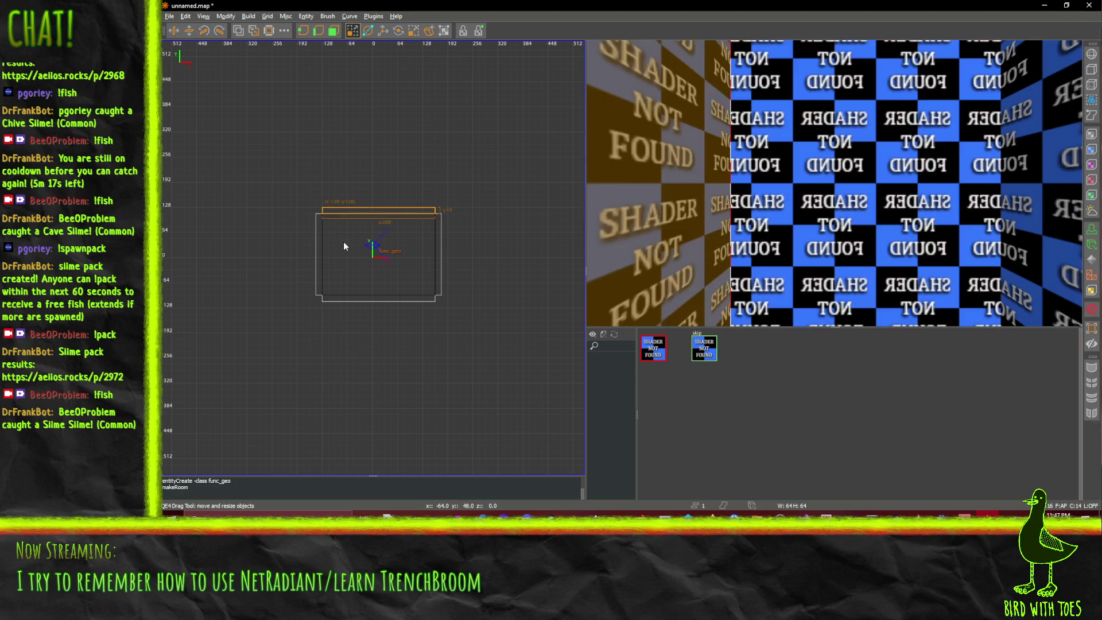
pyautogui.click(353, 299)
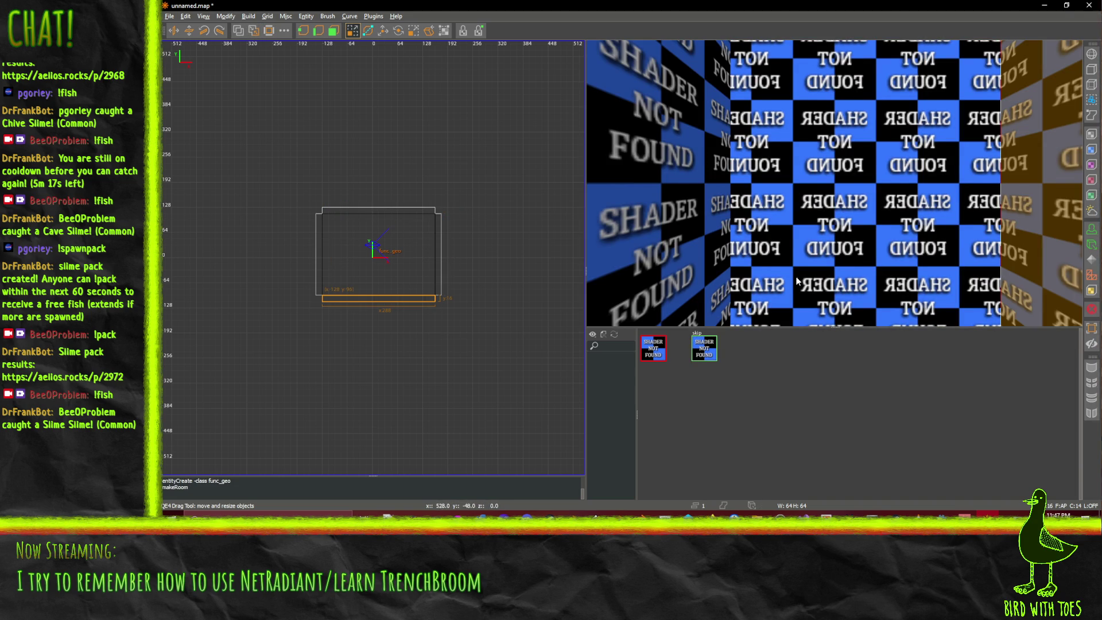
pyautogui.scroll(-5, 822, 214)
pyautogui.click(814, 151)
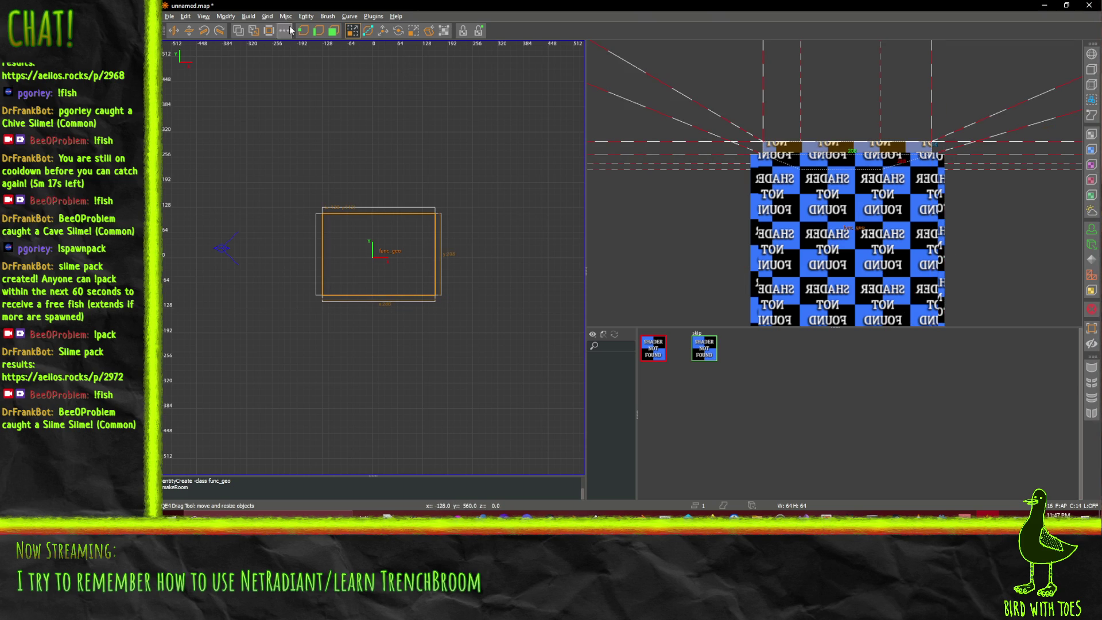
pyautogui.click(268, 17)
pyautogui.moveTo(288, 21)
pyautogui.click(337, 5)
# - Clone the selected brush in place with Space, then reselect the func_geo brush
pyautogui.press('space')
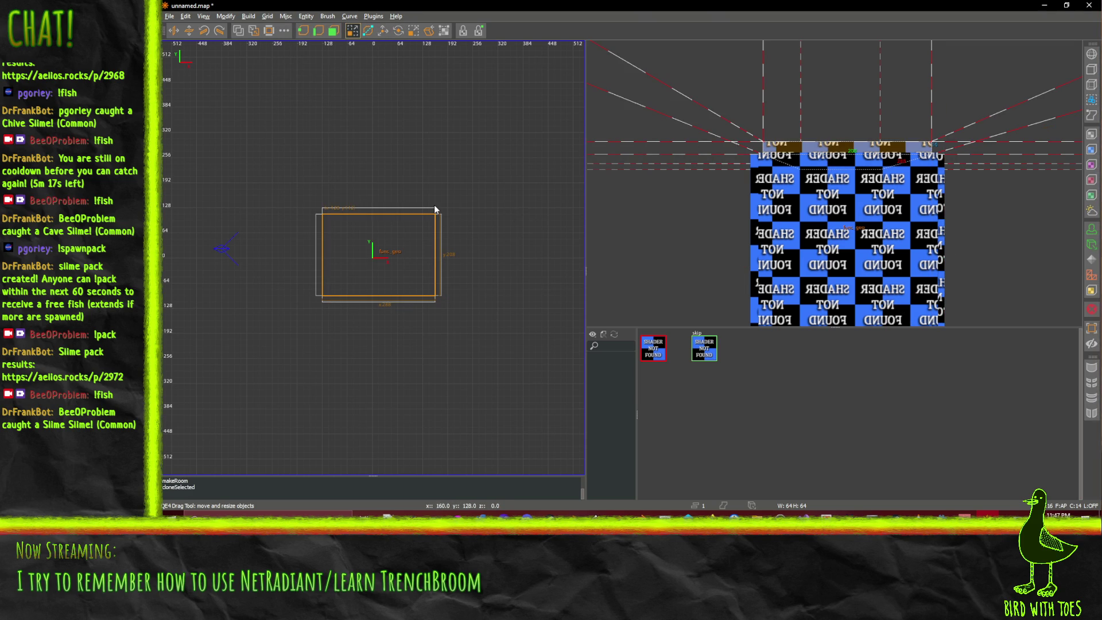
pyautogui.rightClick(381, 212)
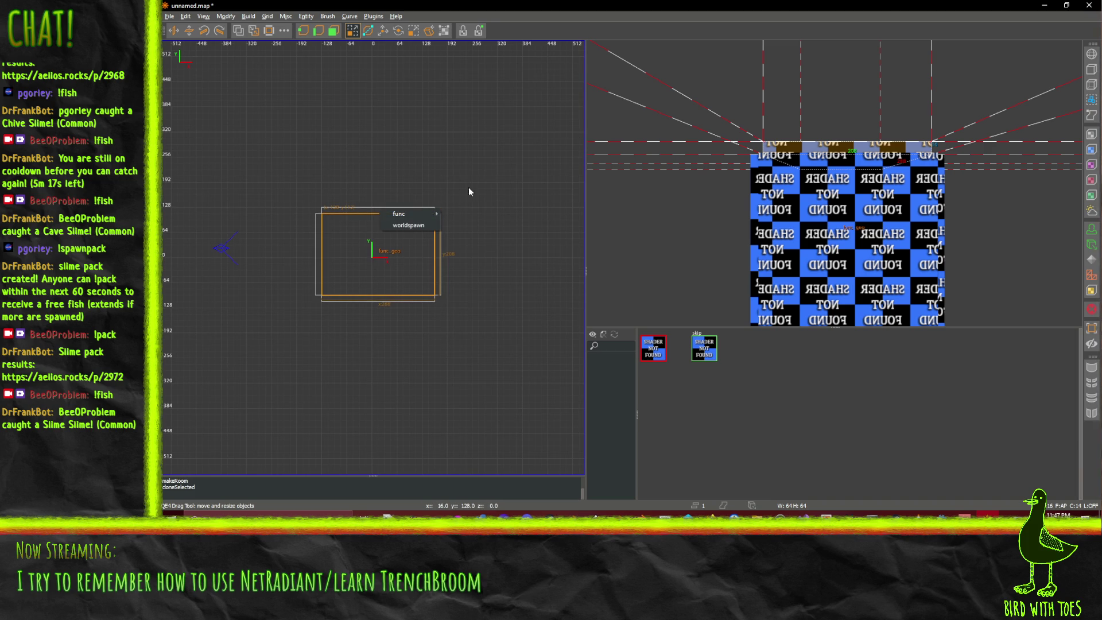
pyautogui.press('Escape')
pyautogui.press('Escape')
pyautogui.keyDown('shift'); pyautogui.click(429, 235); pyautogui.keyUp('shift')
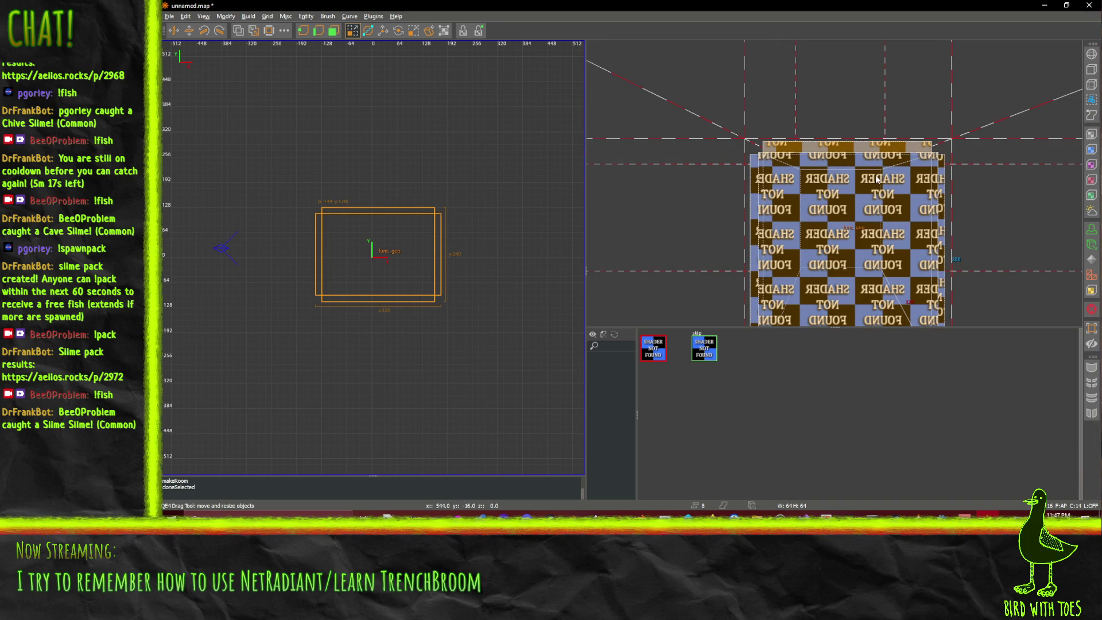
pyautogui.hotkey('alt', 'f')
pyautogui.press('Escape')
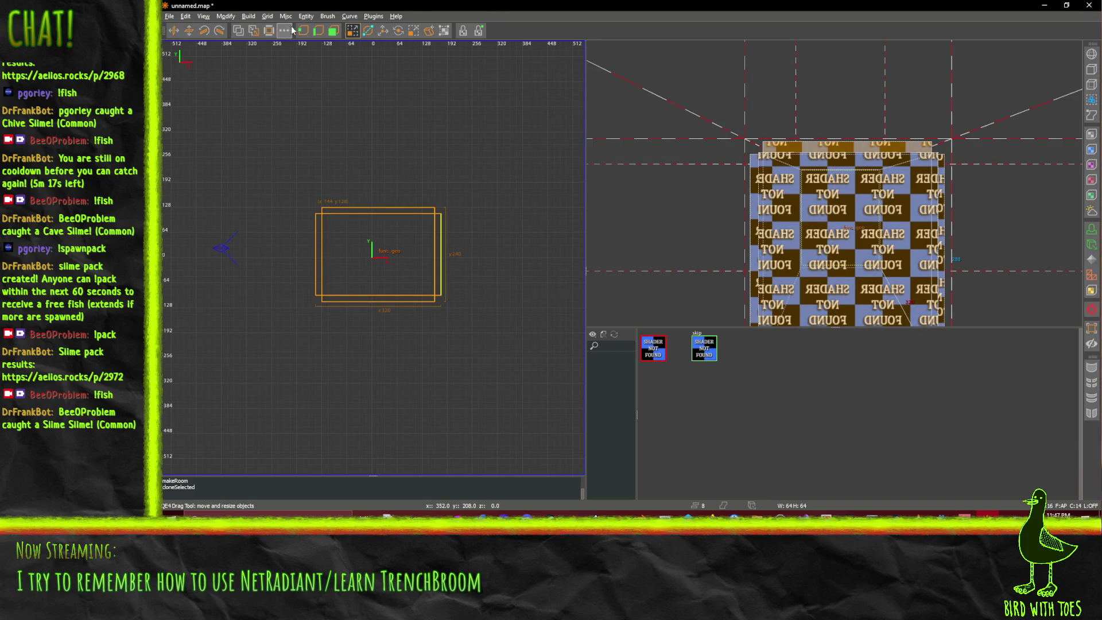
pyautogui.click(306, 17)
pyautogui.moveTo(330, 19)
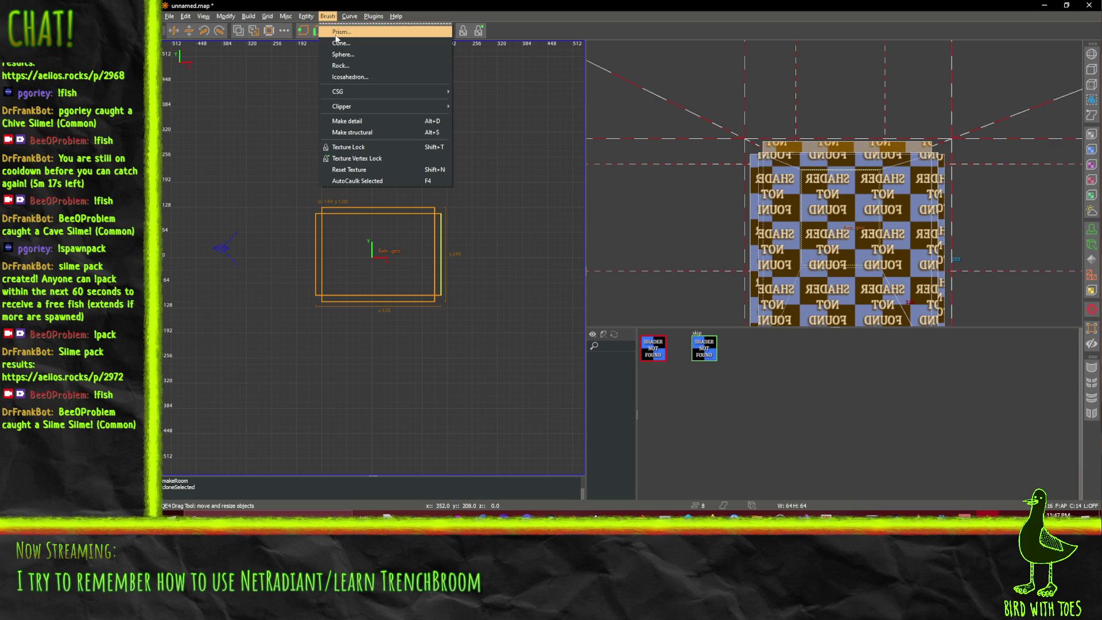
# - Start saving the map but dismiss the save prompt without saving
pyautogui.moveTo(356, 106)
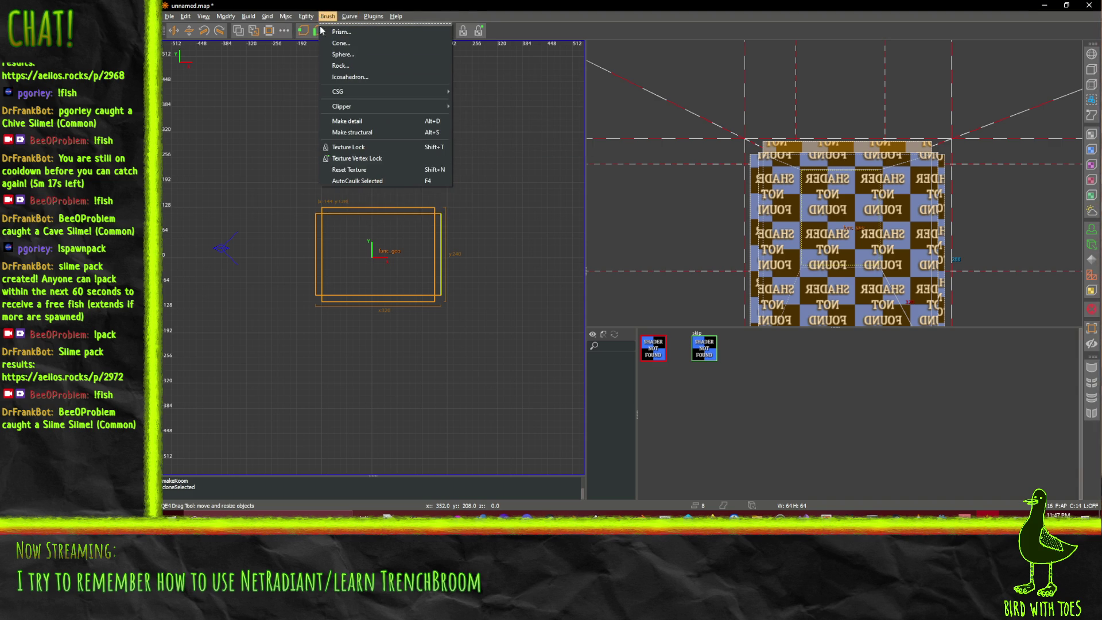
pyautogui.click(360, 182)
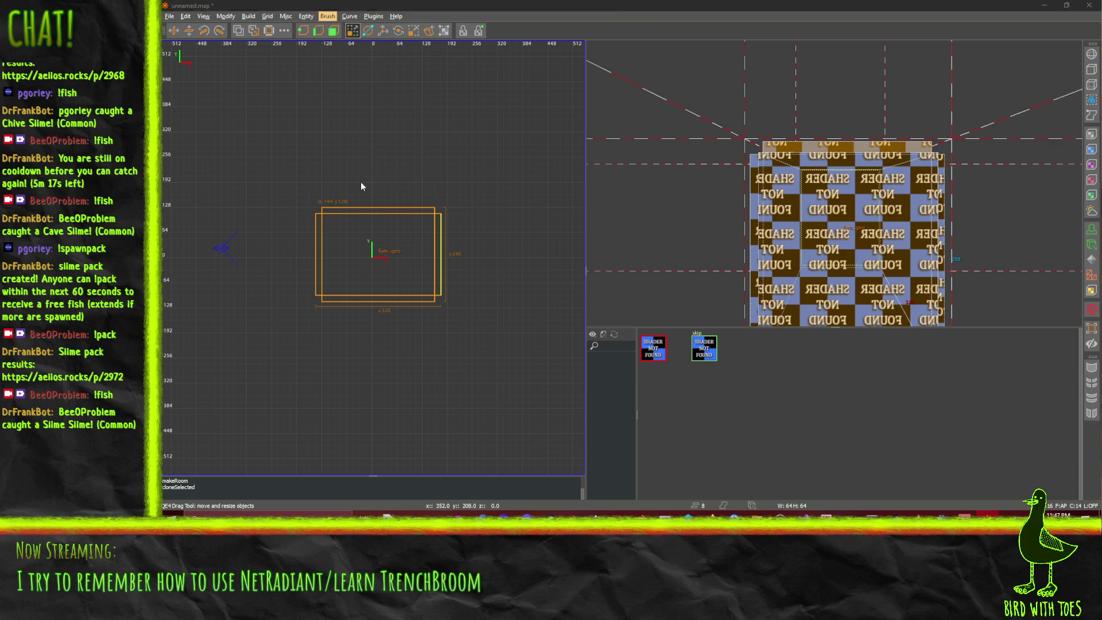
pyautogui.click(586, 259)
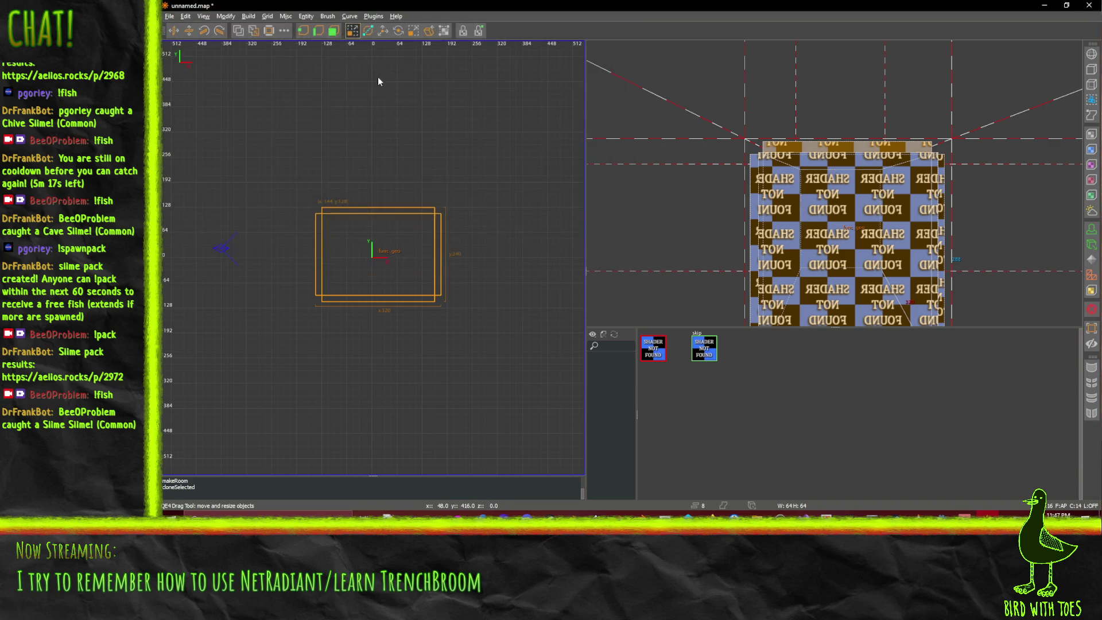
pyautogui.click(374, 16)
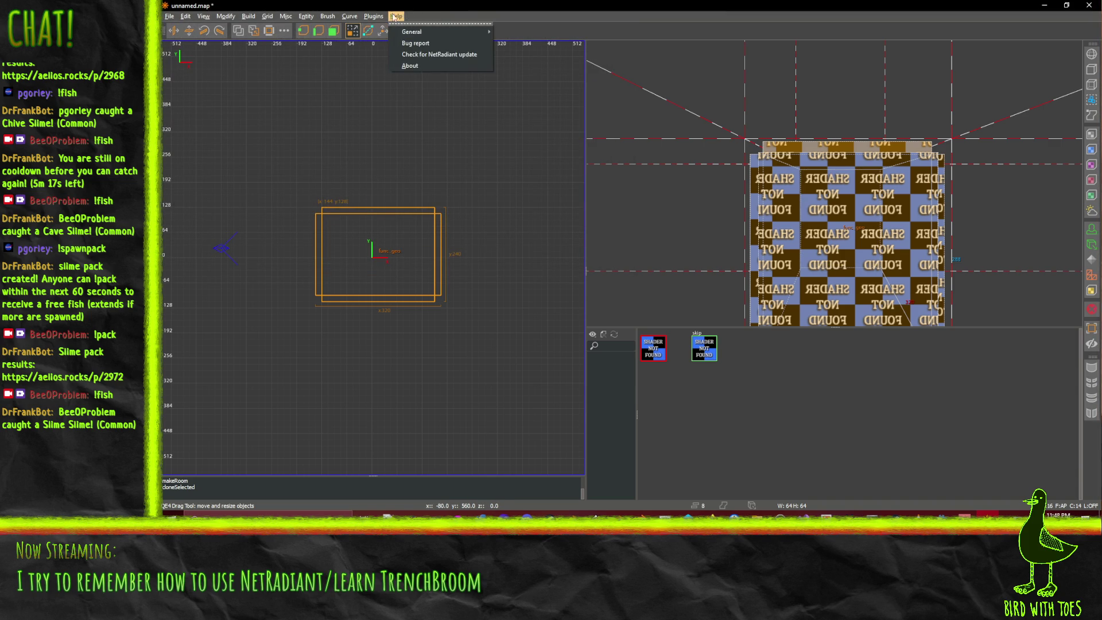
pyautogui.moveTo(391, 17)
pyautogui.moveTo(439, 33)
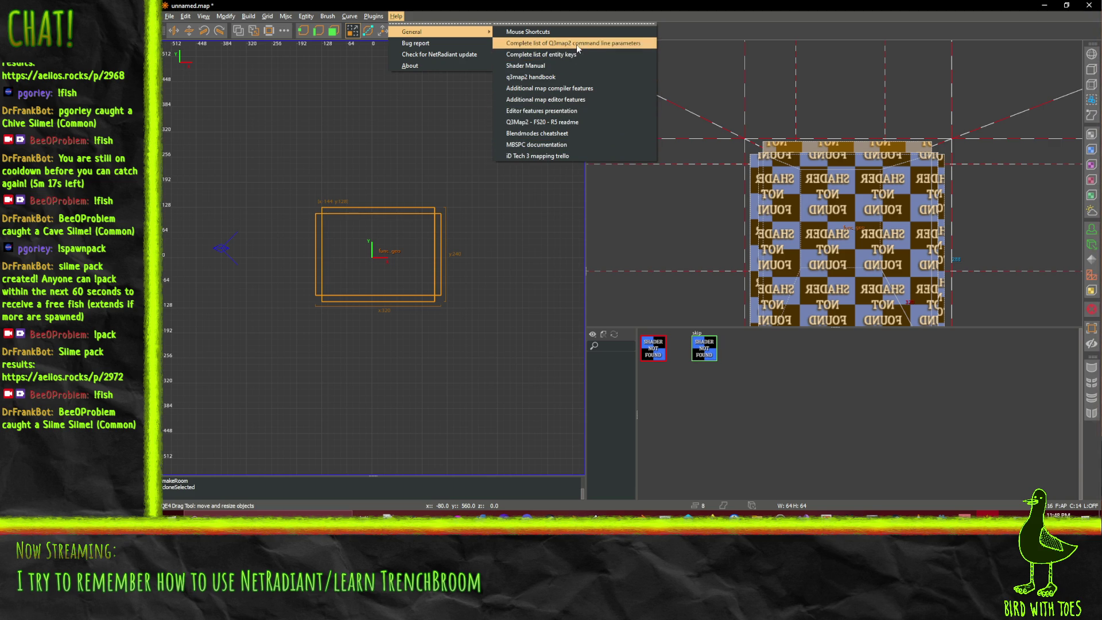
pyautogui.moveTo(297, 12)
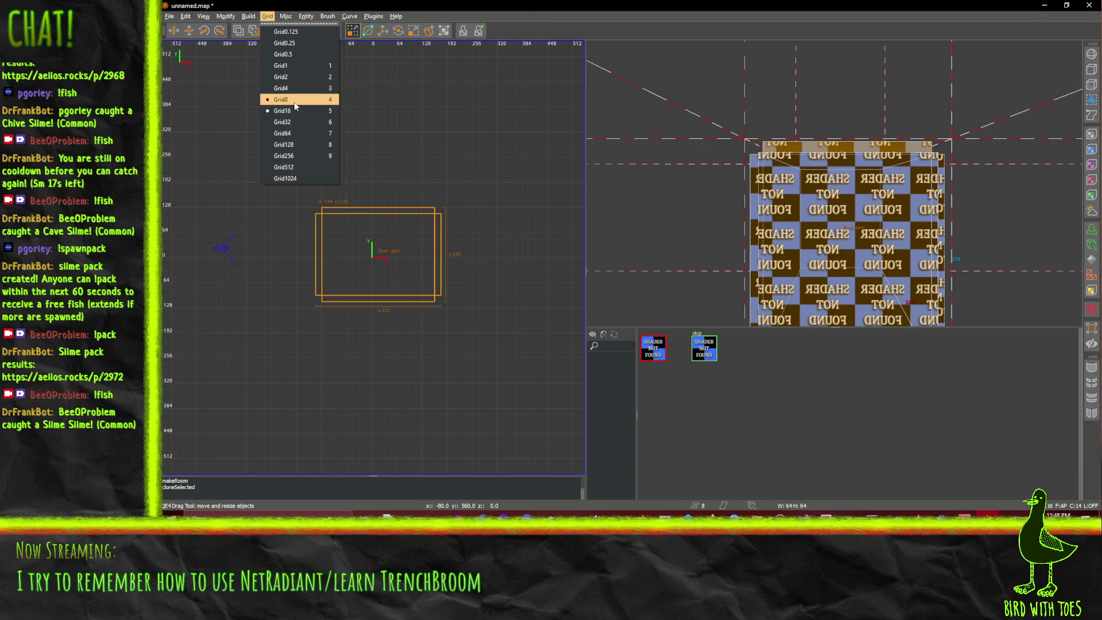
# - Set the grid to 8 then 16, undo Make Room and the brush clone, and reselect func_geo
pyautogui.click(293, 102)
pyautogui.click(268, 18)
pyautogui.click(289, 111)
pyautogui.click(269, 31)
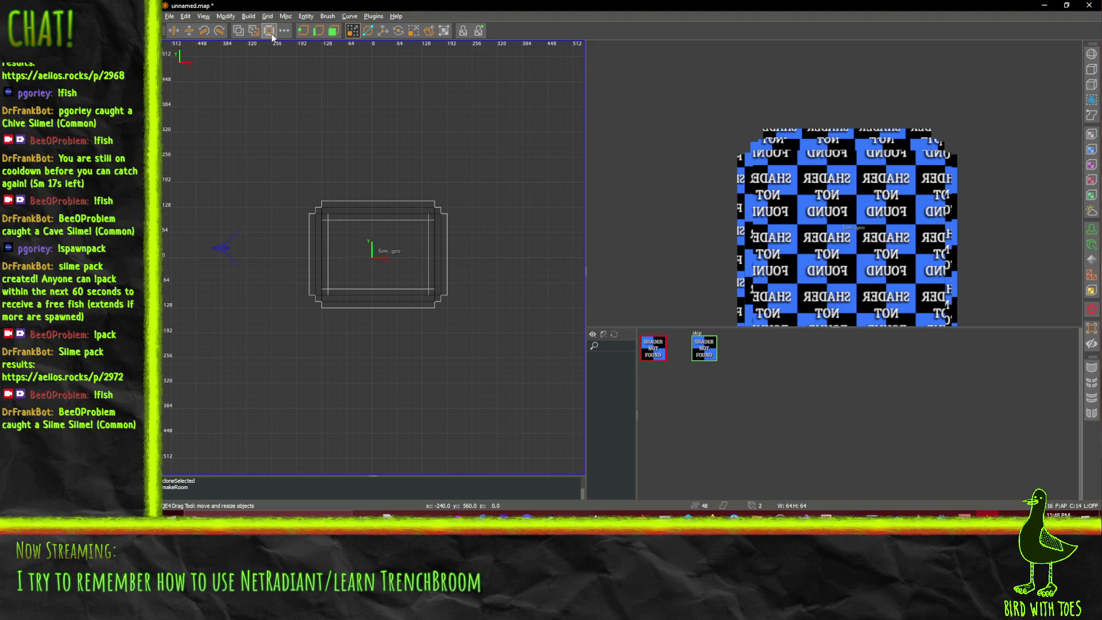
pyautogui.hotkey('ctrl', 'z')
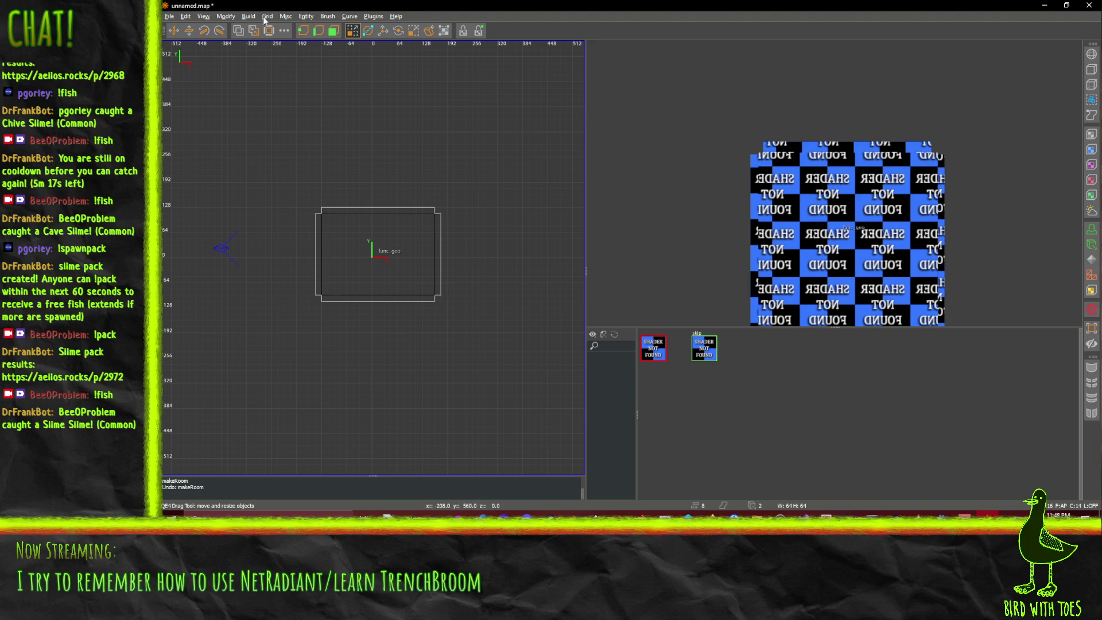
pyautogui.hotkey('ctrl', 'z')
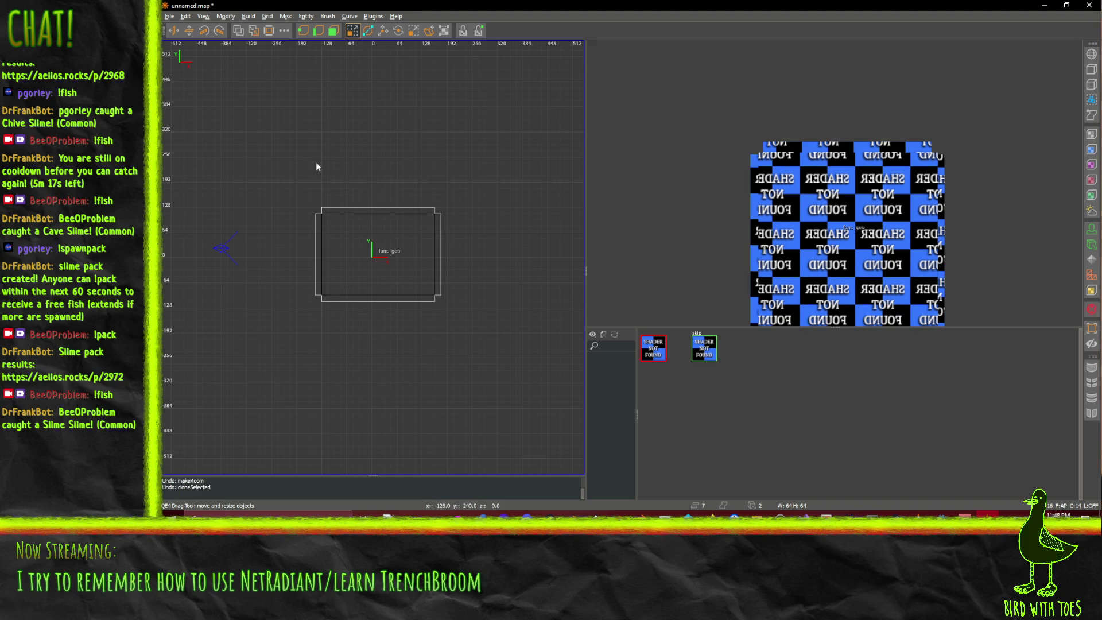
pyautogui.keyDown('shift'); pyautogui.click(372, 229); pyautogui.keyUp('shift')
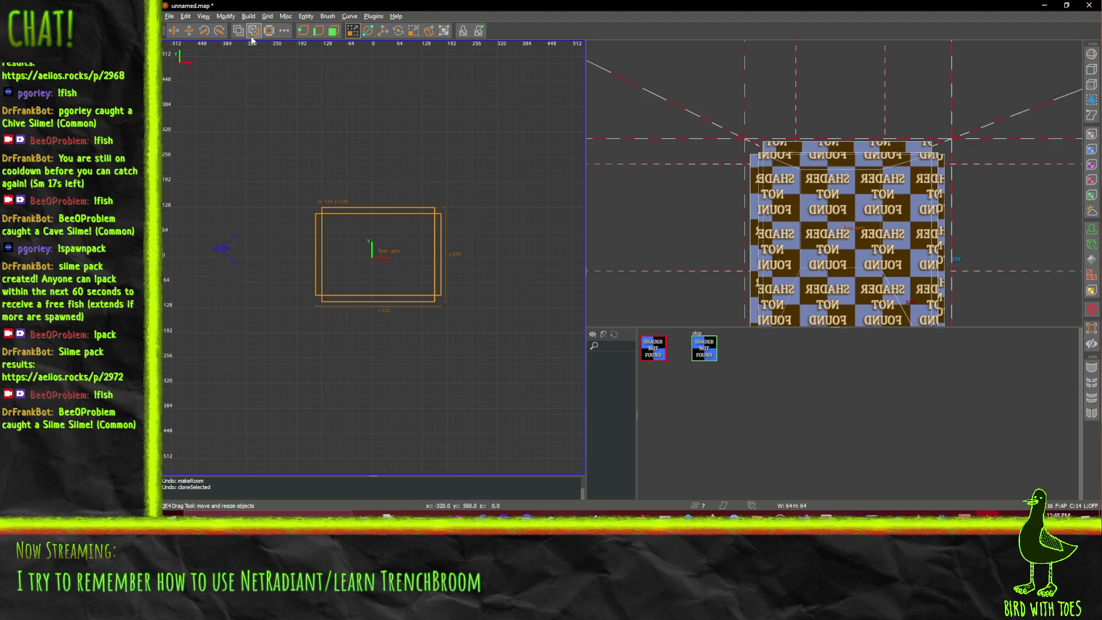
pyautogui.click(246, 18)
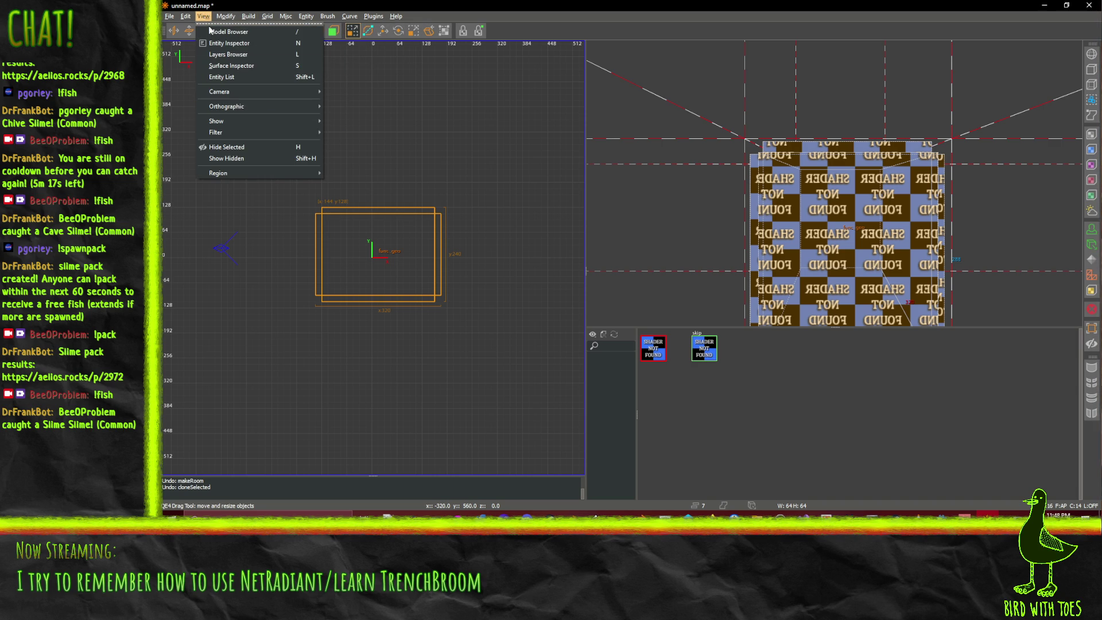
# - Browse the Entity Inspector's class list, including worldspawn and func_detail, and check the Layers tab
pyautogui.click(229, 43)
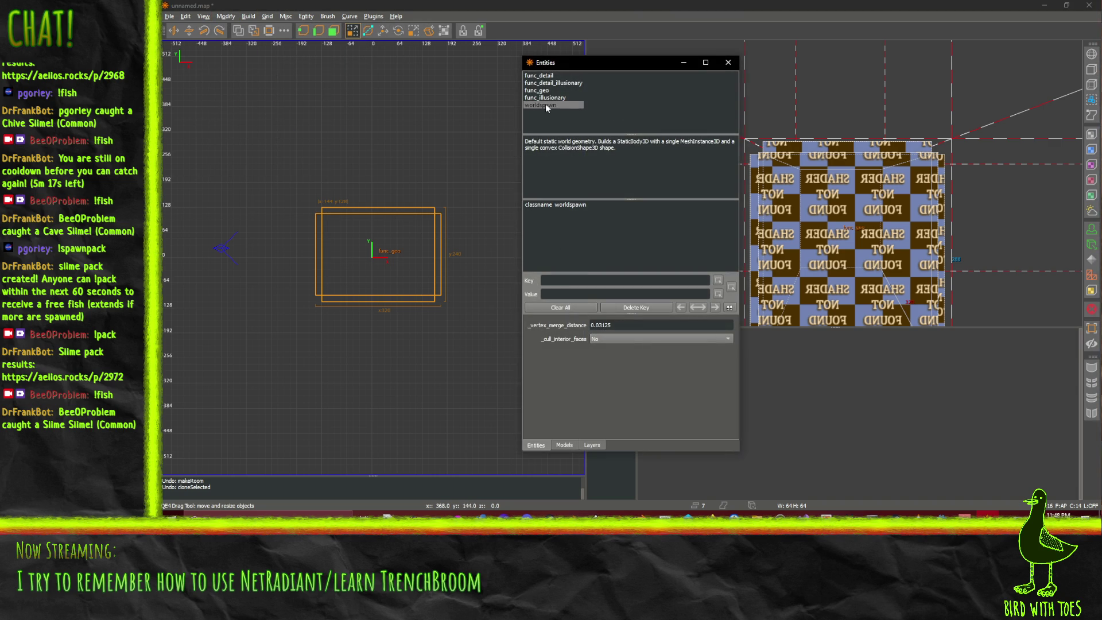
pyautogui.press('Up')
pyautogui.press('Up')
pyautogui.press('Up')
pyautogui.press('Down')
pyautogui.press('Down')
pyautogui.press('Down')
pyautogui.press('Up')
pyautogui.press('Up')
pyautogui.press('Up')
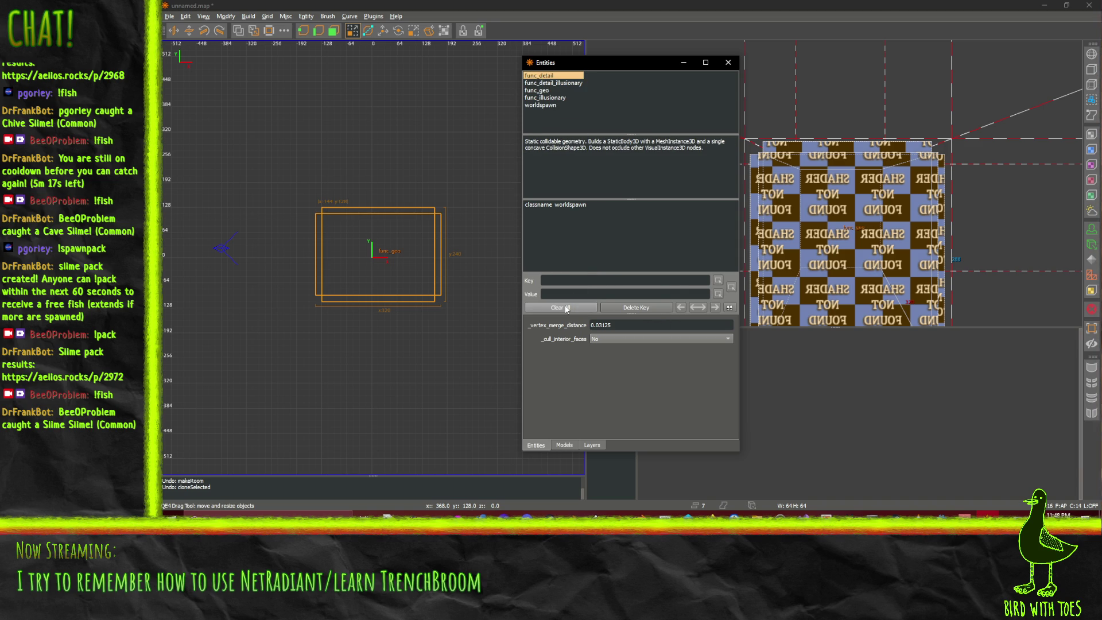
pyautogui.click(563, 446)
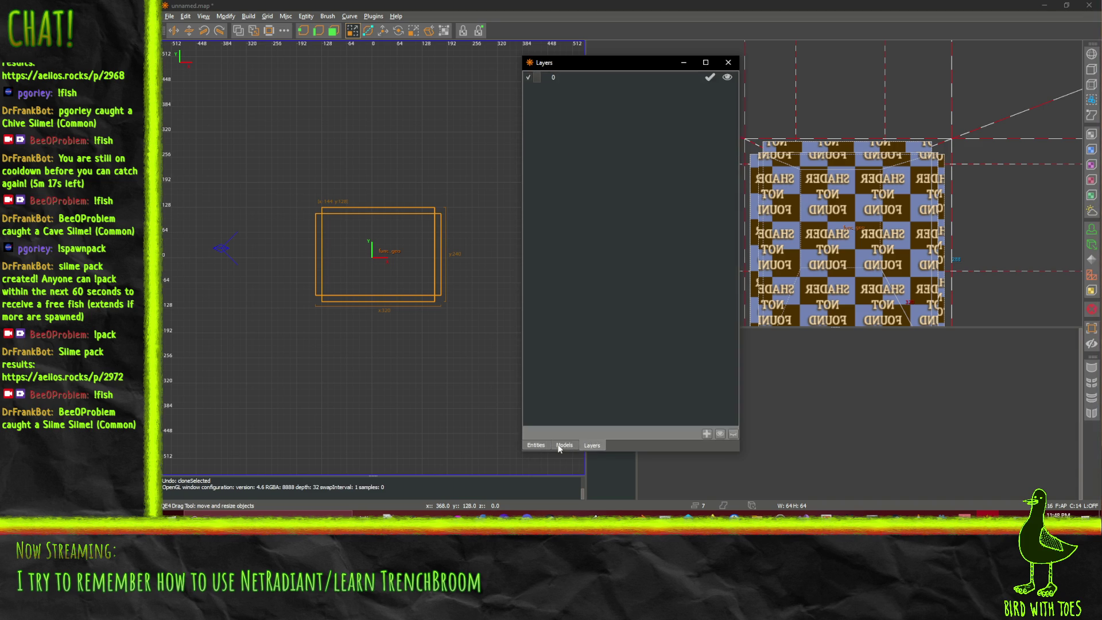
pyautogui.click(546, 446)
pyautogui.click(728, 62)
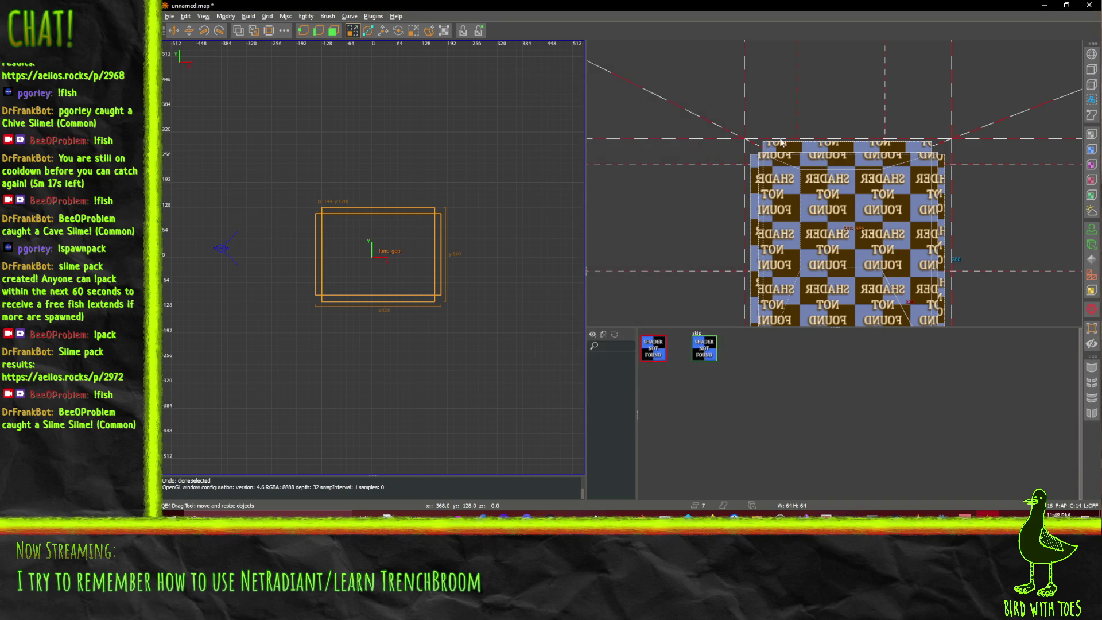
# - Minimize NetRadiant Custom and bring the FuncGodot manual in Firefox to the front
pyautogui.click(1044, 5)
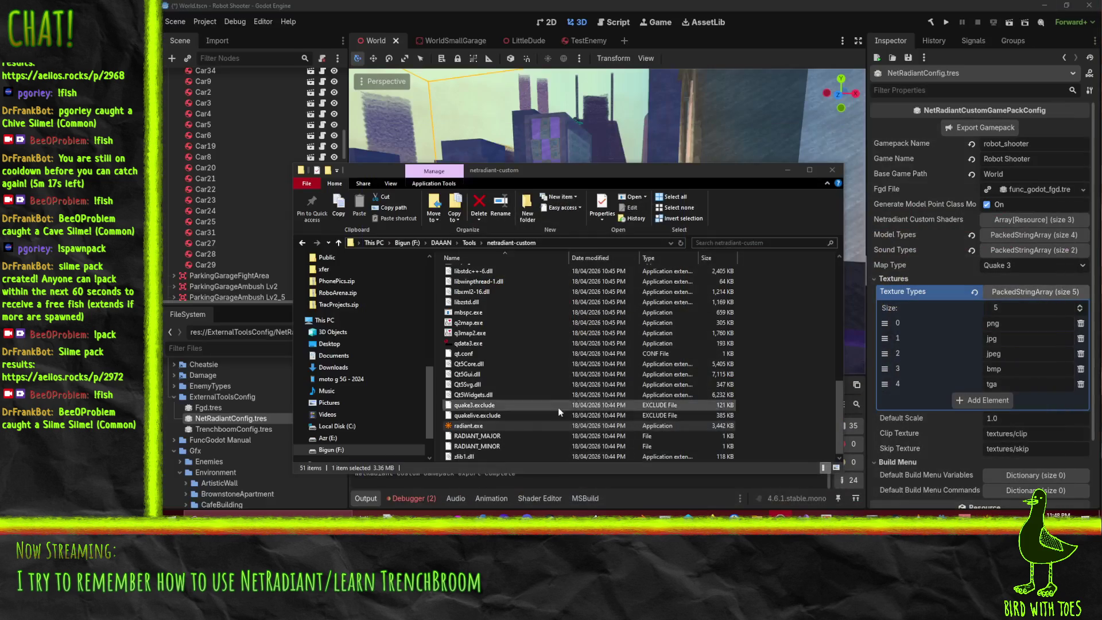
pyautogui.hotkey('alt', 'Tab')
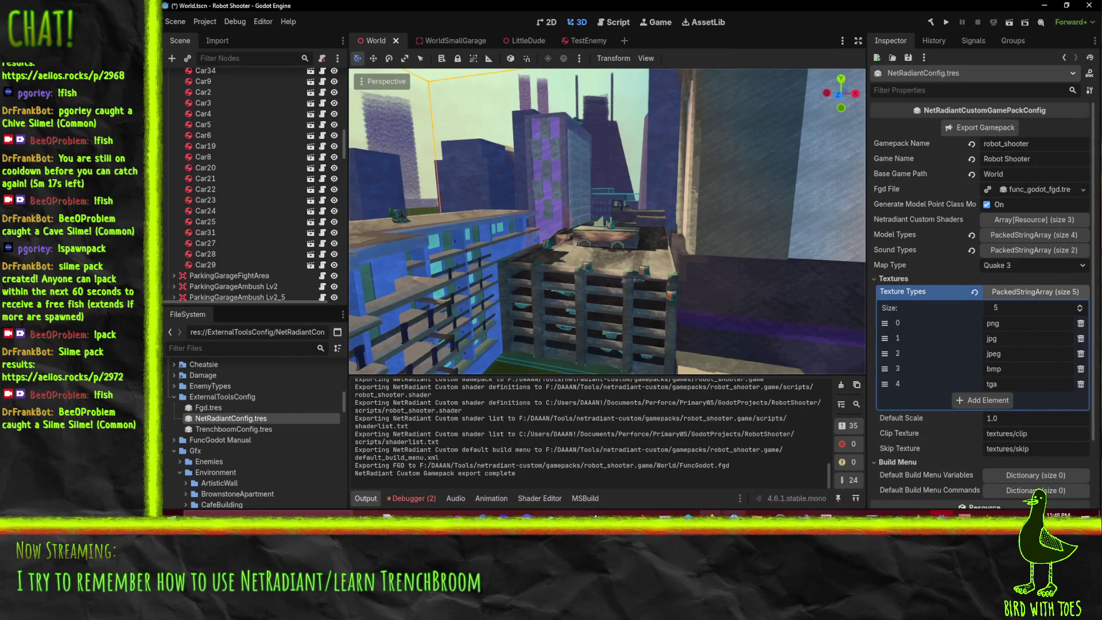
pyautogui.moveTo(734, 515)
pyautogui.click(666, 481)
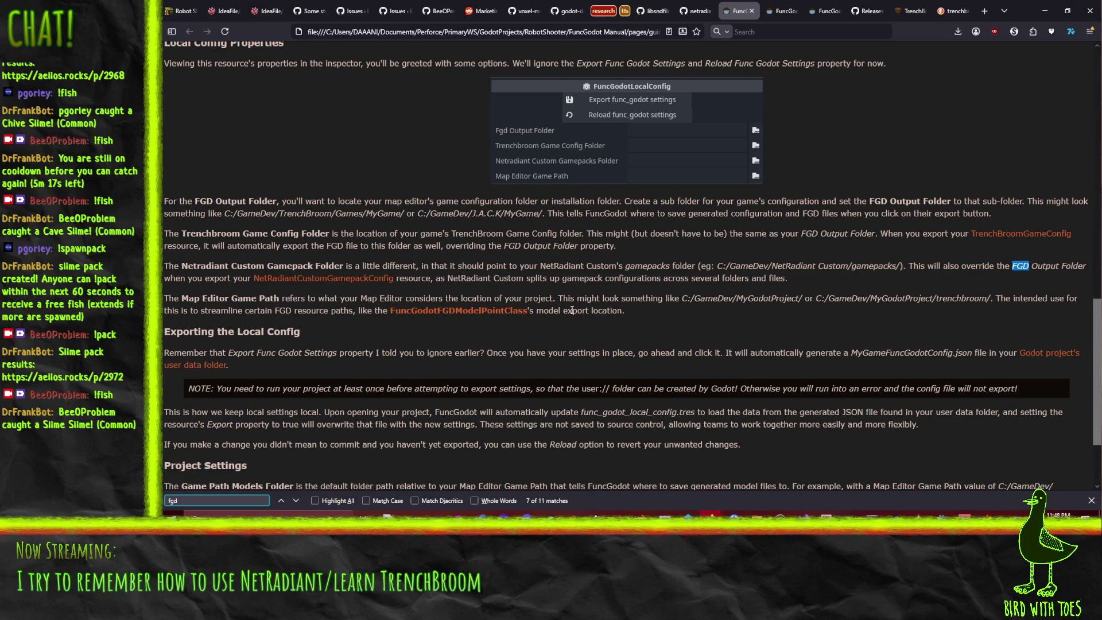
# - Read the manual's base class properties and list of default entities
pyautogui.click(781, 11)
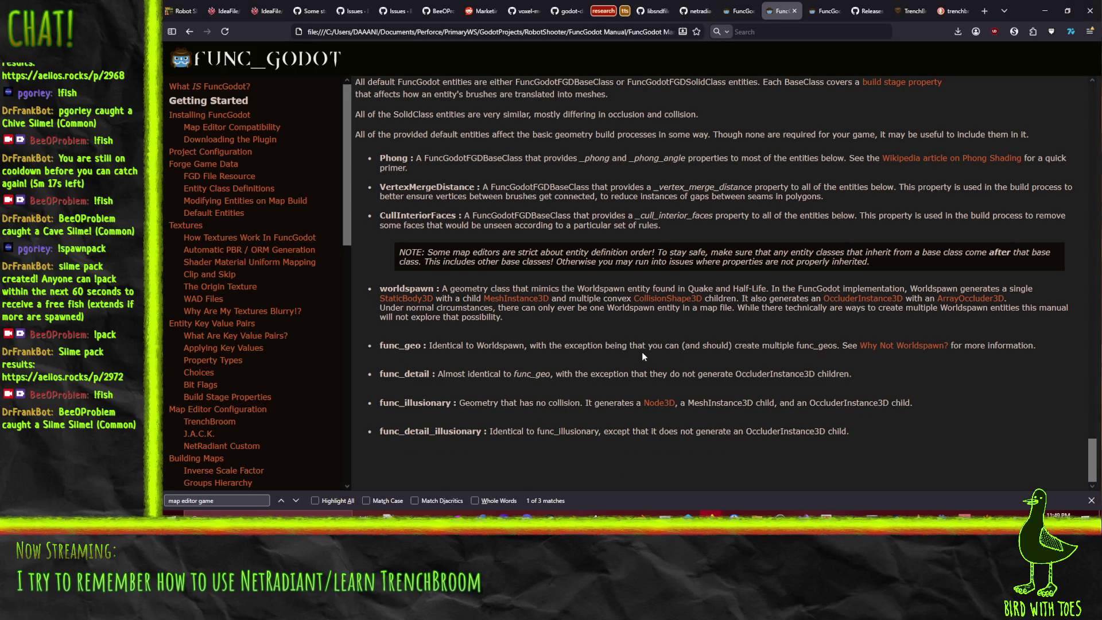
pyautogui.moveTo(374, 155); pyautogui.dragTo(778, 219)
pyautogui.click(715, 255)
pyautogui.moveTo(382, 285); pyautogui.dragTo(848, 425)
pyautogui.click(855, 423)
pyautogui.scroll(15, 735, 378)
pyautogui.scroll(-1, 478, 326)
pyautogui.scroll(-10, 477, 326)
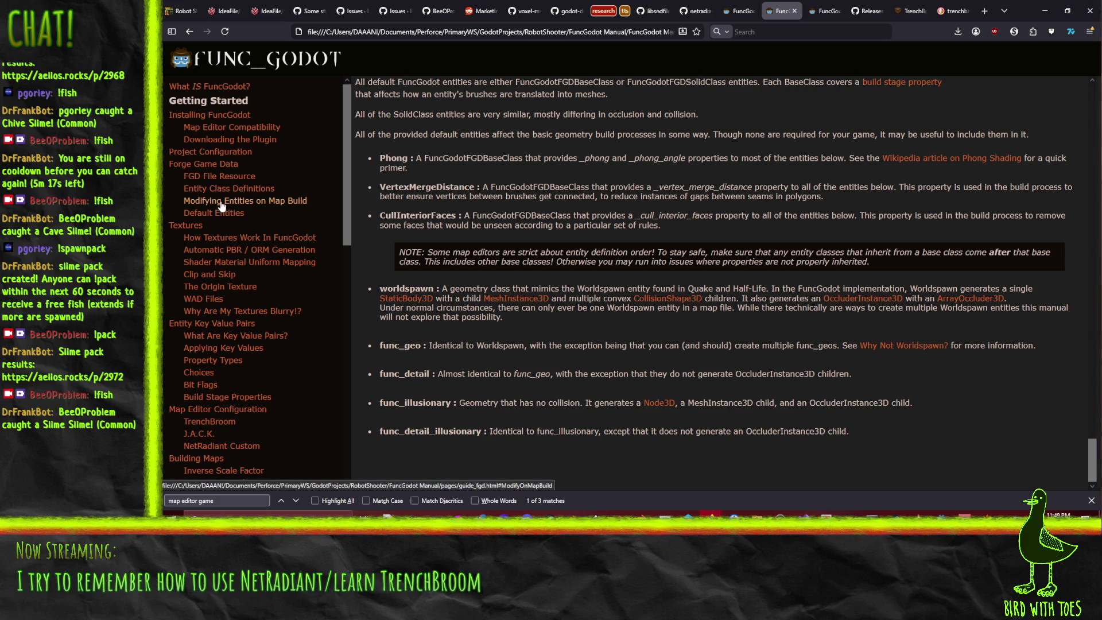
# - Read the 'Modifying Entities on Map Build' section, then go to 'How Textures Work In FuncGodot'
pyautogui.click(217, 201)
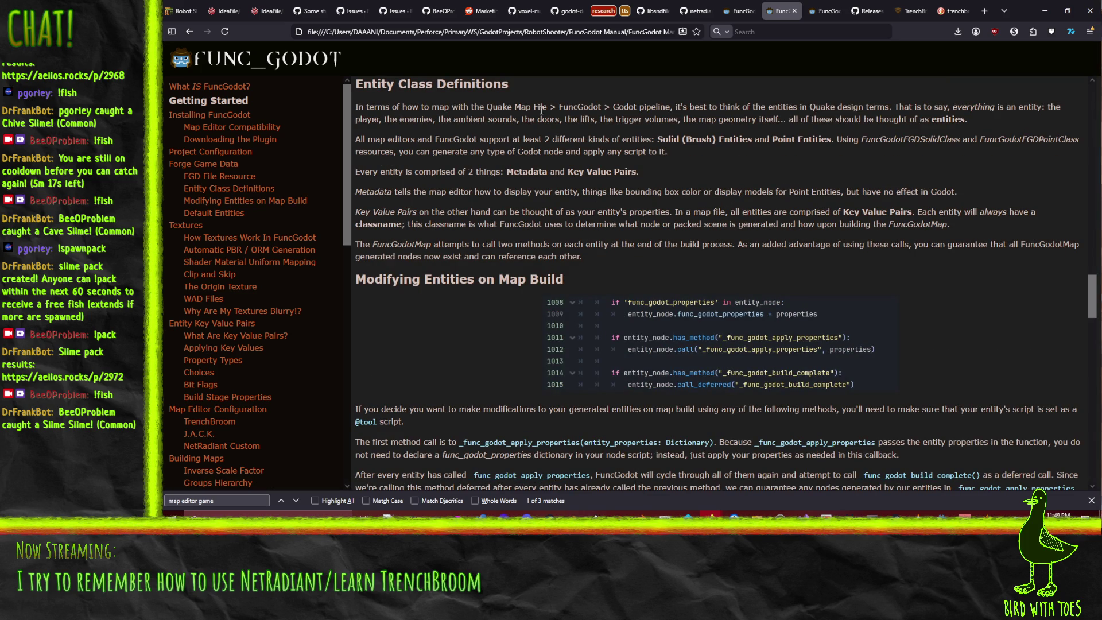
pyautogui.scroll(-10, 524, 109)
pyautogui.scroll(10, 500, 264)
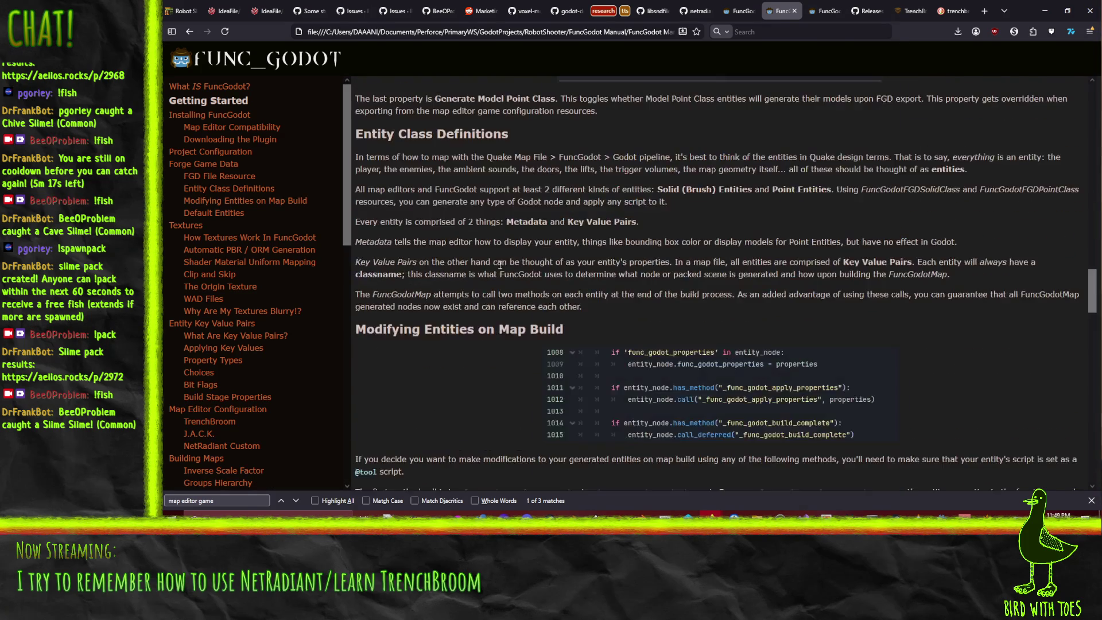
pyautogui.scroll(-1, 500, 264)
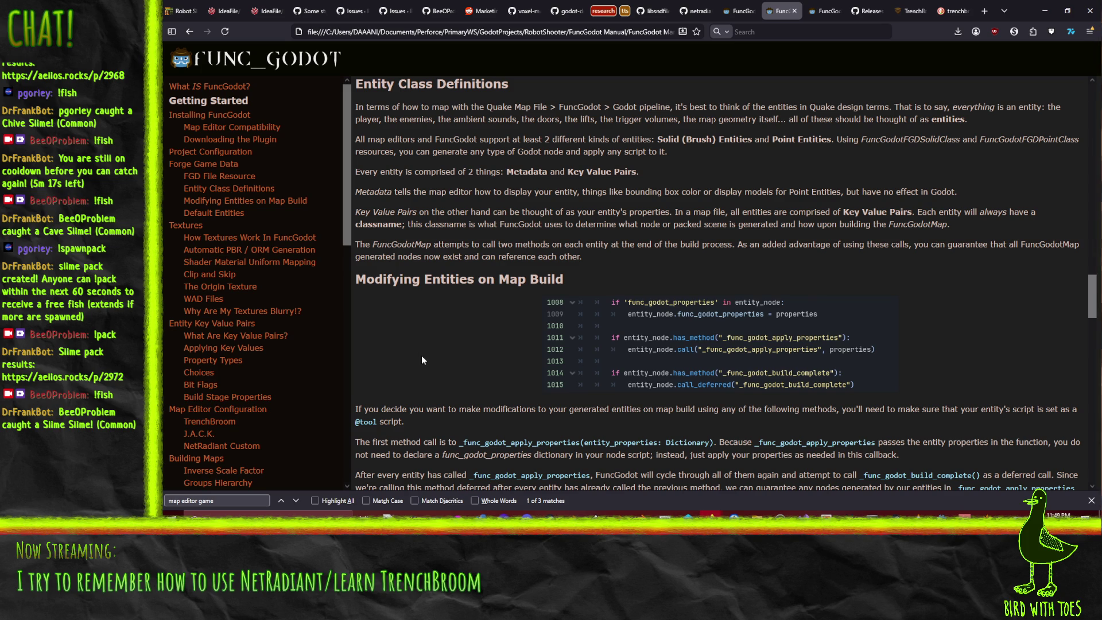
pyautogui.scroll(-5, 421, 360)
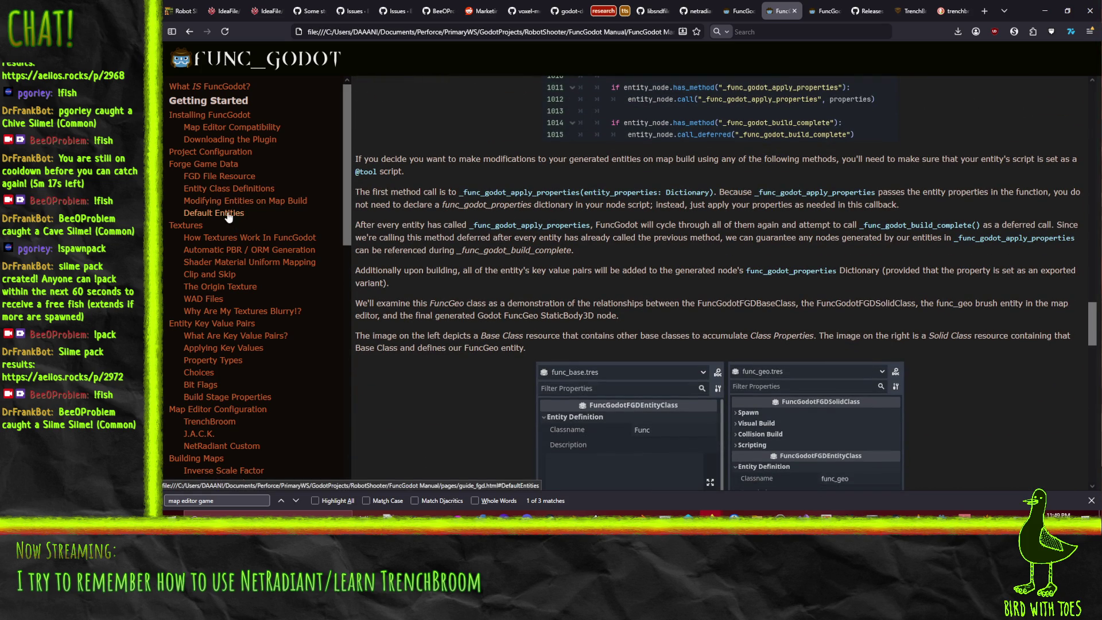
pyautogui.click(232, 243)
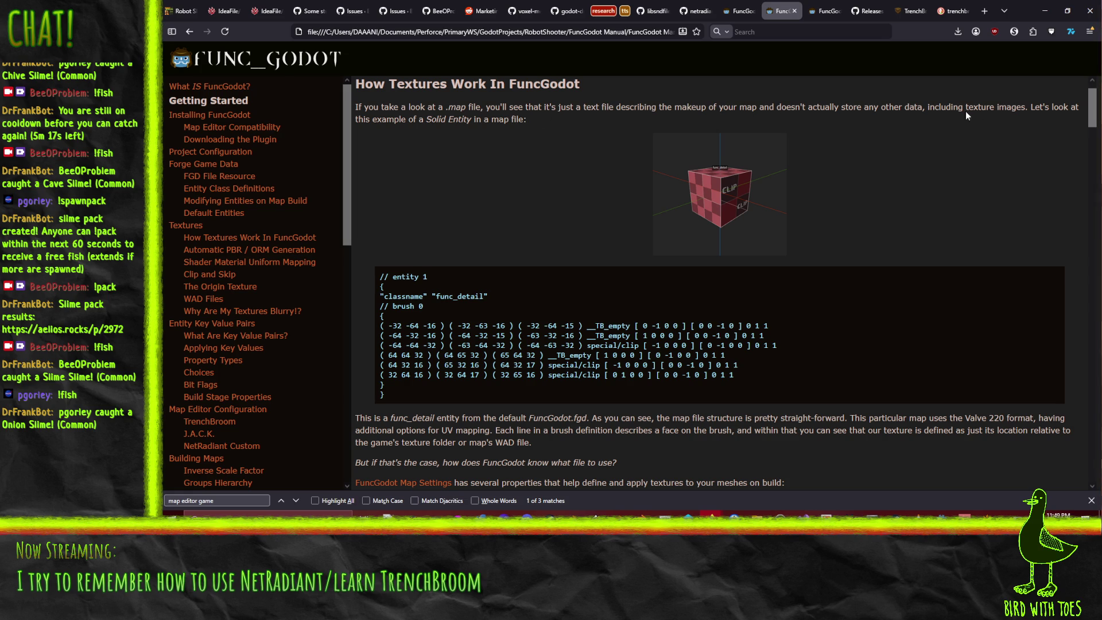
# - Scroll down the texture page past Automatic PBR / ORM Generation to Clip and Skip Textures
pyautogui.scroll(-5, 499, 153)
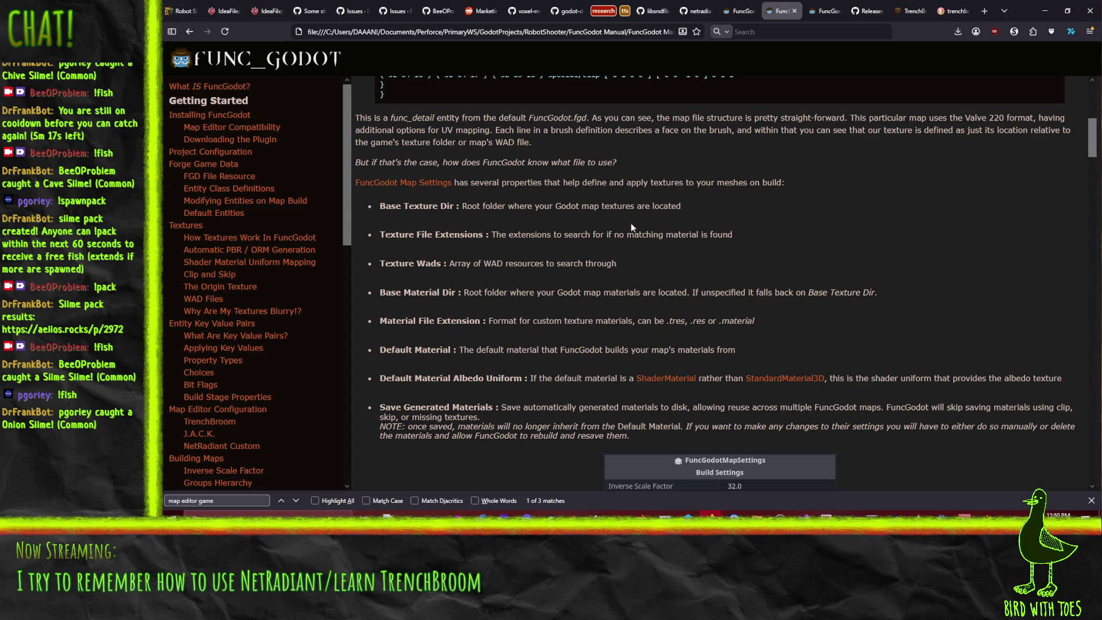
pyautogui.scroll(-1, 630, 227)
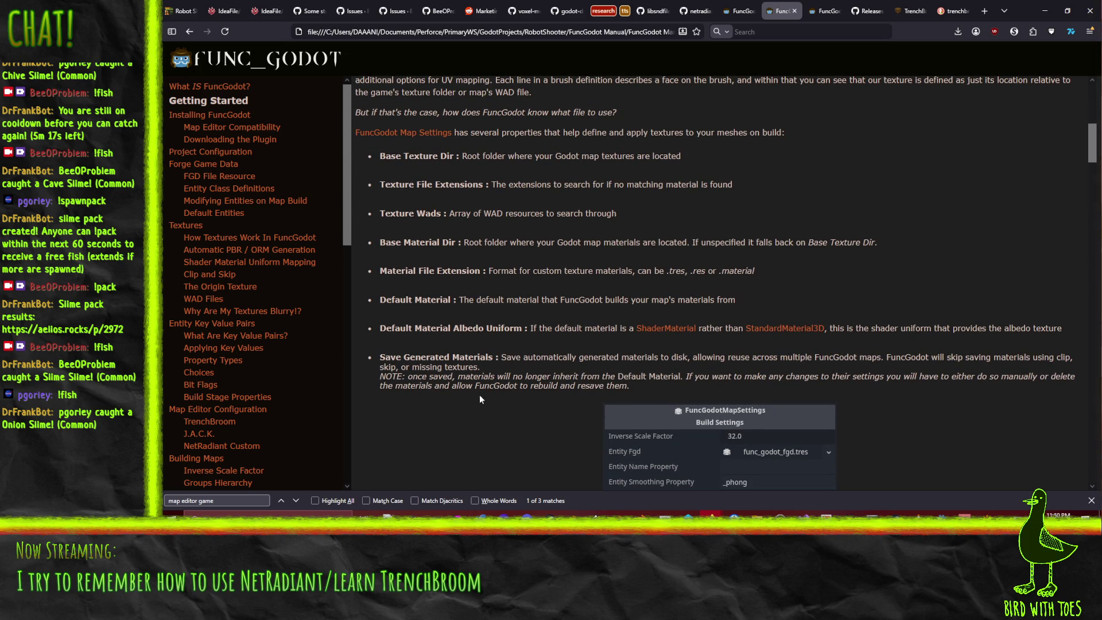
pyautogui.scroll(-15, 505, 281)
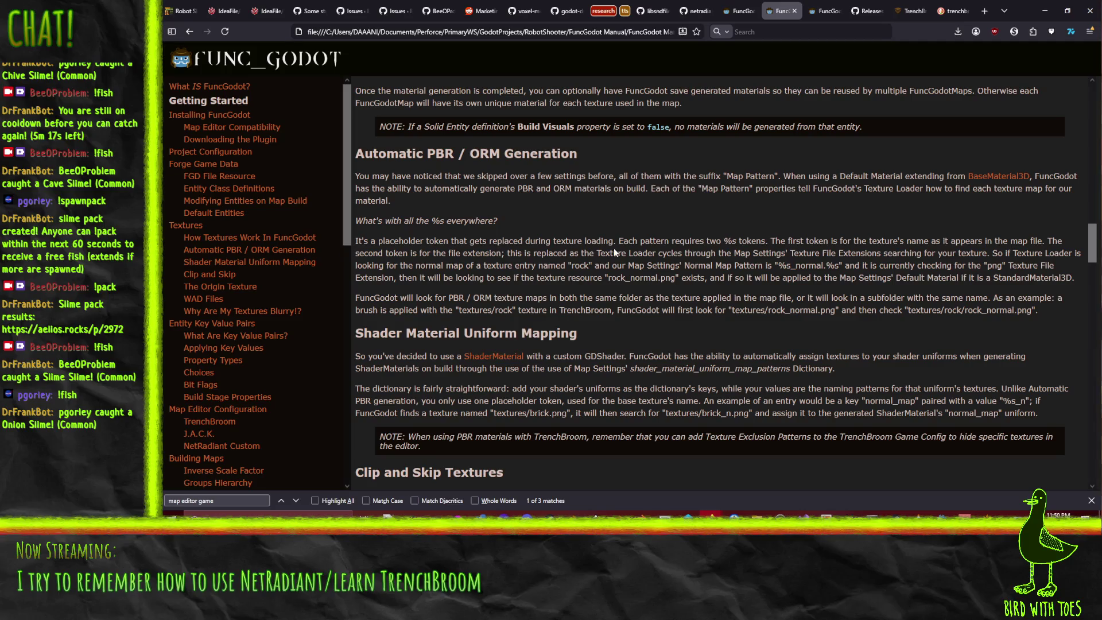
pyautogui.scroll(-6, 631, 249)
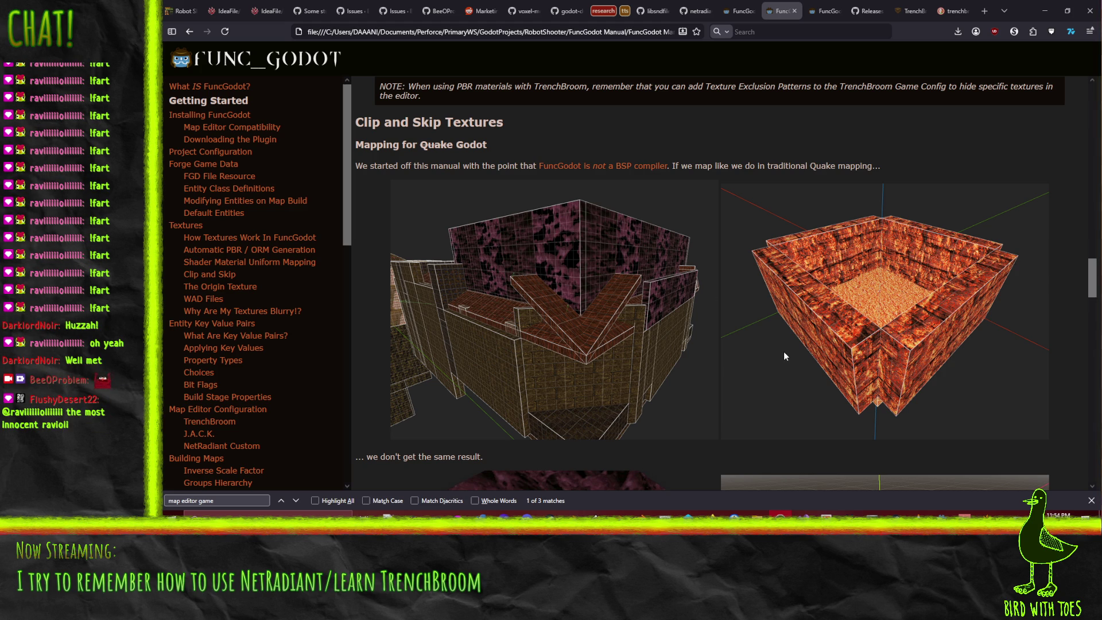
# - Bring NetRadiant Custom, showing unnamed.map, back to the front
pyautogui.click(988, 535)
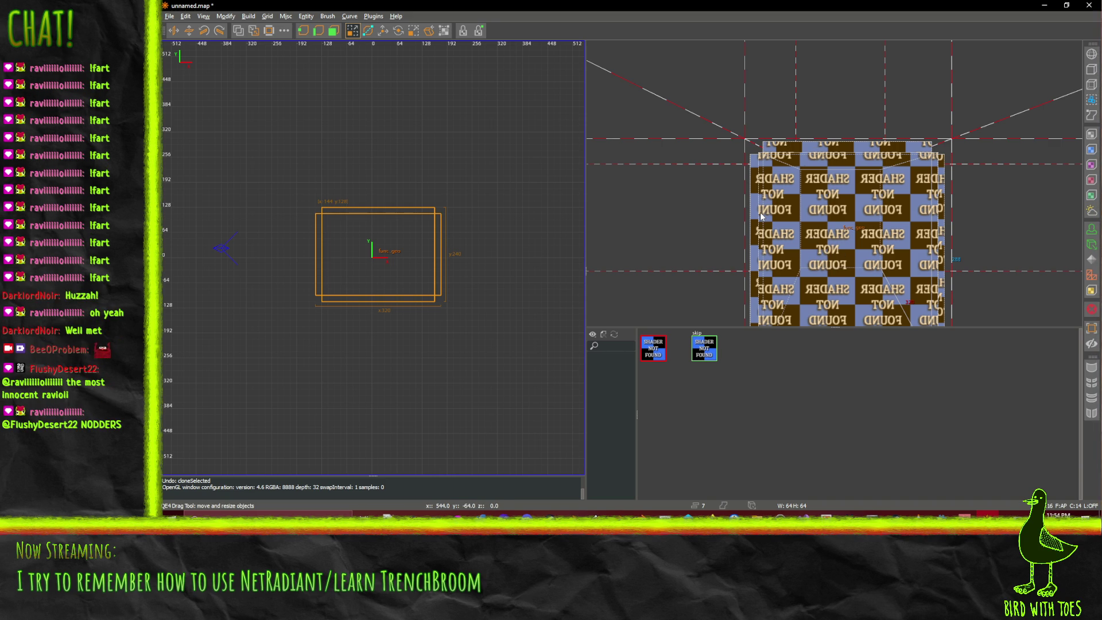
pyautogui.click(1044, 5)
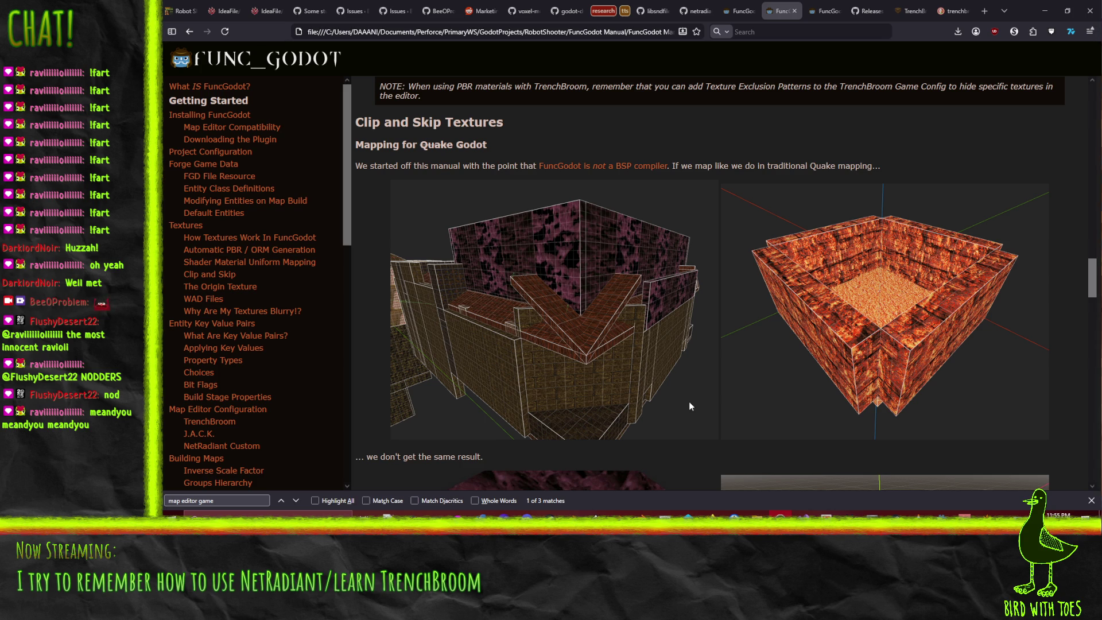
pyautogui.scroll(-4, 794, 312)
pyautogui.scroll(-6, 795, 316)
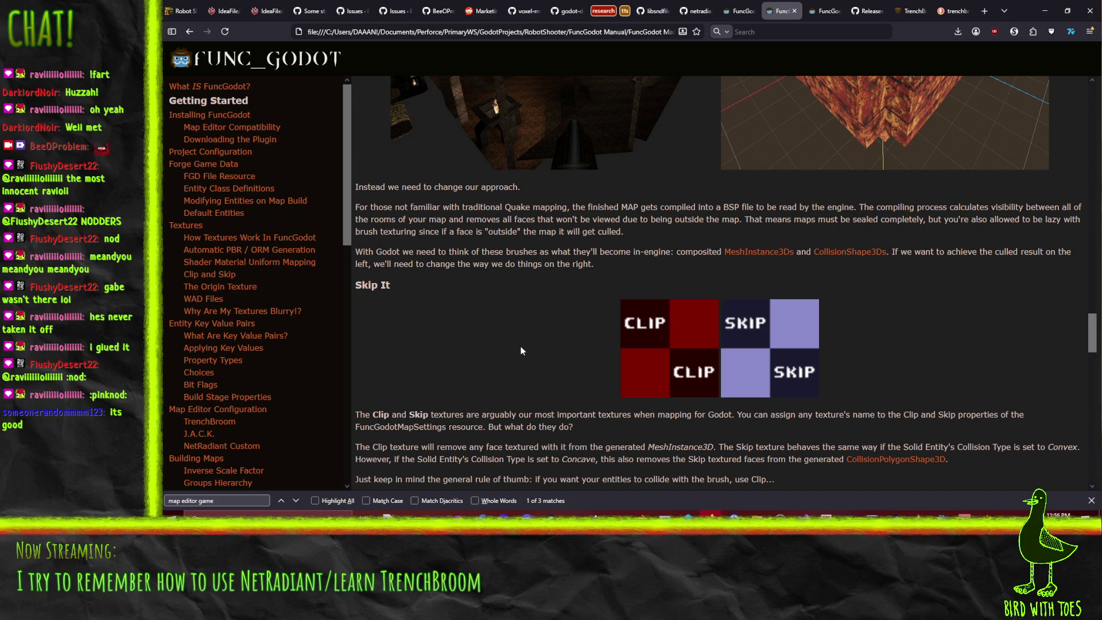
pyautogui.scroll(1, 520, 350)
pyautogui.scroll(1, 538, 357)
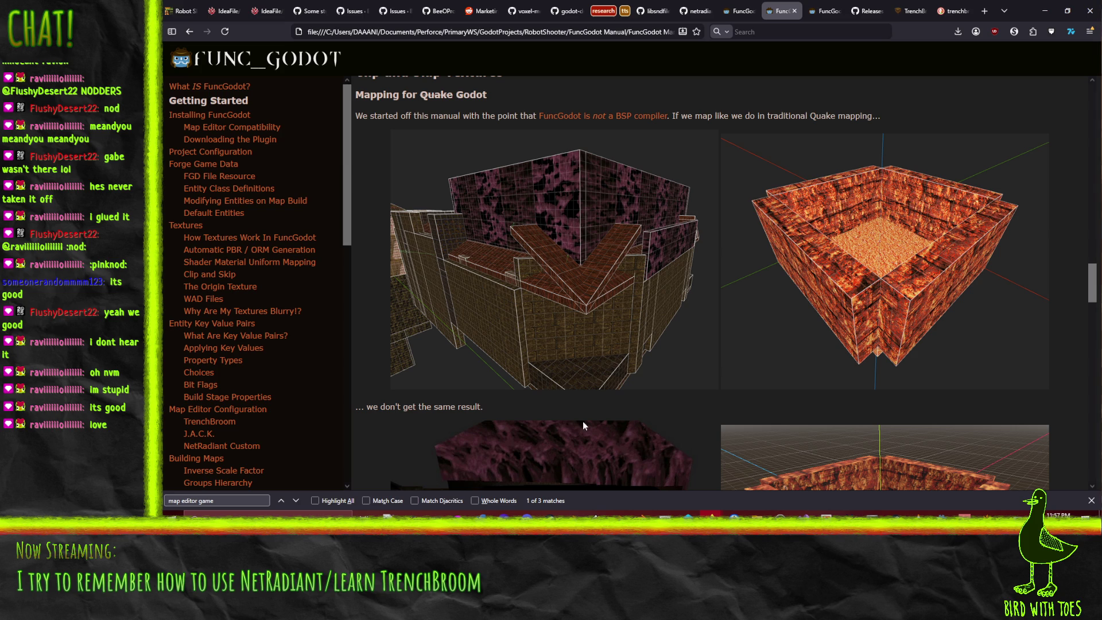
pyautogui.click(1047, 10)
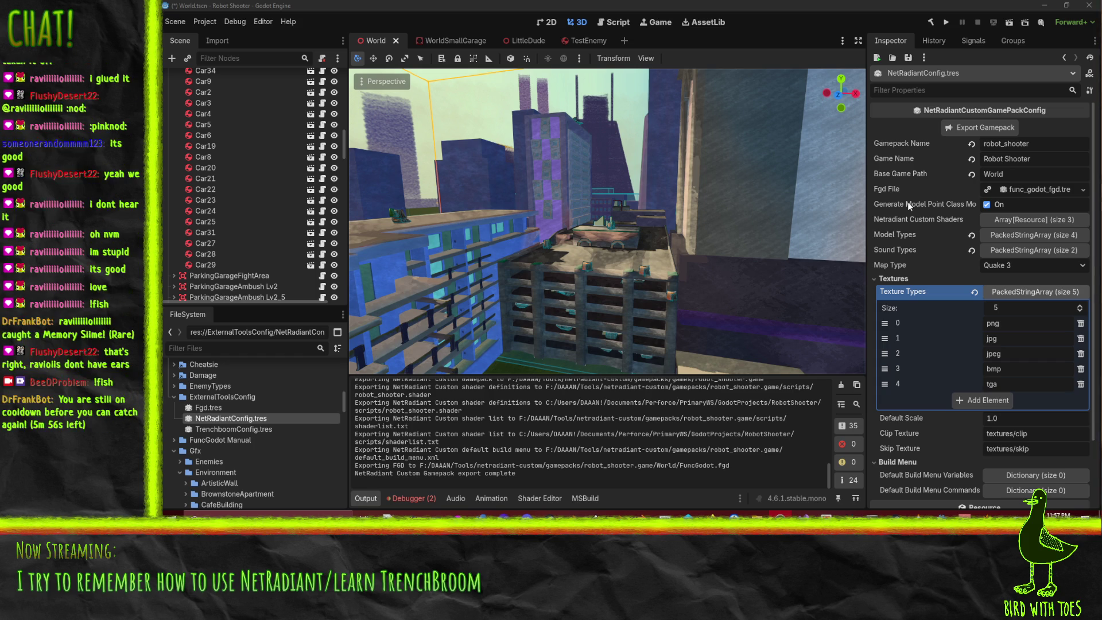
# - Orbit the 3D view around the city buildings, then start a Robot Shooter debug run
pyautogui.moveTo(633, 226)
pyautogui.mouseDown()
pyautogui.moveTo(666, 237)
pyautogui.moveTo(706, 218)
pyautogui.moveTo(648, 235)
pyautogui.moveTo(673, 262)
pyautogui.moveTo(719, 259)
pyautogui.moveTo(779, 147)
pyautogui.moveTo(756, 239)
pyautogui.moveTo(842, 222)
pyautogui.moveTo(886, 244)
pyautogui.moveTo(735, 239)
pyautogui.moveTo(774, 208)
pyautogui.moveTo(767, 191)
pyautogui.moveTo(779, 180)
pyautogui.moveTo(786, 198)
pyautogui.mouseUp()
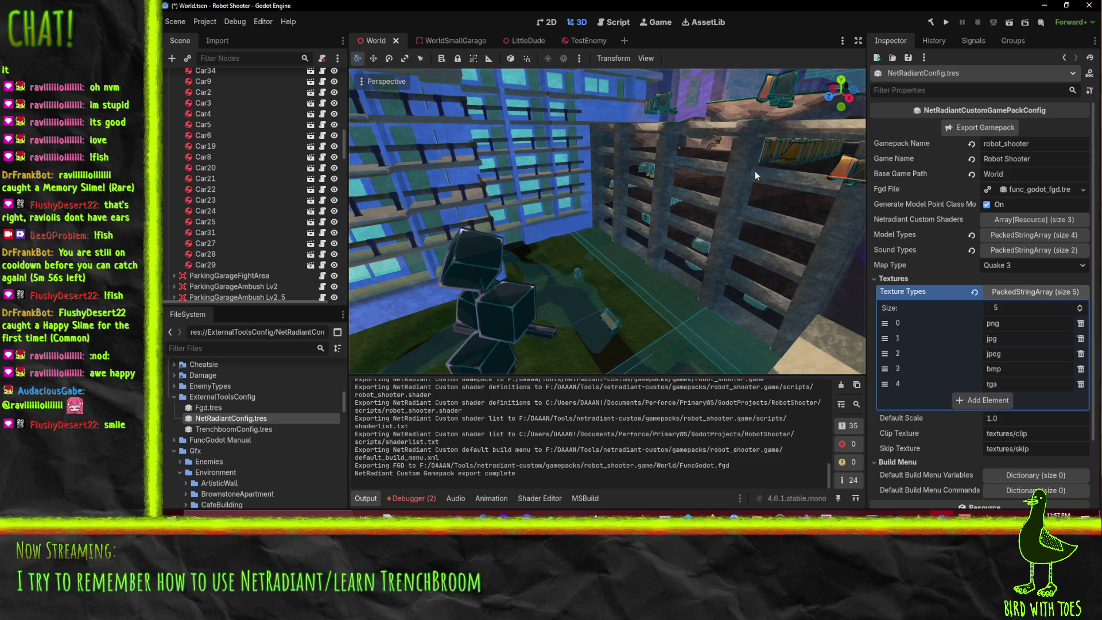
pyautogui.click(950, 25)
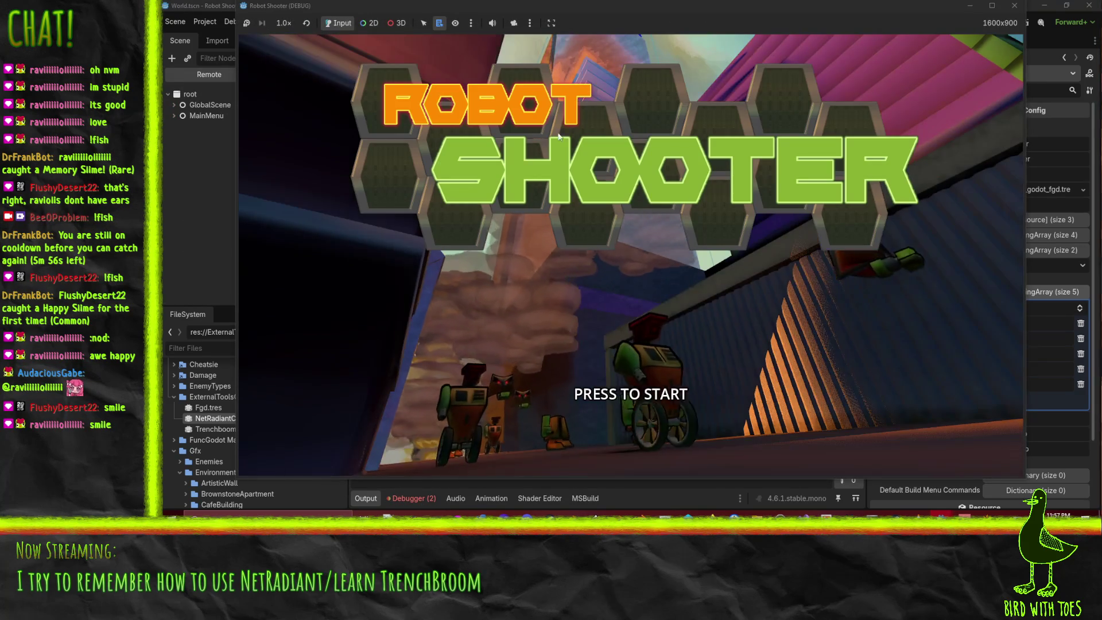
# - Start Robot Shooter from its title screen, then pause and quit the debug run
pyautogui.click(494, 22)
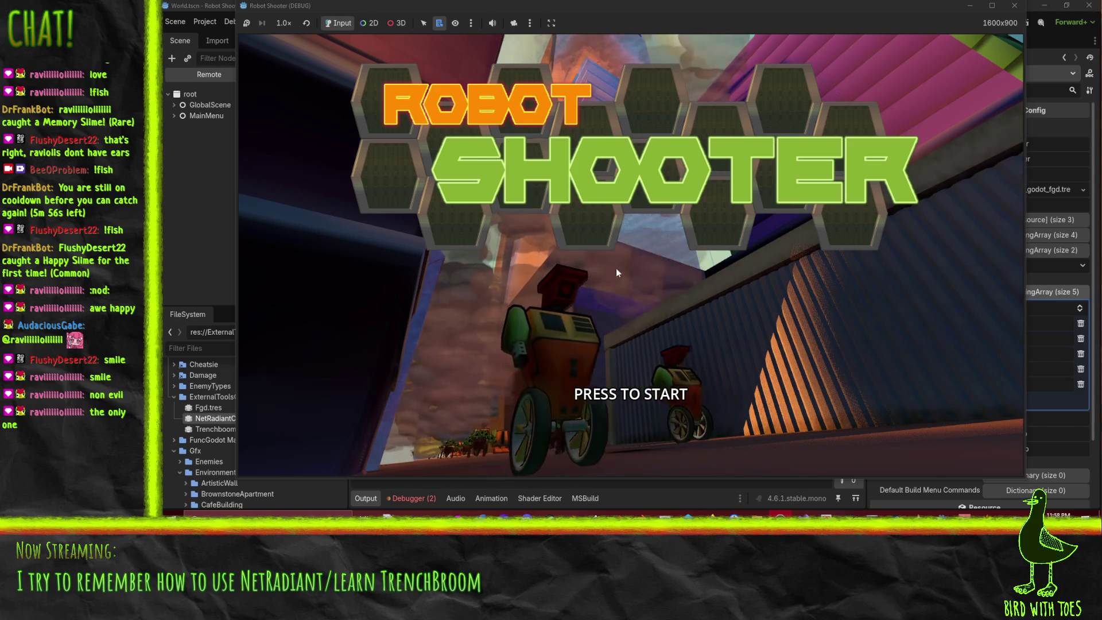
pyautogui.click(435, 406)
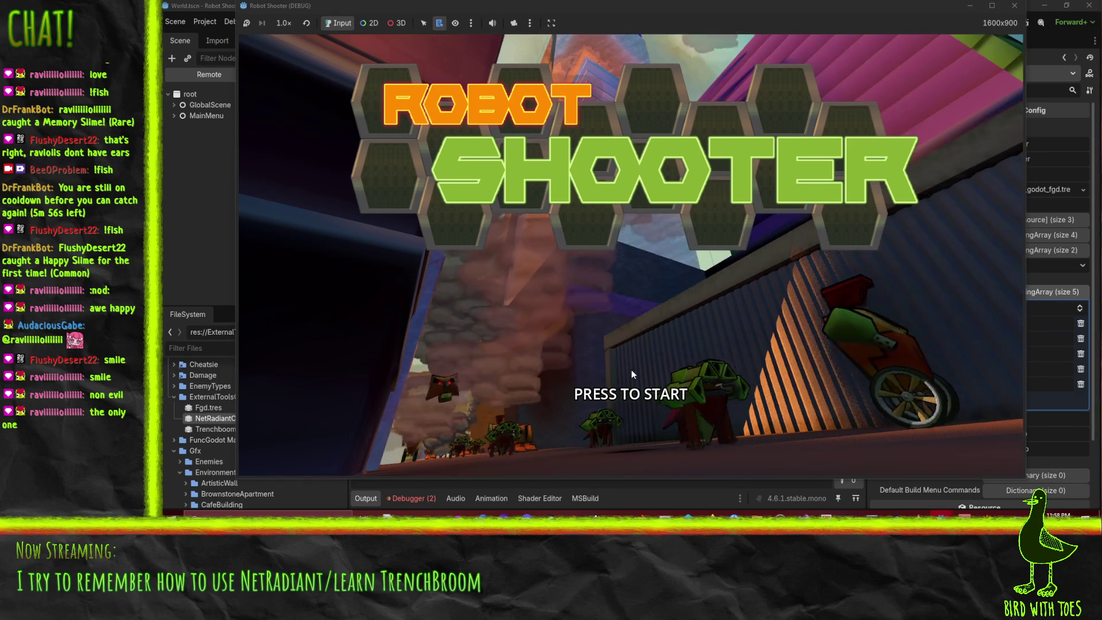
pyautogui.click(703, 368)
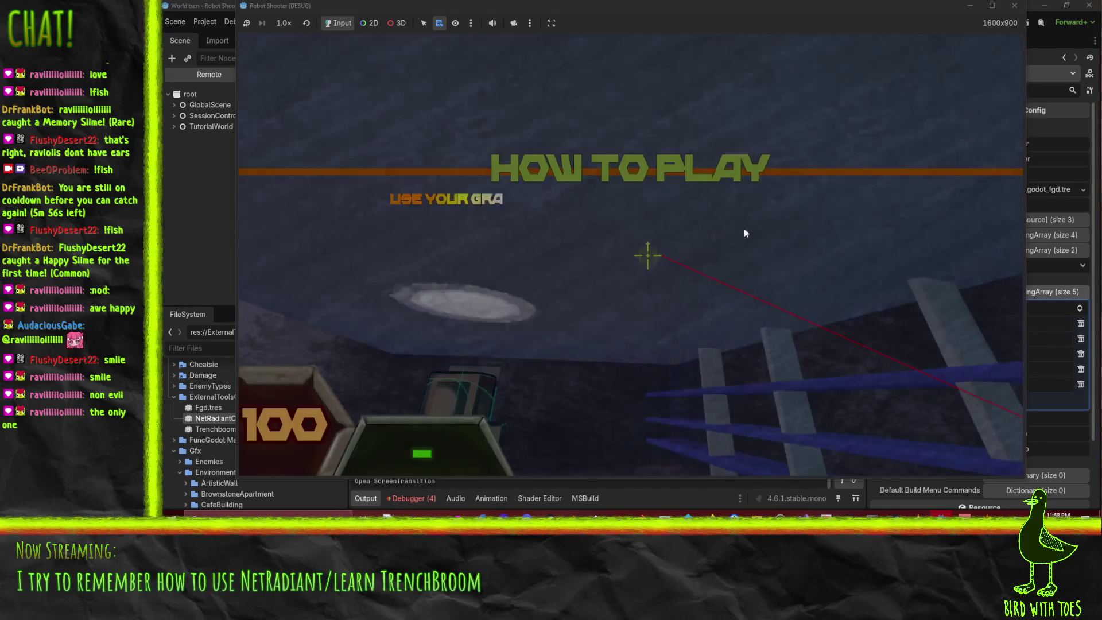
pyautogui.press('Escape')
pyautogui.press('F8')
# - Check the Debug menu without changes and relaunch the project in a new debug run
pyautogui.click(234, 22)
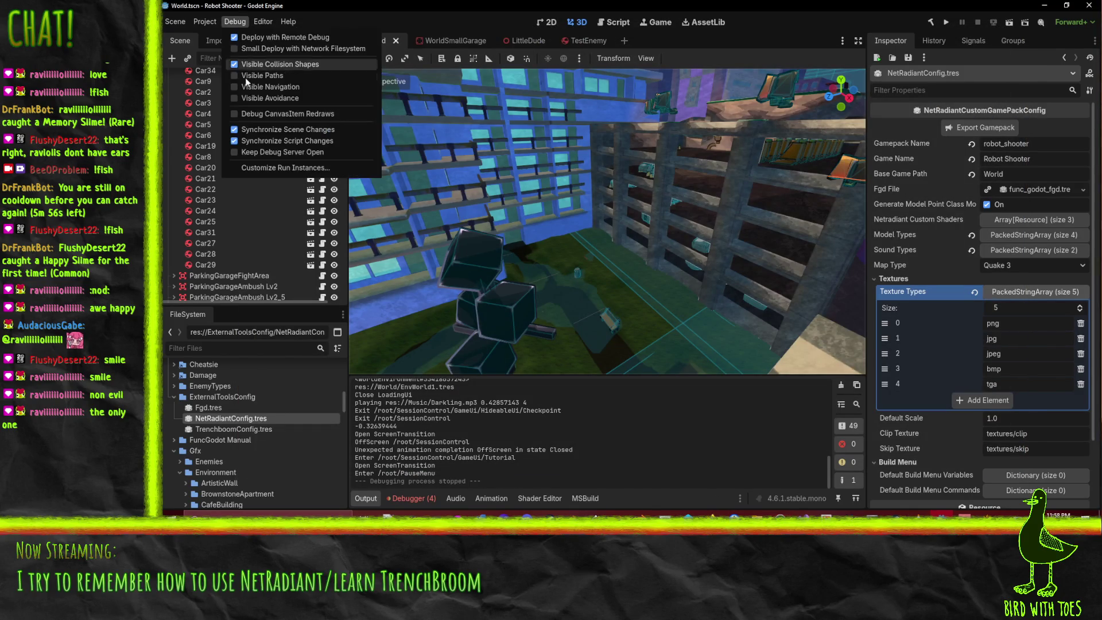
pyautogui.click(946, 26)
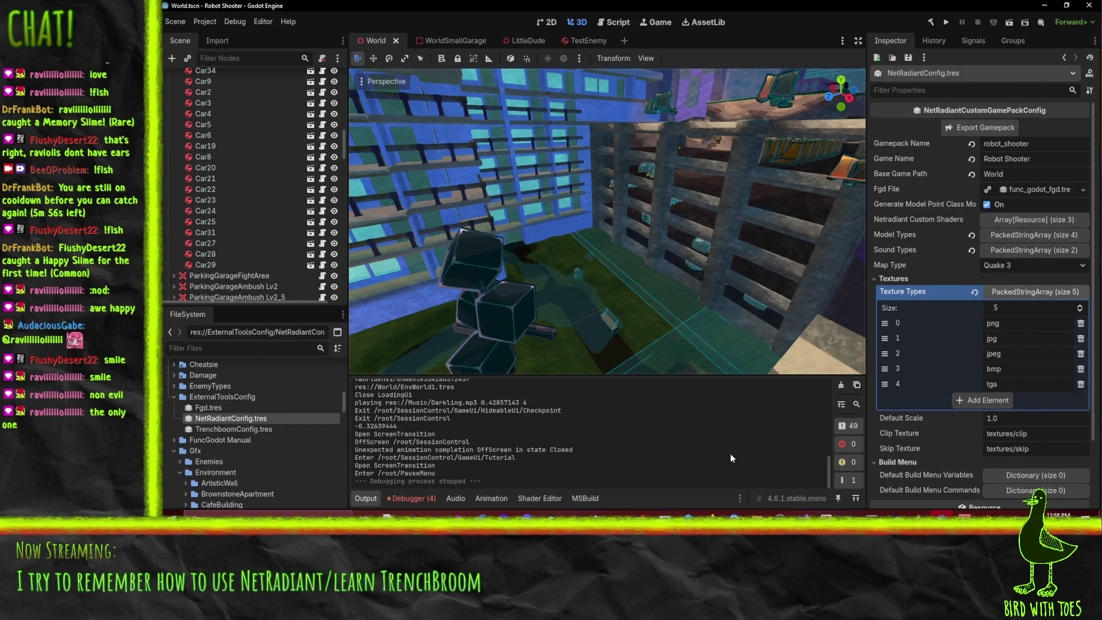
pyautogui.click(949, 24)
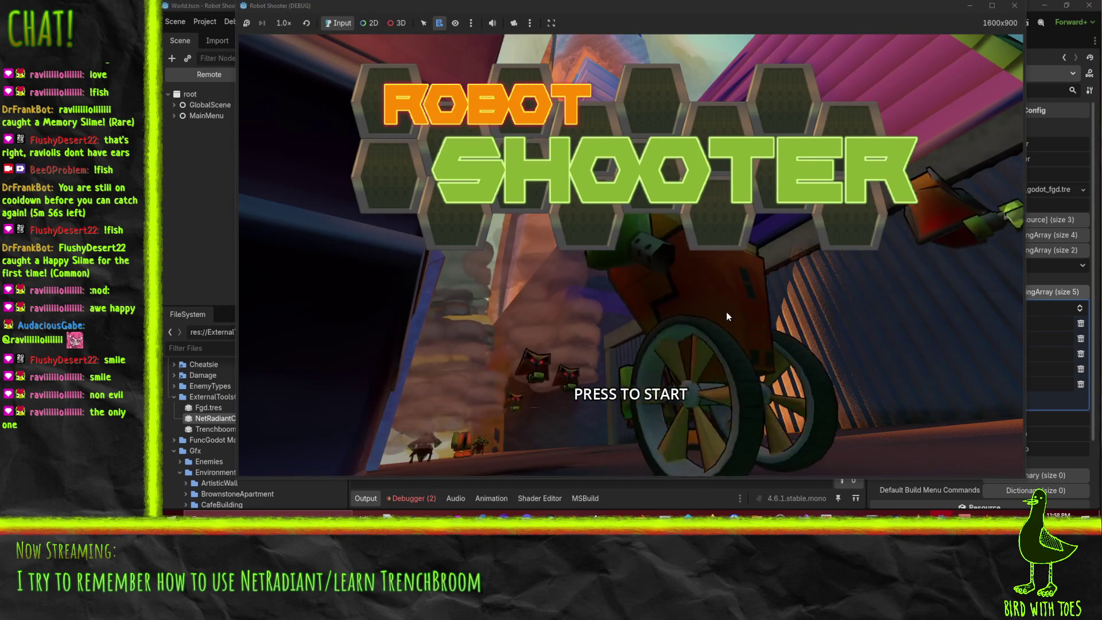
# - Start the game, grapple the crates, and pull the gun off the robot
pyautogui.click(725, 312)
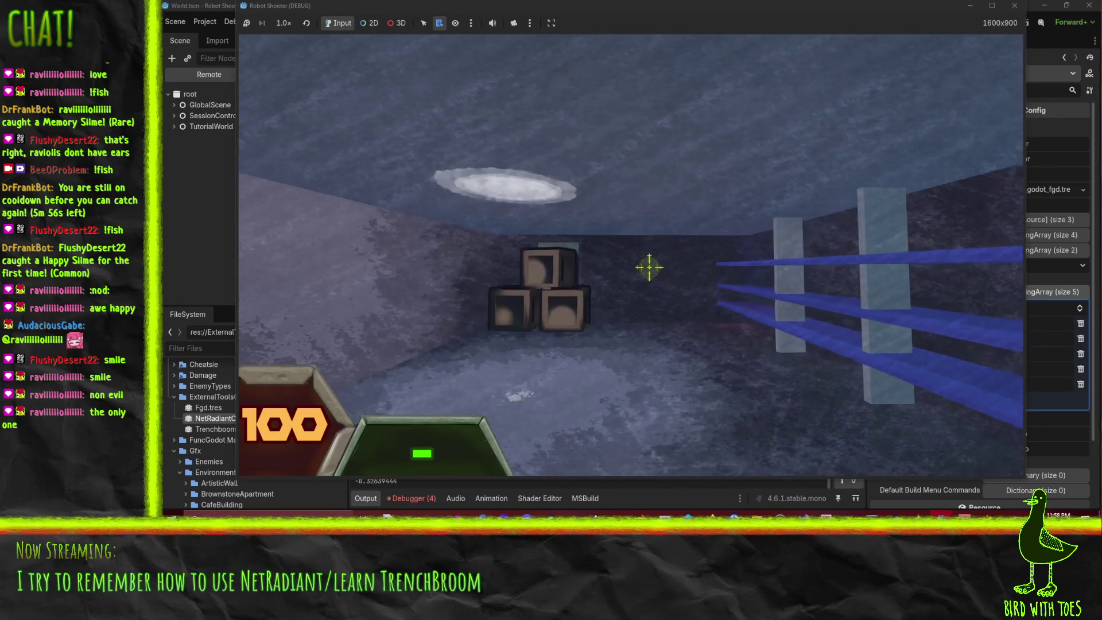
pyautogui.press('w')
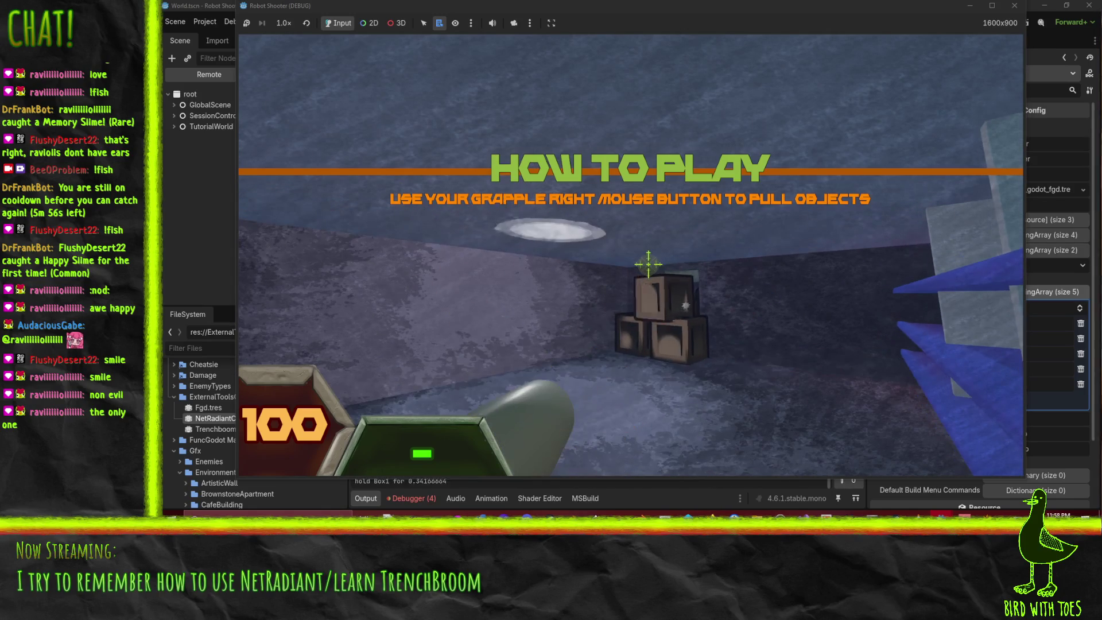
pyautogui.rightClick(650, 273)
pyautogui.rightClick(650, 272)
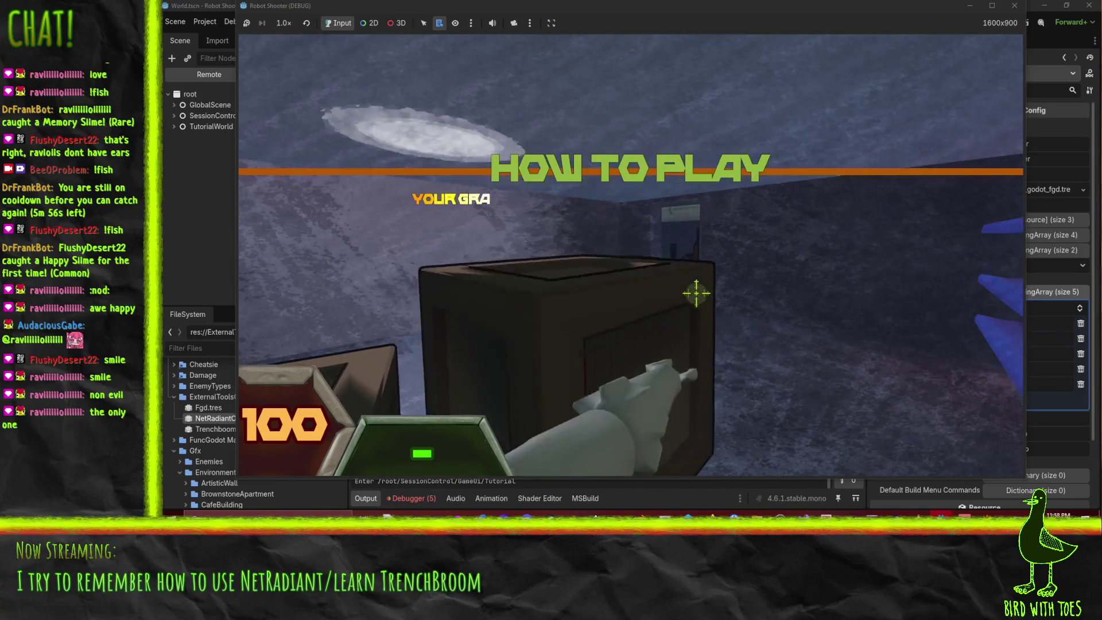
pyautogui.rightClick(652, 269)
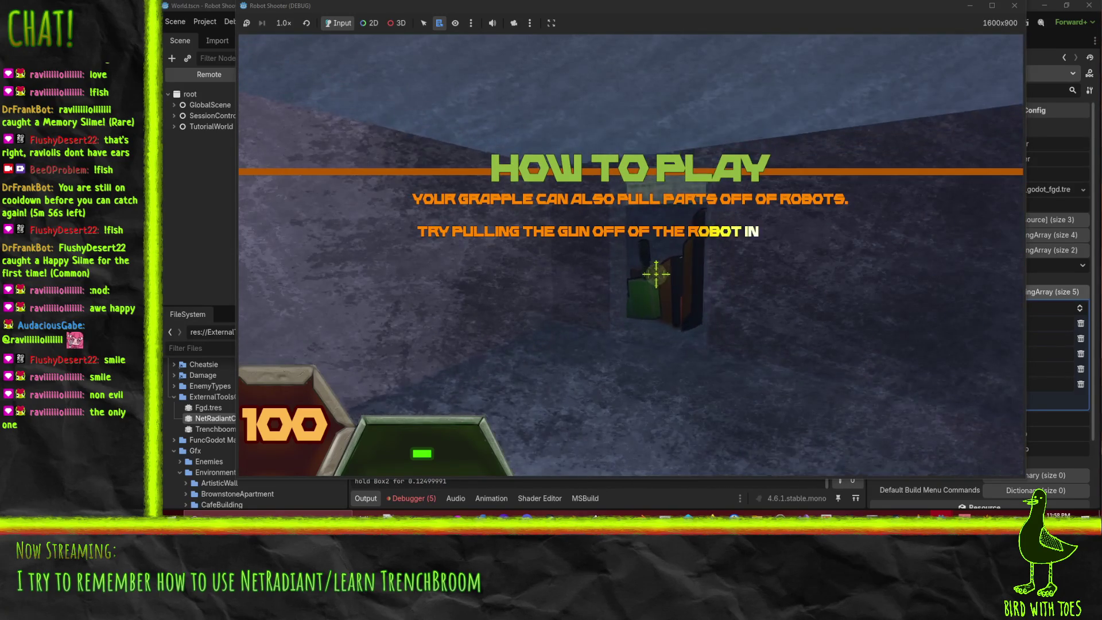
pyautogui.rightClick(652, 275)
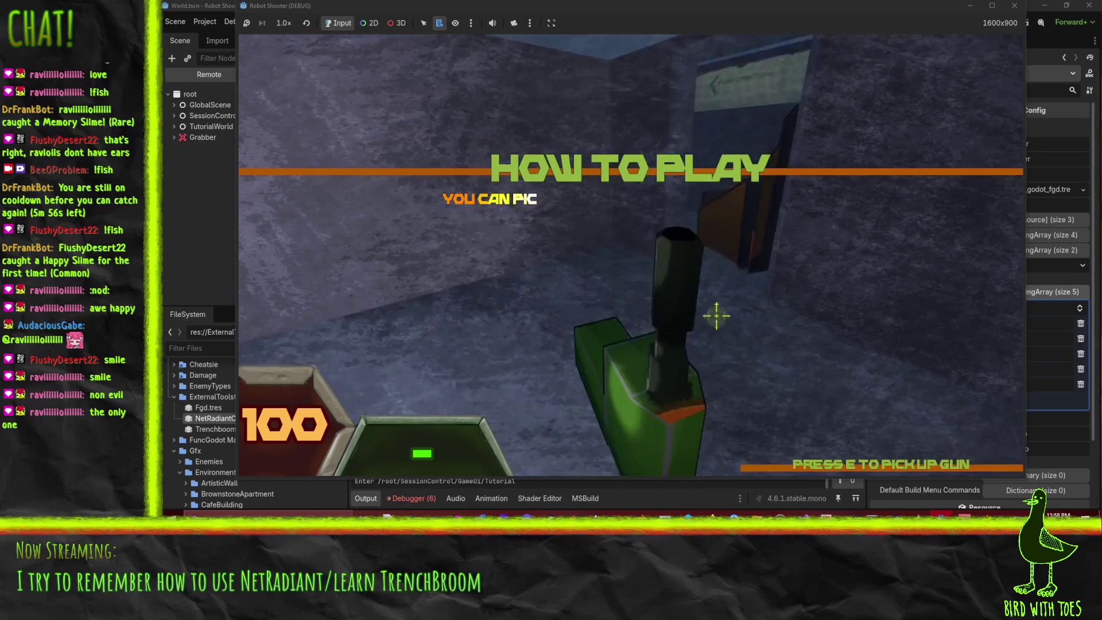
# - Pick up the robot's gun, fire it, and walk through the doorway into the city
pyautogui.press('e')
pyautogui.click(668, 286)
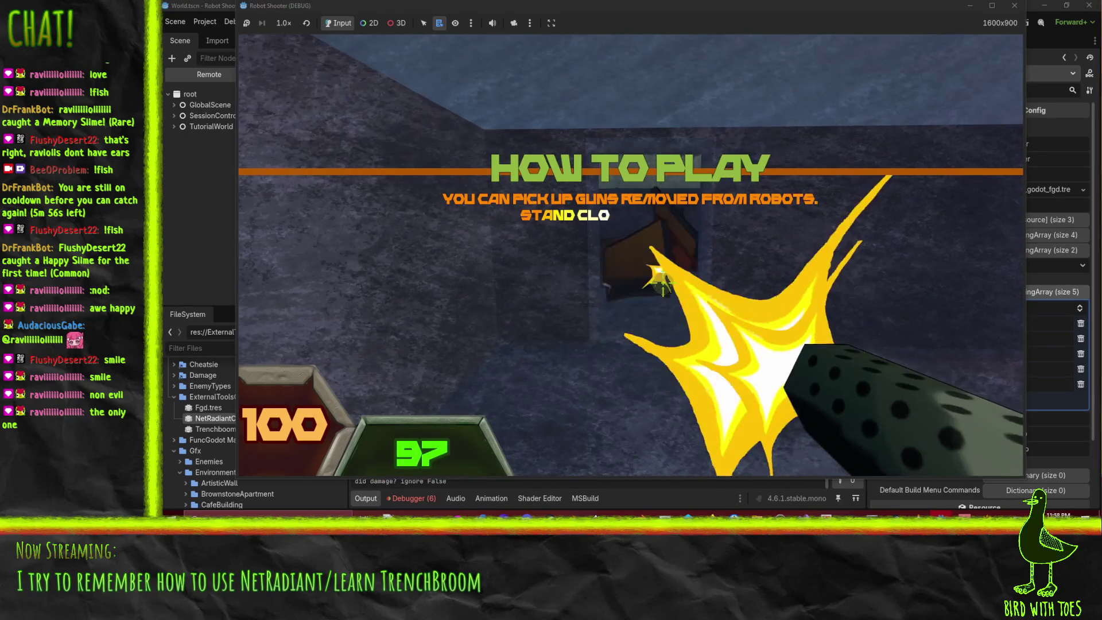
pyautogui.click(668, 287)
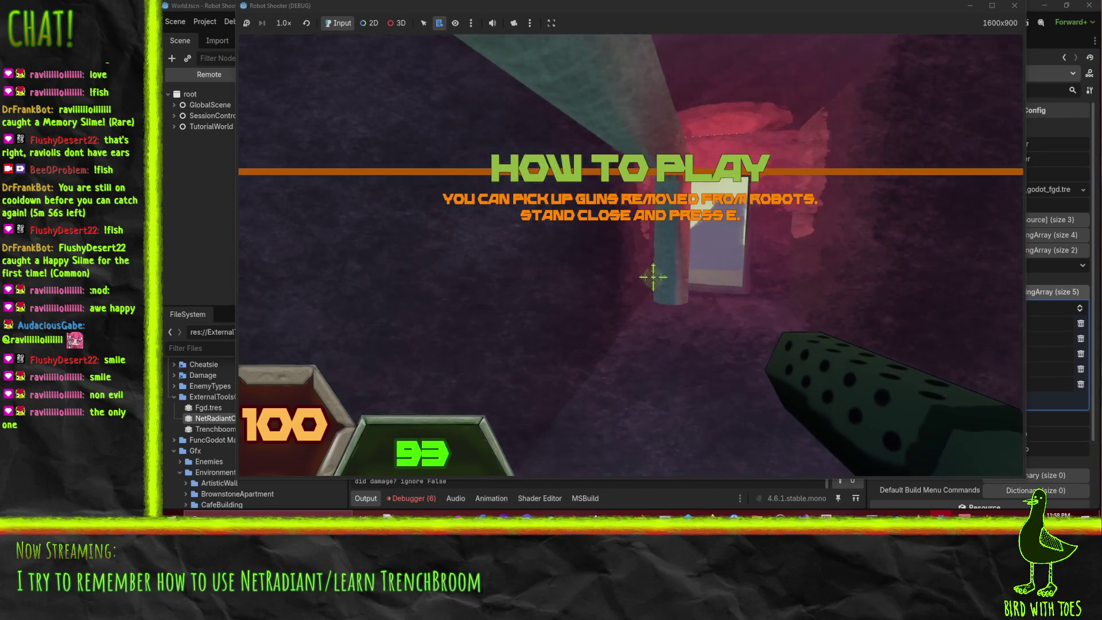
pyautogui.press('w')
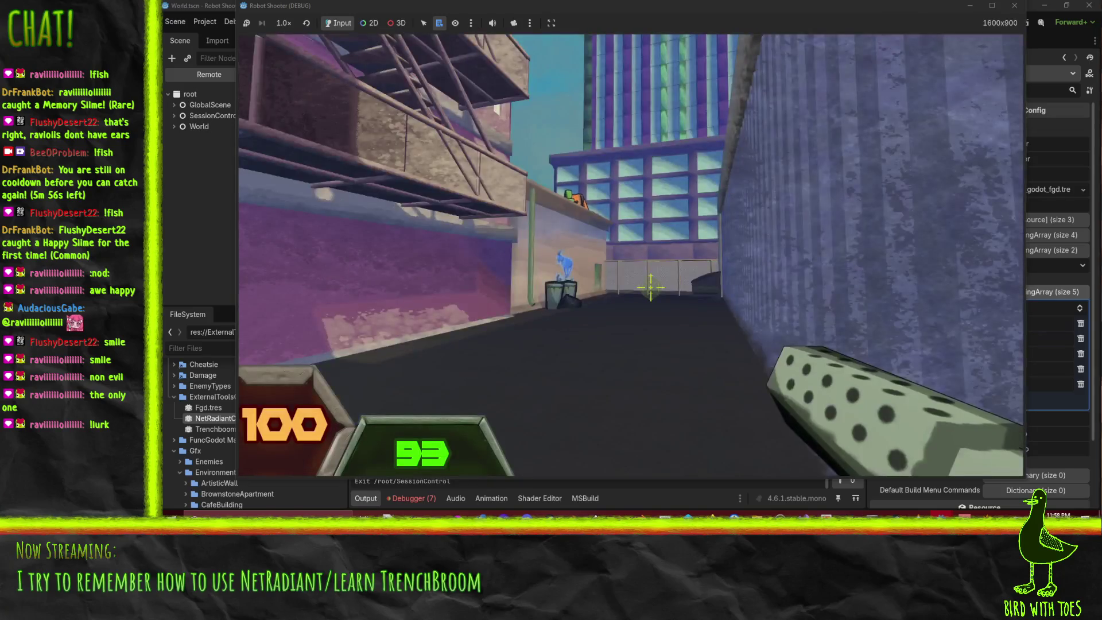
# - Shoot the first robots and pick up the dotted gun one of them drops
pyautogui.click(650, 271)
pyautogui.click(654, 276)
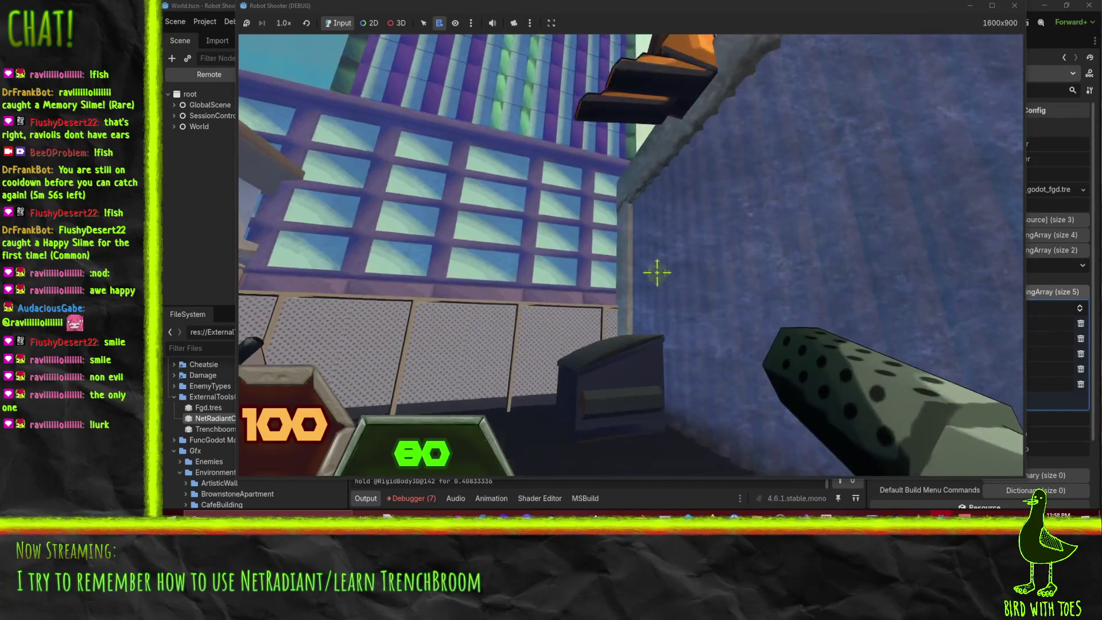
pyautogui.moveTo(657, 272)
pyautogui.mouseDown()
pyautogui.moveTo(689, 300)
pyautogui.moveTo(668, 297)
pyautogui.mouseUp()
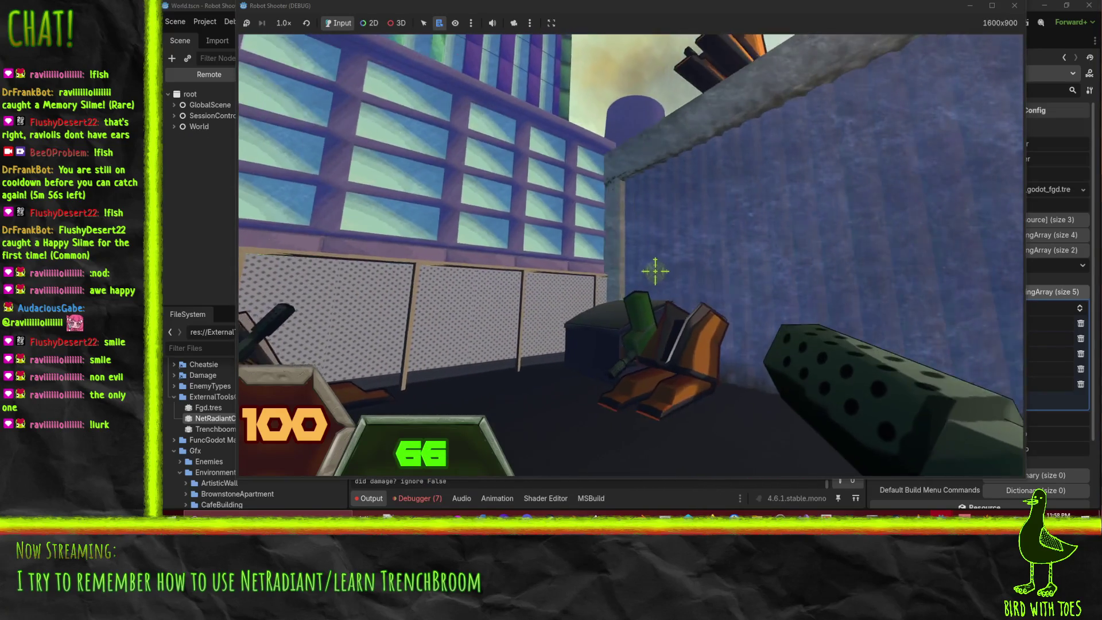
pyautogui.moveTo(654, 271); pyautogui.dragTo(694, 294)
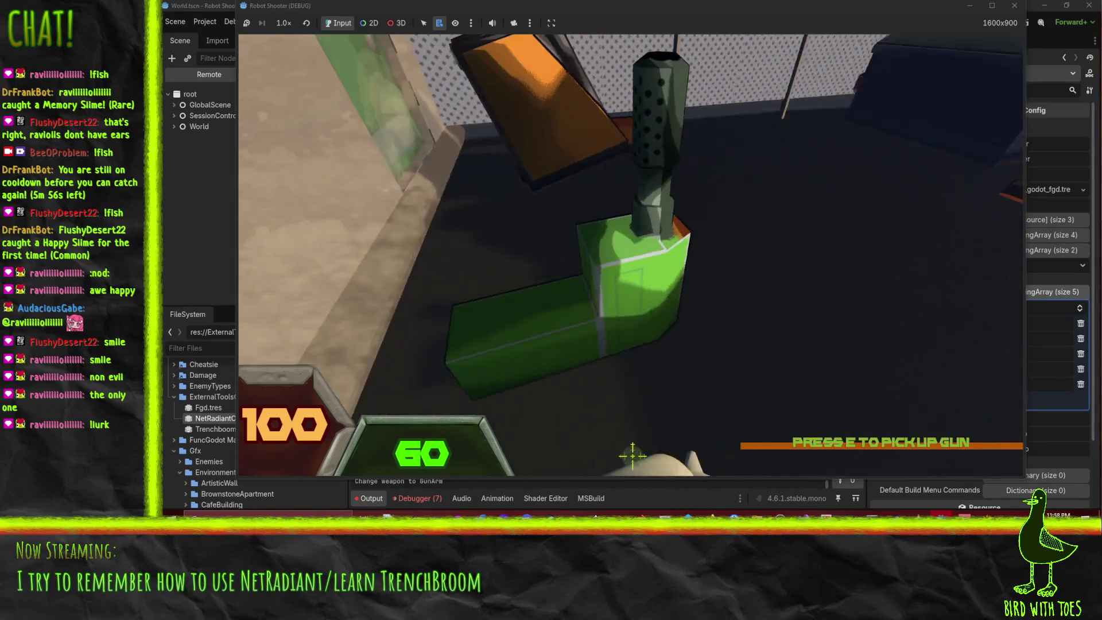
pyautogui.press('e')
pyautogui.click(660, 276)
pyautogui.moveTo(660, 275); pyautogui.dragTo(656, 274)
pyautogui.click(667, 277)
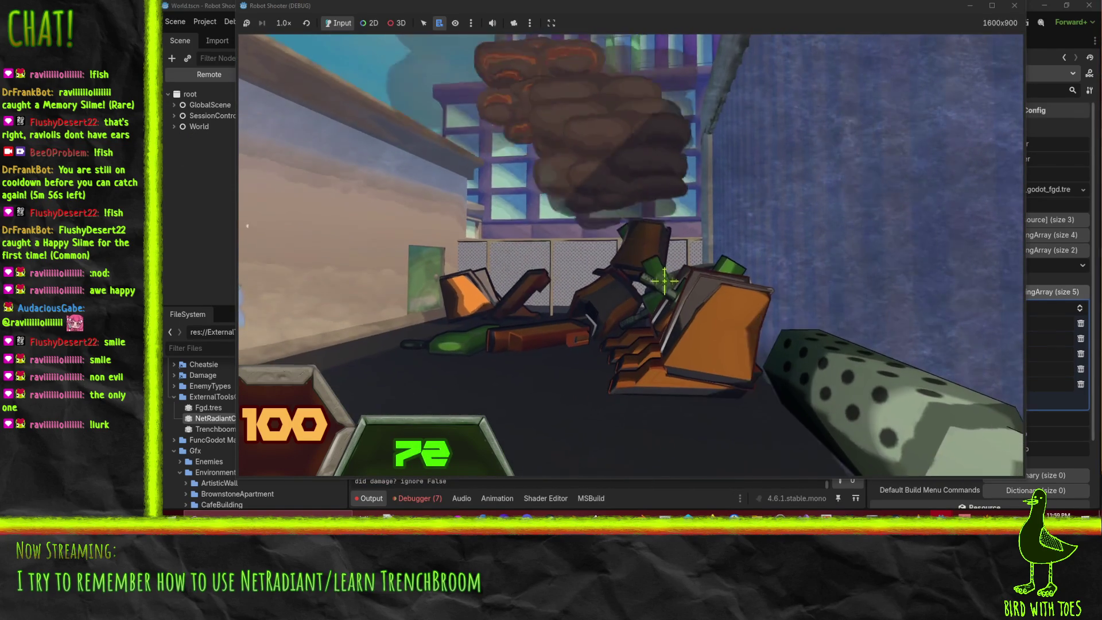
# - Sweep fire across the robots, then walk over the wreck pile into the Cafe Garden
pyautogui.press('s')
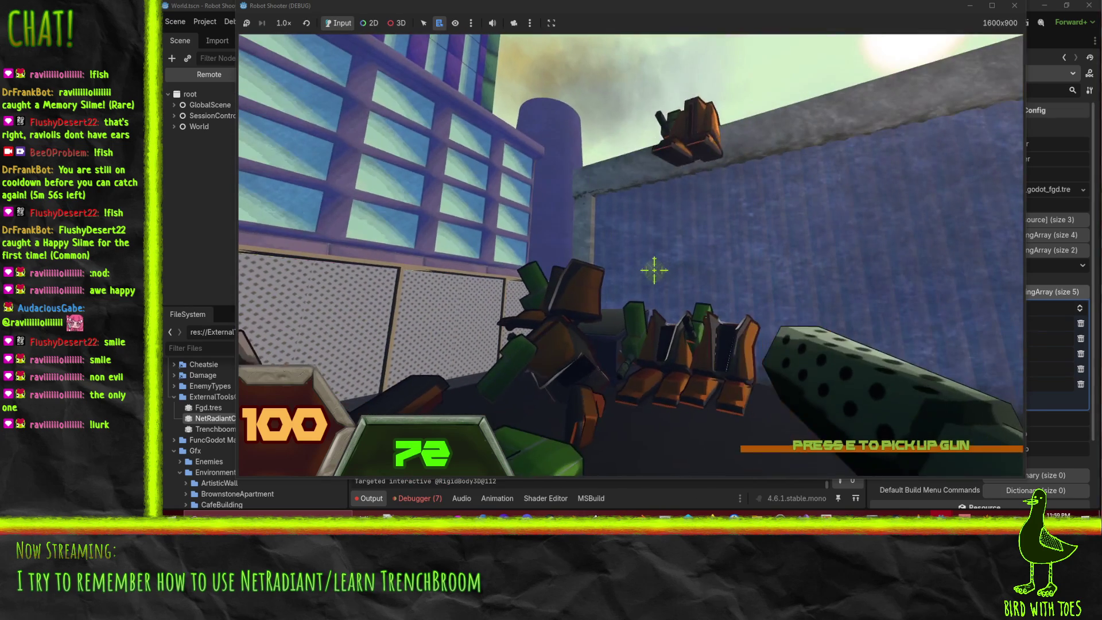
pyautogui.moveTo(660, 277); pyautogui.dragTo(661, 281)
pyautogui.press('w')
pyautogui.press('w')
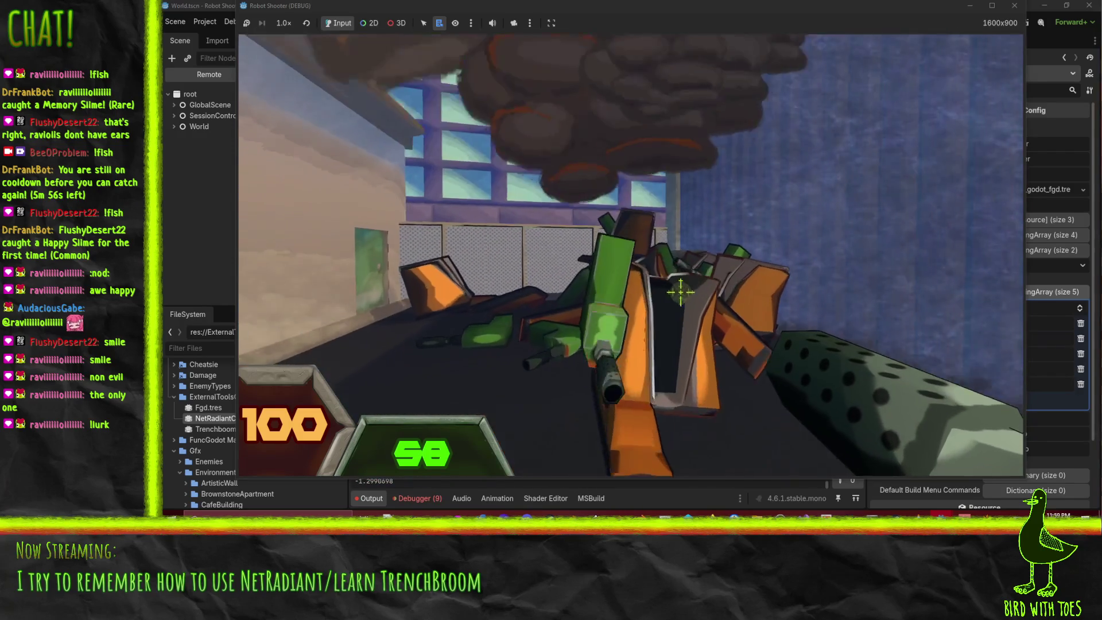
pyautogui.press('w')
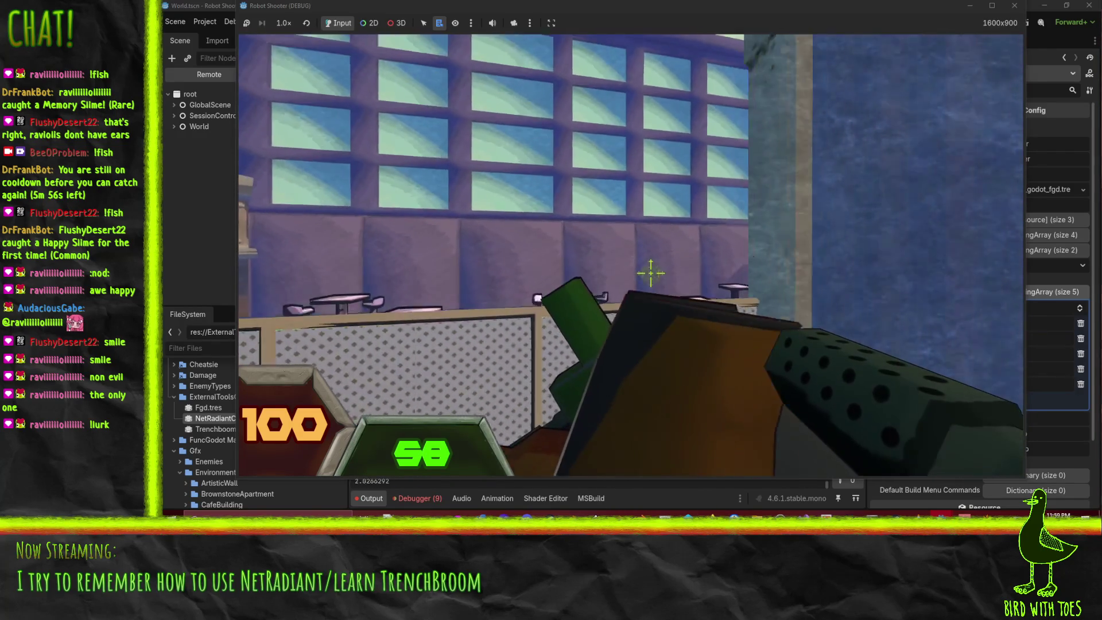
pyautogui.press('w')
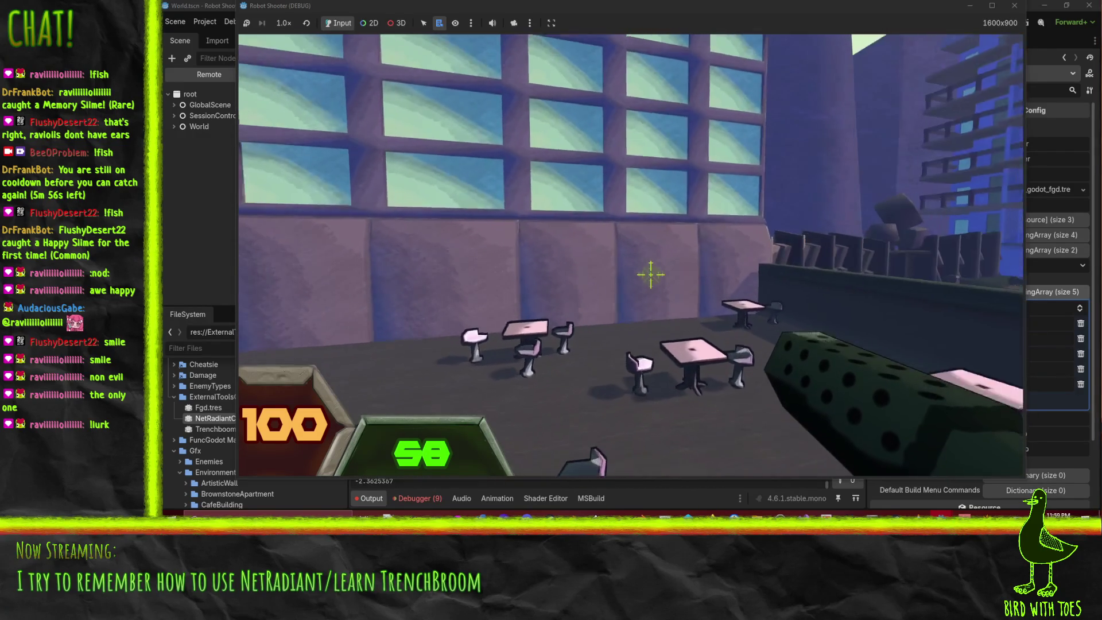
pyautogui.press('w')
pyautogui.press('w')
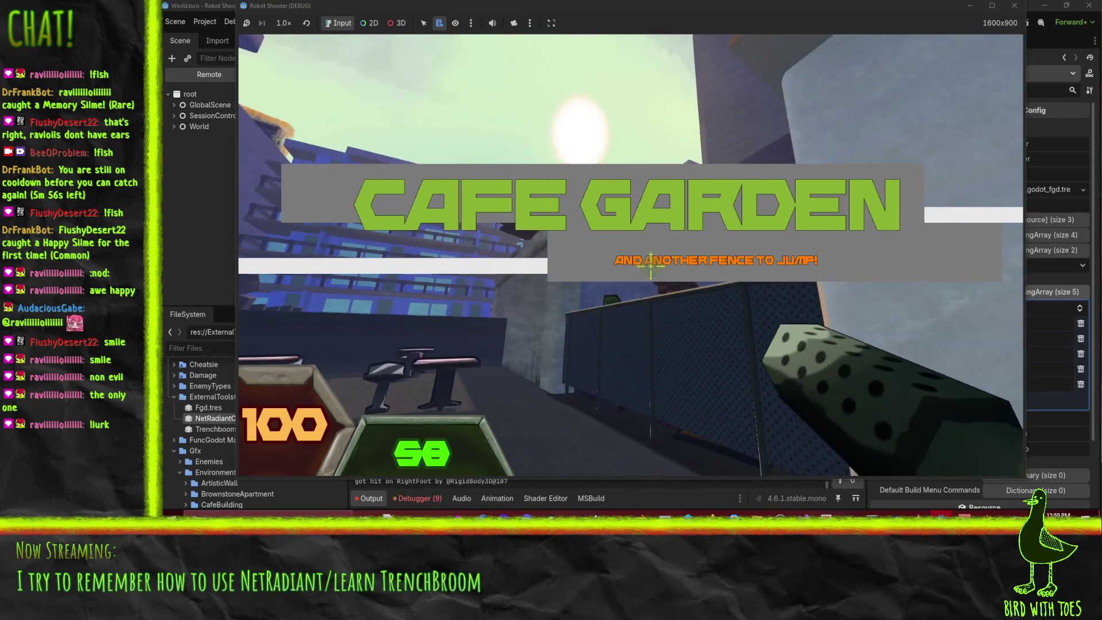
# - Gun down the enemy by the café tables
pyautogui.click(650, 265)
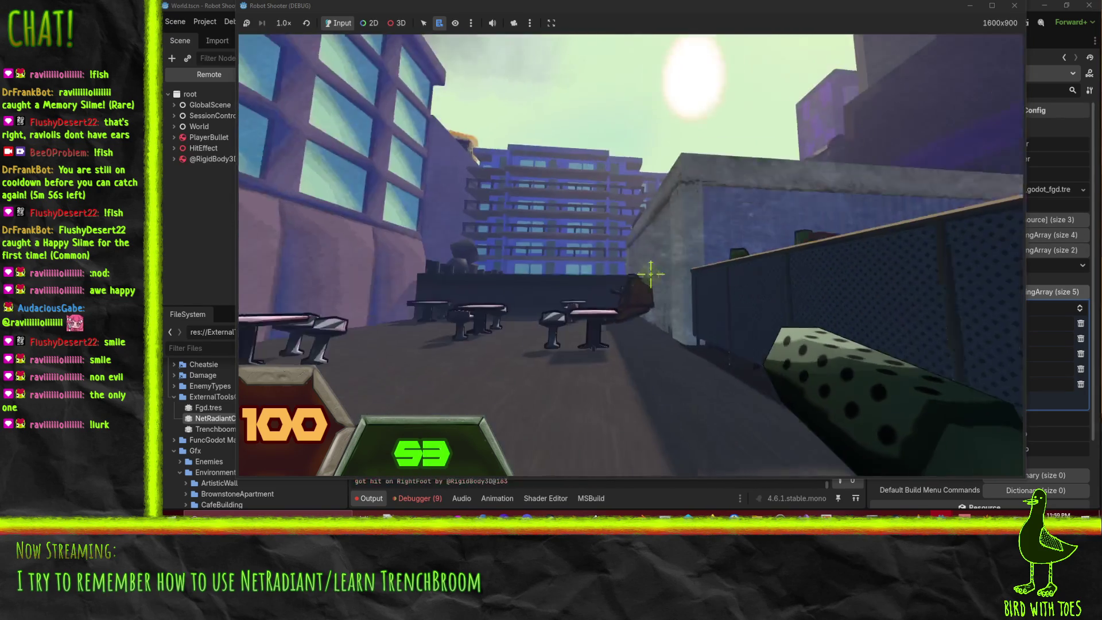
pyautogui.click(651, 274)
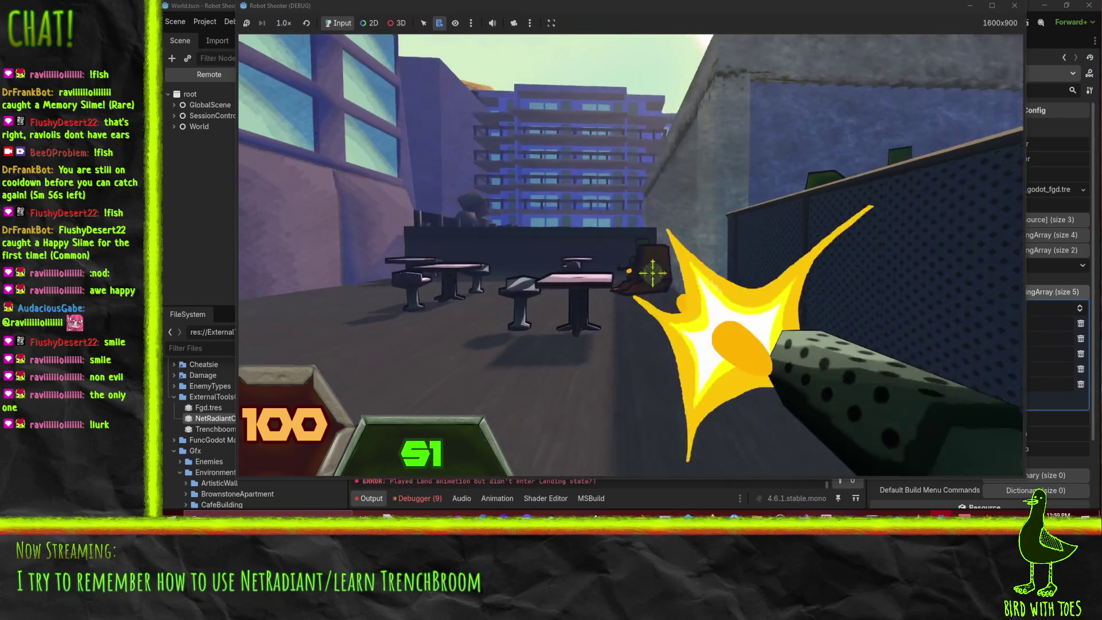
pyautogui.click(652, 274)
pyautogui.click(653, 275)
pyautogui.click(654, 275)
pyautogui.click(657, 277)
pyautogui.click(658, 278)
pyautogui.click(658, 279)
pyautogui.click(659, 280)
# - Grab the green dotted gun by the tables and shoot the orange robot until it explodes
pyautogui.press('w')
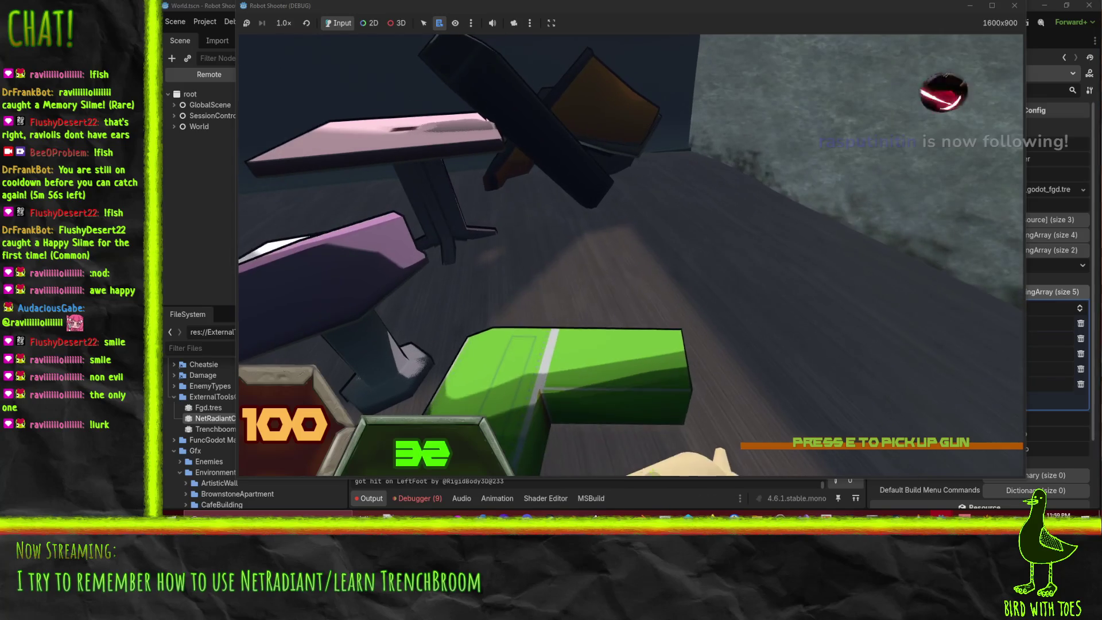
pyautogui.press('e')
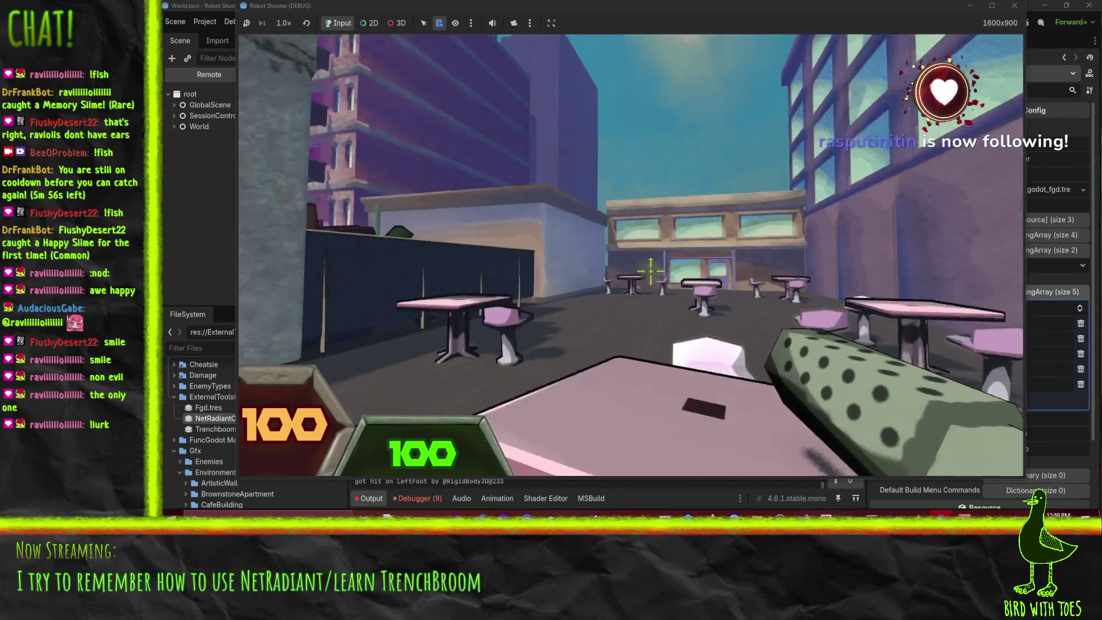
pyautogui.click(654, 274)
pyautogui.click(663, 281)
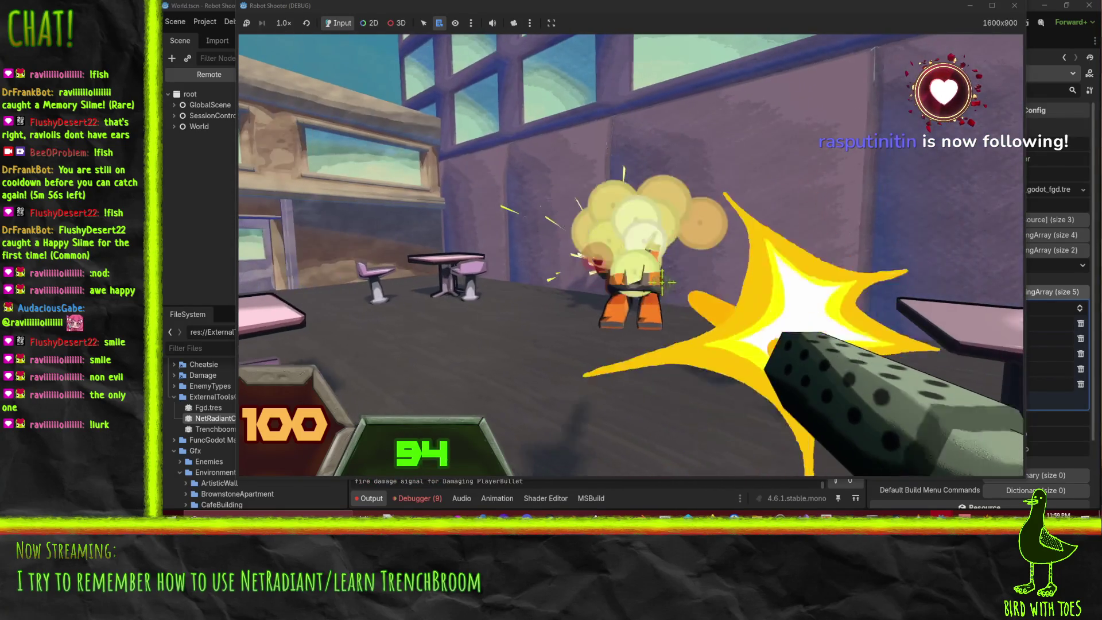
pyautogui.click(661, 282)
pyautogui.click(657, 279)
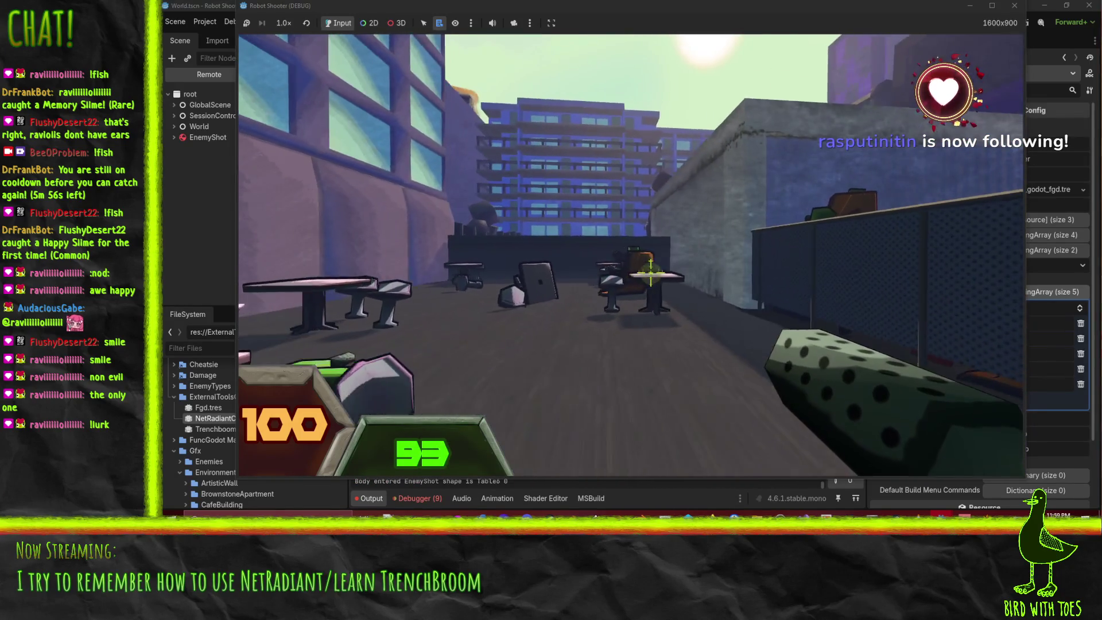
pyautogui.click(651, 273)
pyautogui.click(654, 276)
pyautogui.click(659, 281)
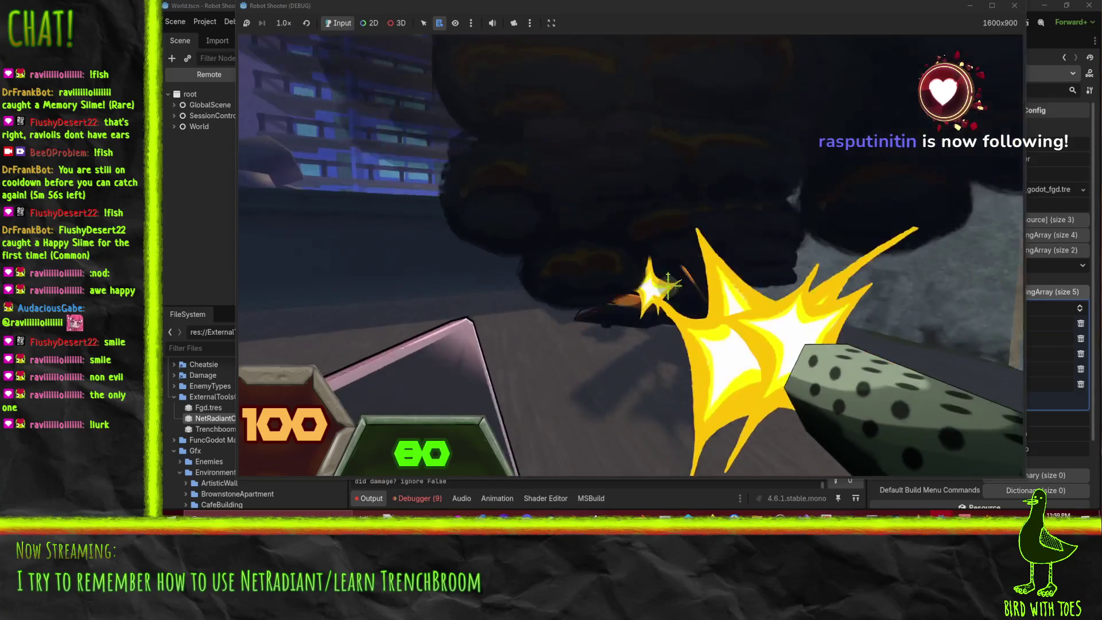
pyautogui.click(665, 286)
pyautogui.press('e')
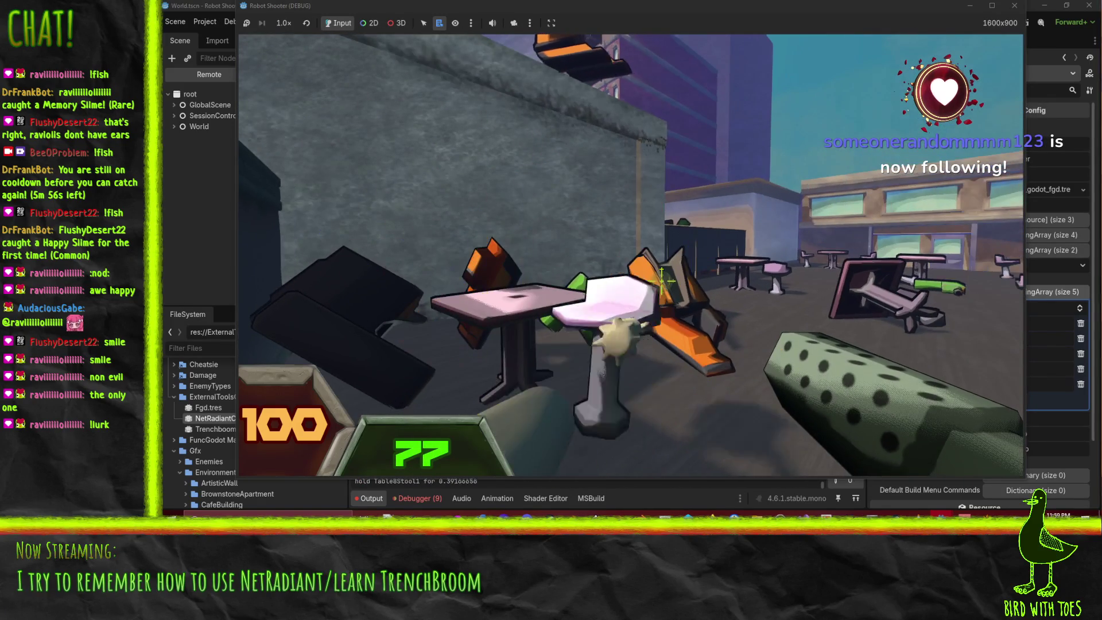
# - Move around the rooftop tables firing at the approaching orange robots
pyautogui.press('space')
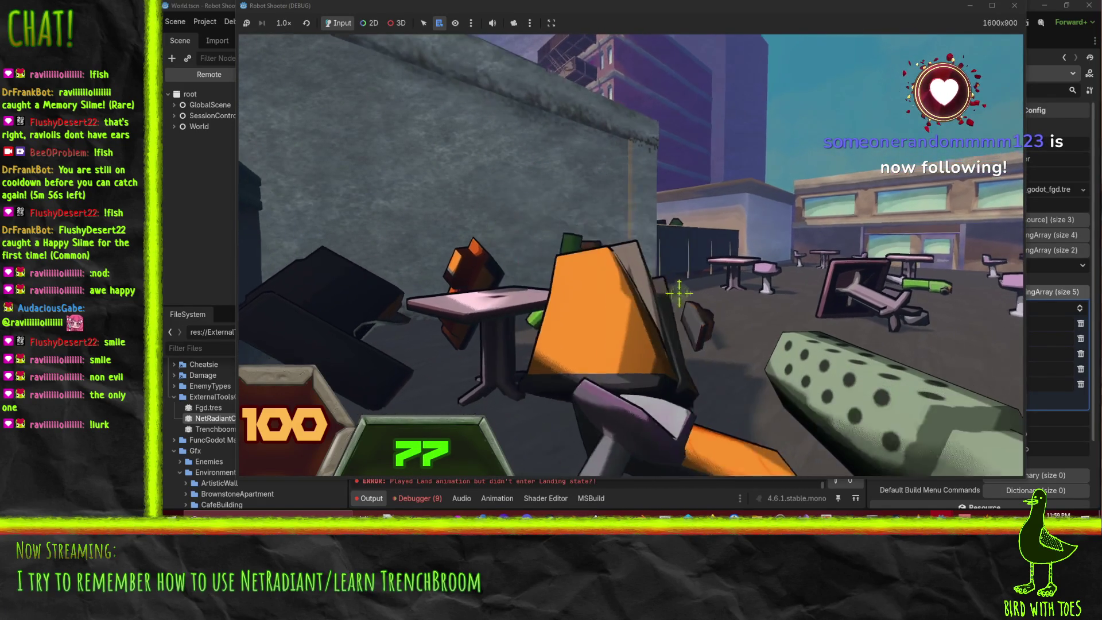
pyautogui.click(664, 285)
pyautogui.click(683, 292)
pyautogui.click(696, 300)
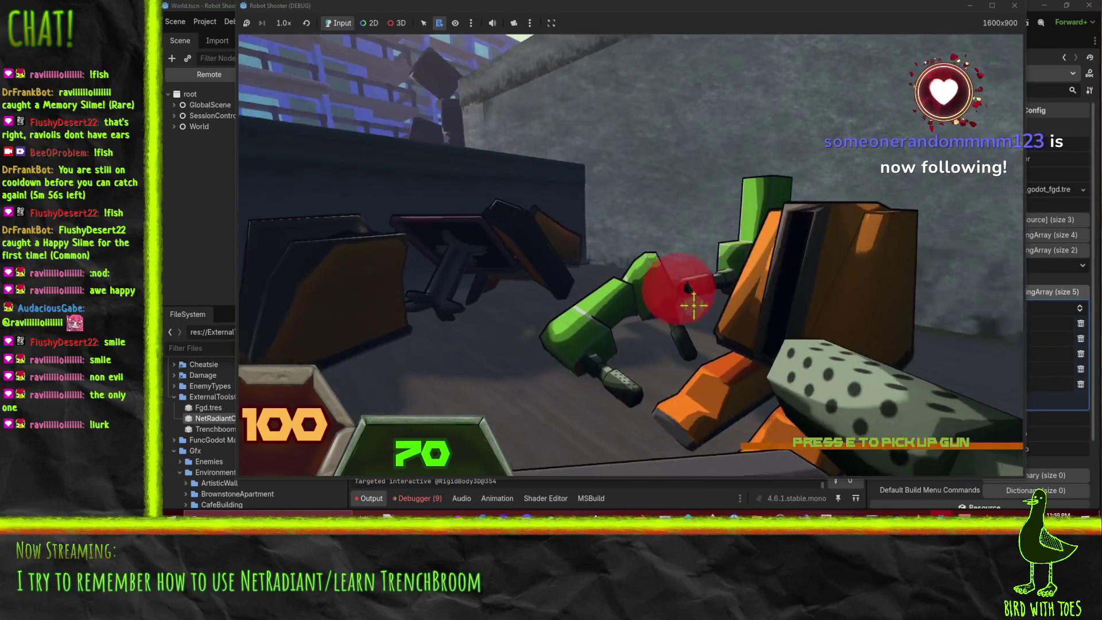
pyautogui.click(711, 312)
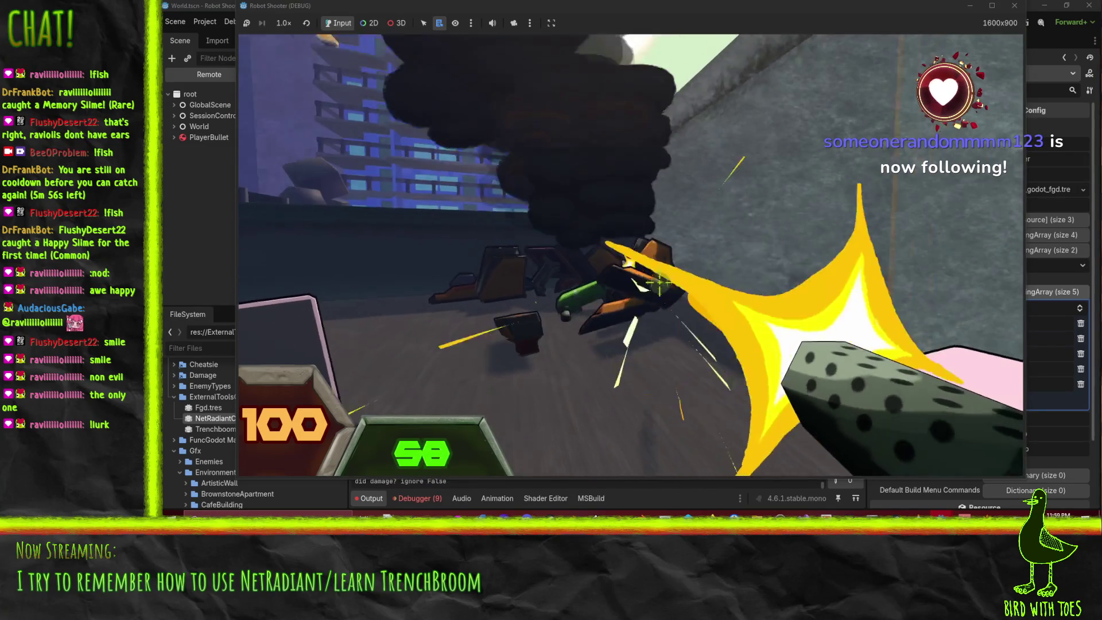
pyautogui.click(654, 277)
pyautogui.click(693, 300)
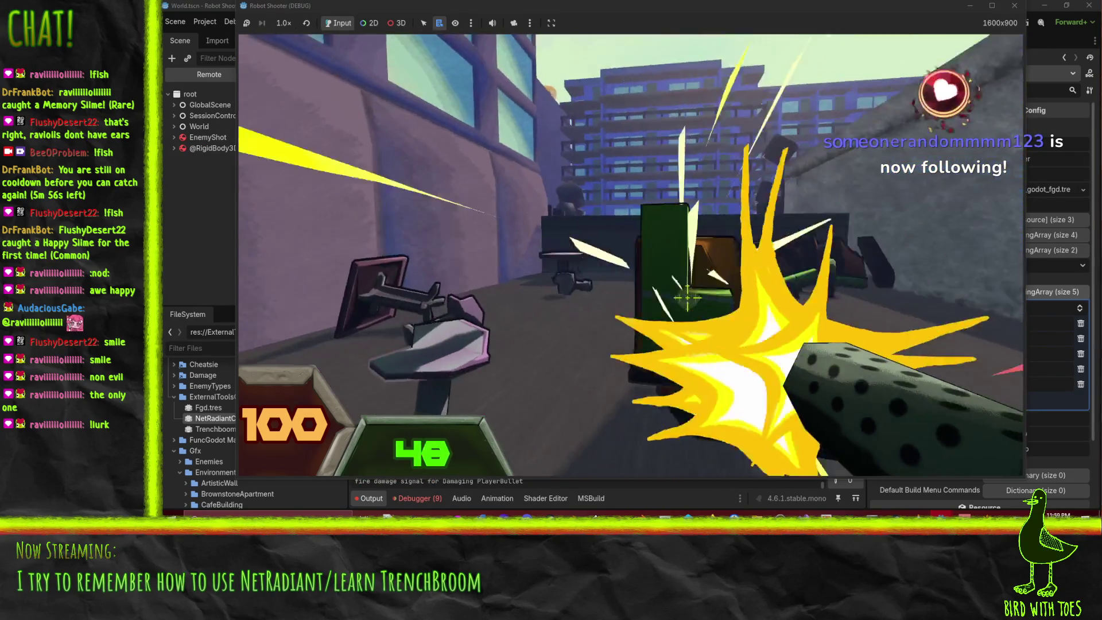
pyautogui.click(654, 277)
pyautogui.click(655, 278)
pyautogui.click(665, 282)
pyautogui.click(654, 278)
pyautogui.click(651, 274)
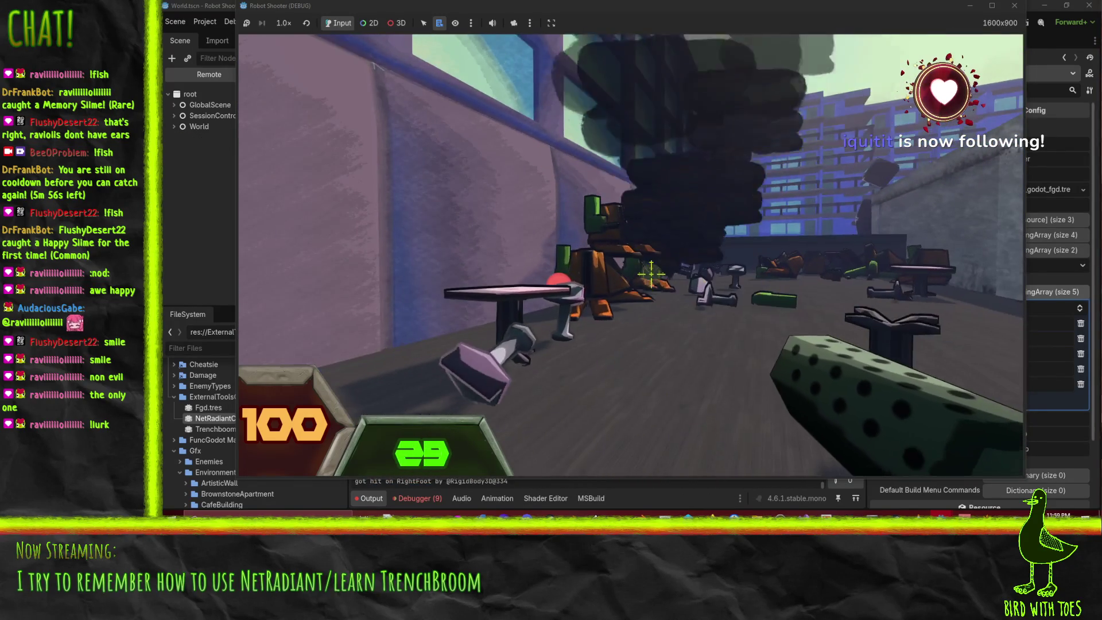
pyautogui.press('w')
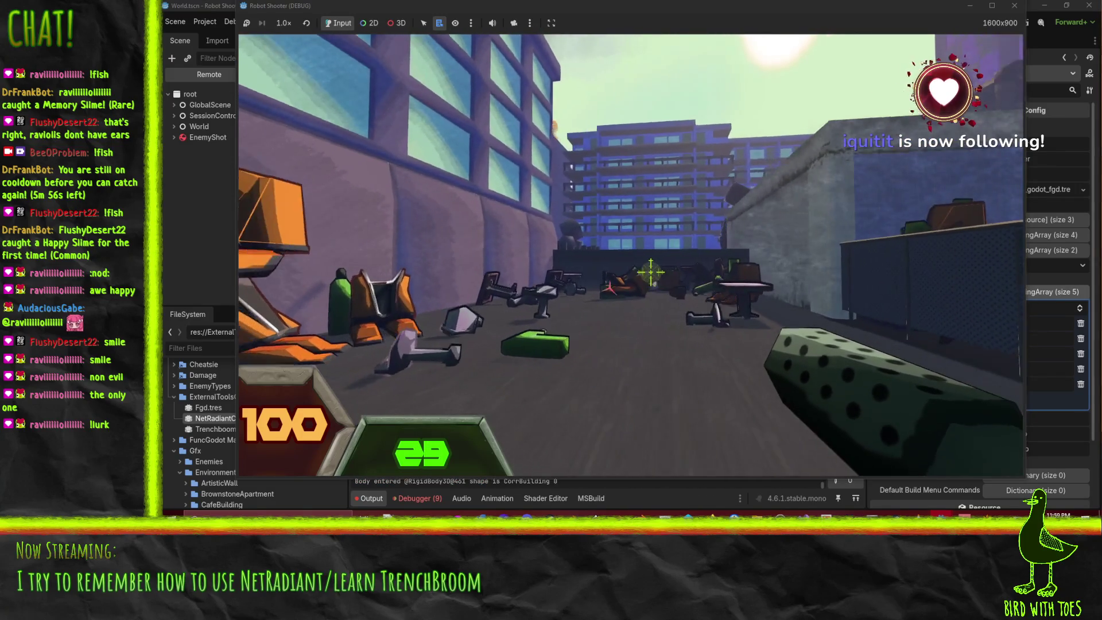
# - Destroy another robot and pick up the guns dropped by the fallen robots
pyautogui.moveTo(654, 277); pyautogui.dragTo(660, 280)
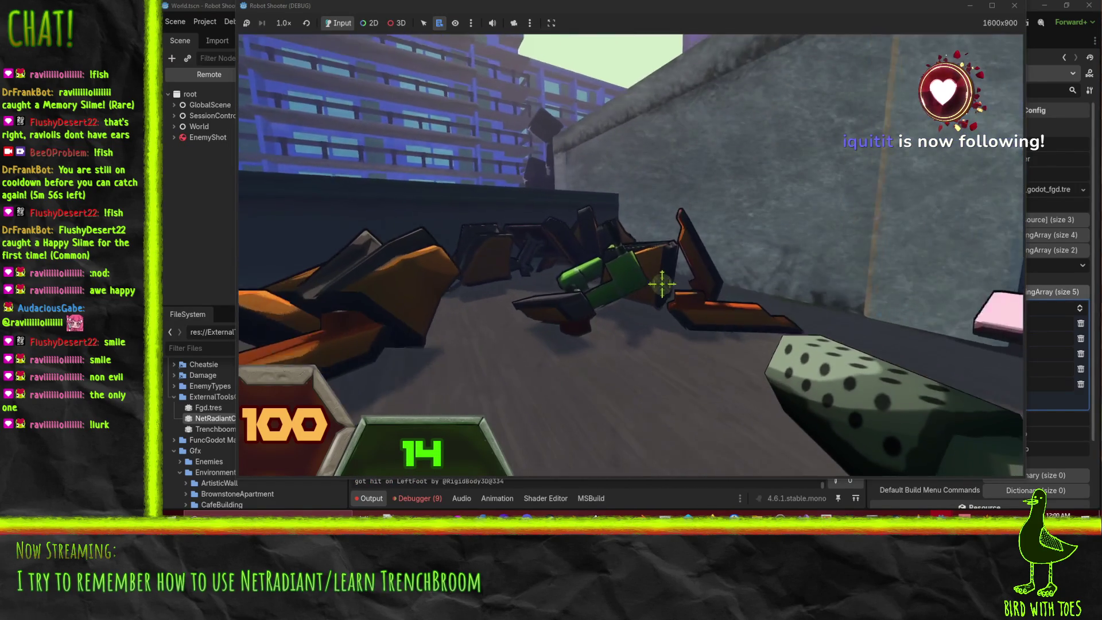
pyautogui.press('w')
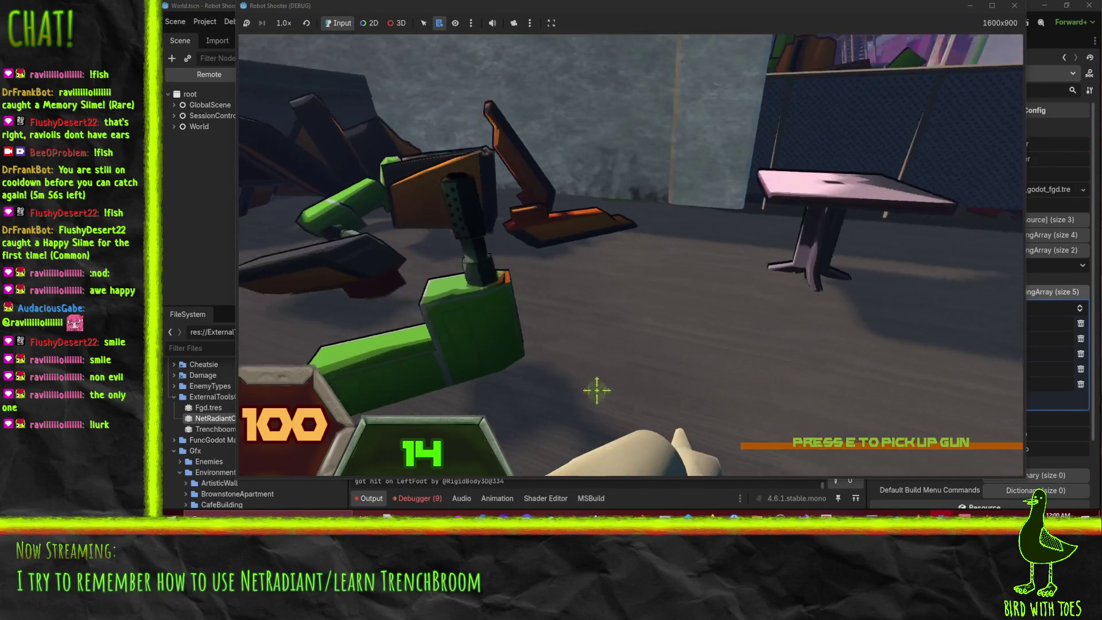
pyautogui.press('e')
pyautogui.moveTo(658, 277); pyautogui.dragTo(668, 283)
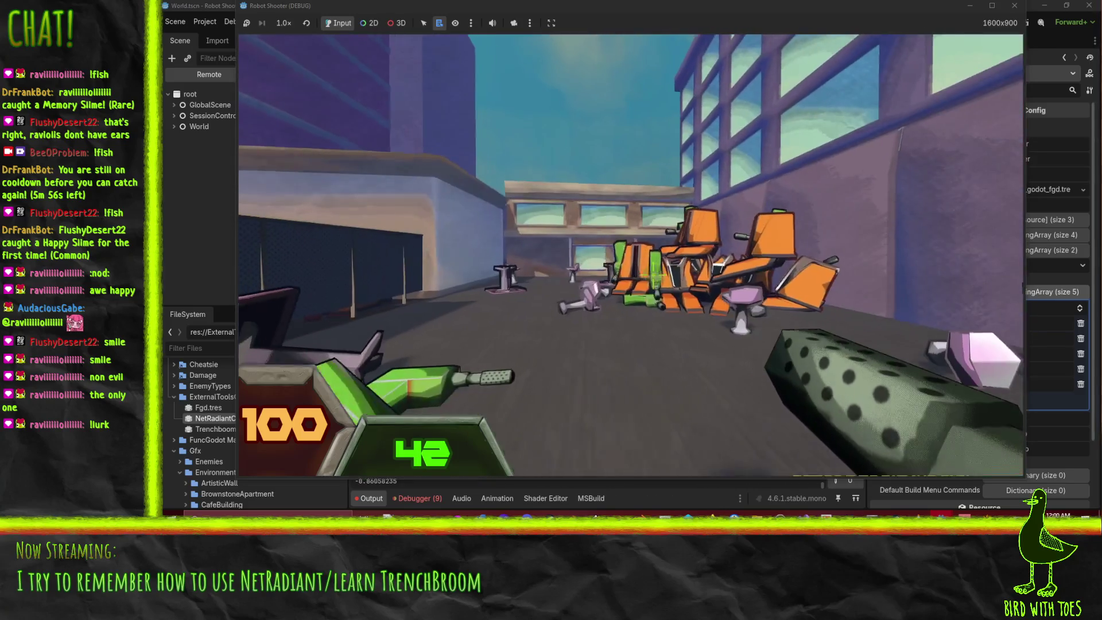
pyautogui.moveTo(656, 275)
pyautogui.mouseDown()
pyautogui.moveTo(651, 264)
pyautogui.moveTo(662, 283)
pyautogui.moveTo(654, 272)
pyautogui.moveTo(728, 278)
pyautogui.mouseUp()
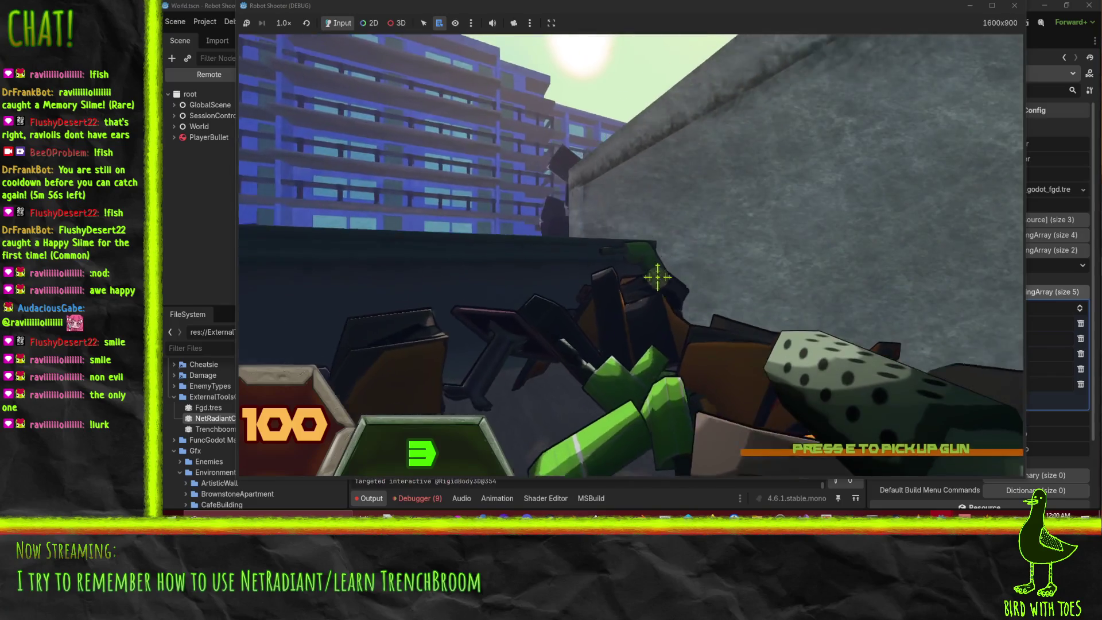
pyautogui.press('e')
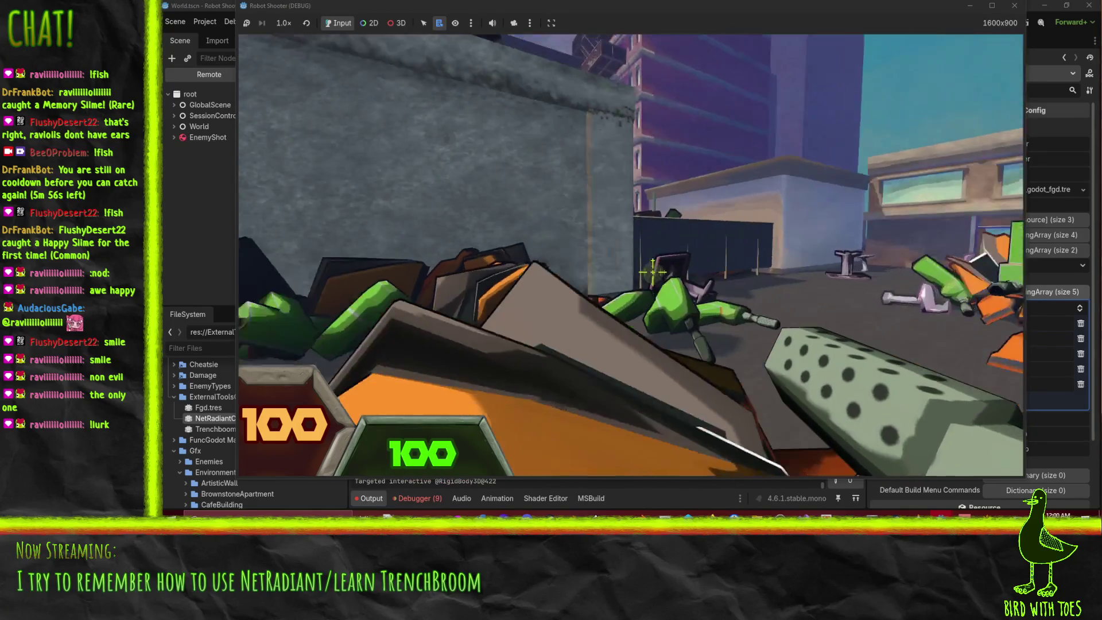
pyautogui.moveTo(653, 270)
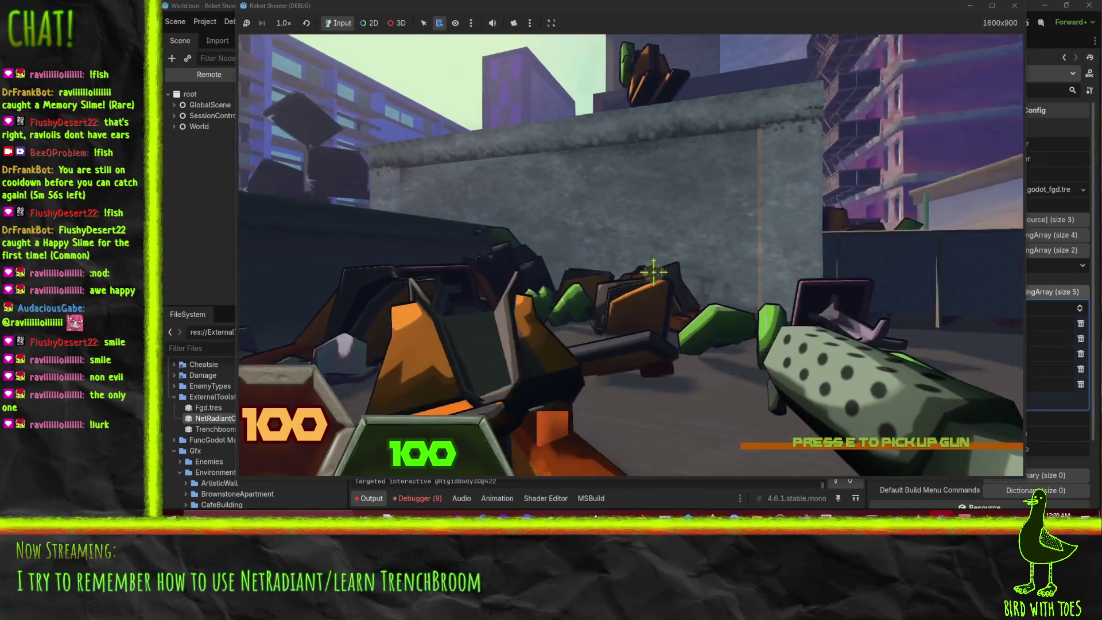
pyautogui.moveTo(704, 304)
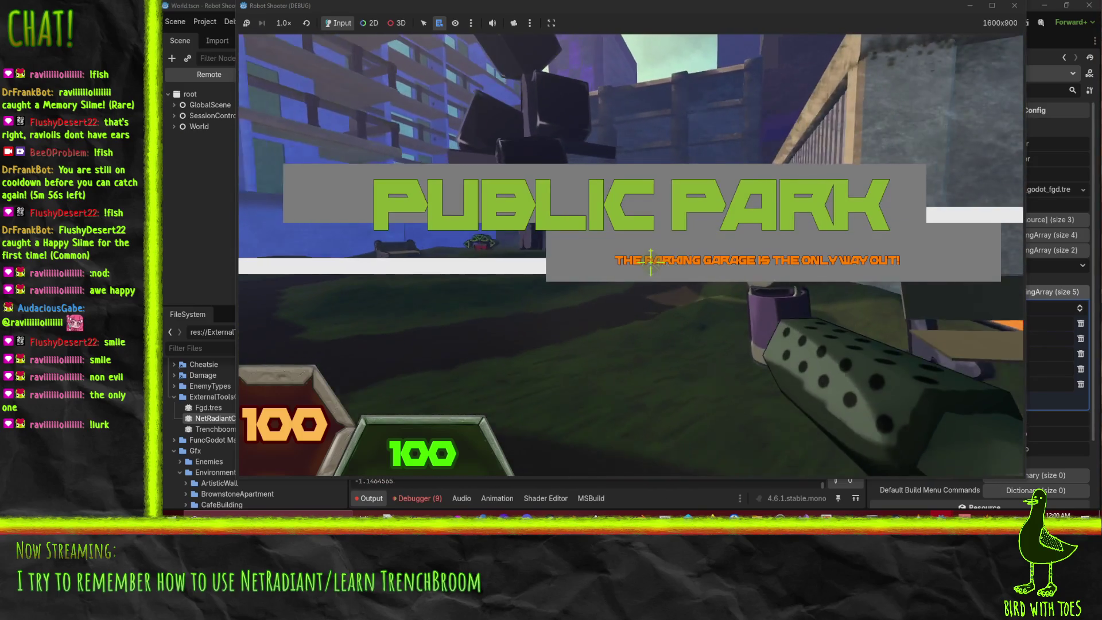
# - Fight into the park, grab the heavy rocket gun, and fire rockets at the robot crowd
pyautogui.moveTo(654, 265)
pyautogui.mouseDown()
pyautogui.moveTo(683, 263)
pyautogui.moveTo(660, 268)
pyautogui.mouseUp()
pyautogui.click(660, 267)
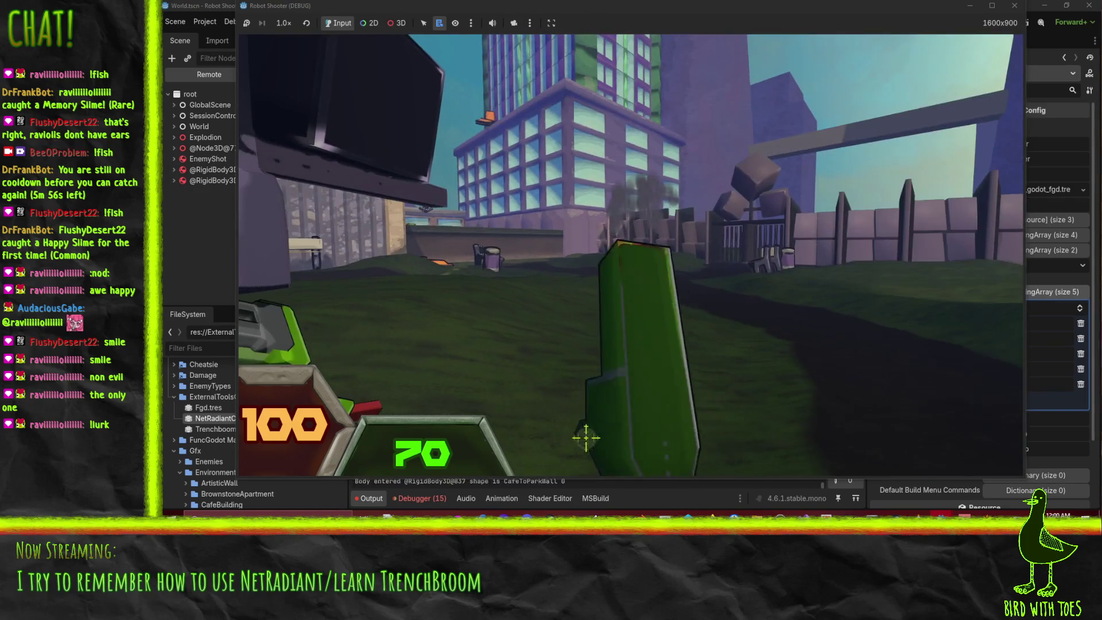
pyautogui.press('e')
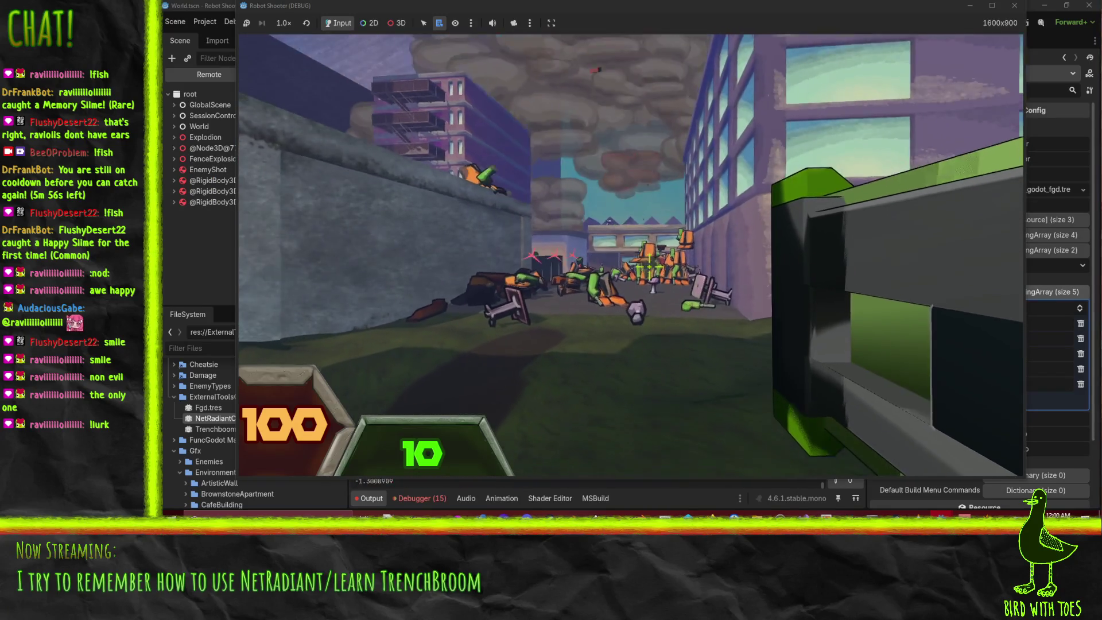
pyautogui.click(649, 267)
pyautogui.click(649, 267)
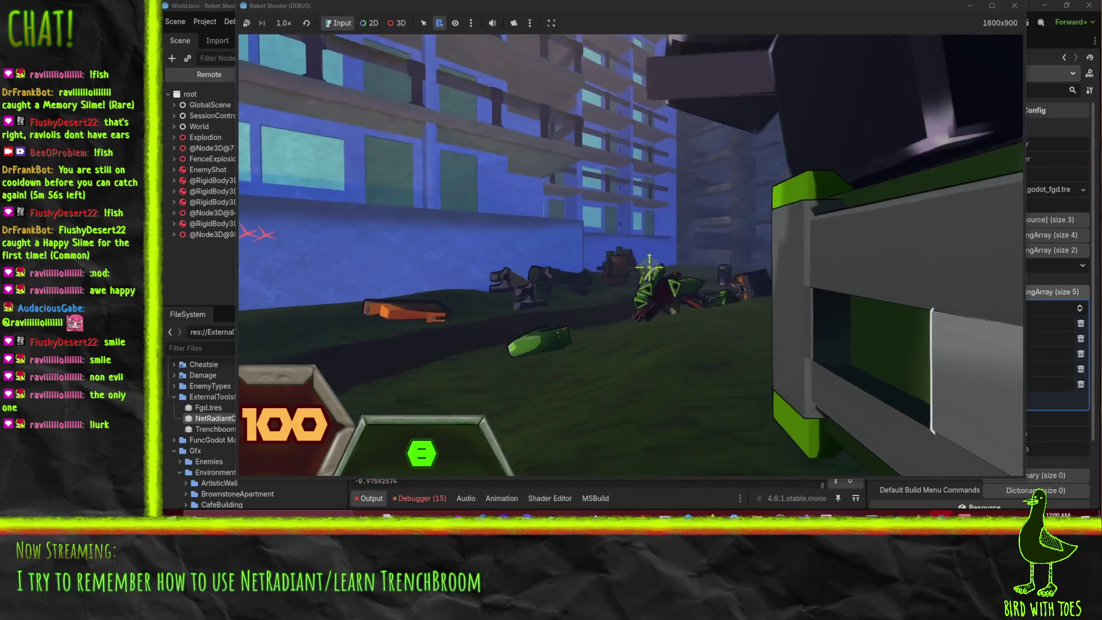
pyautogui.click(649, 267)
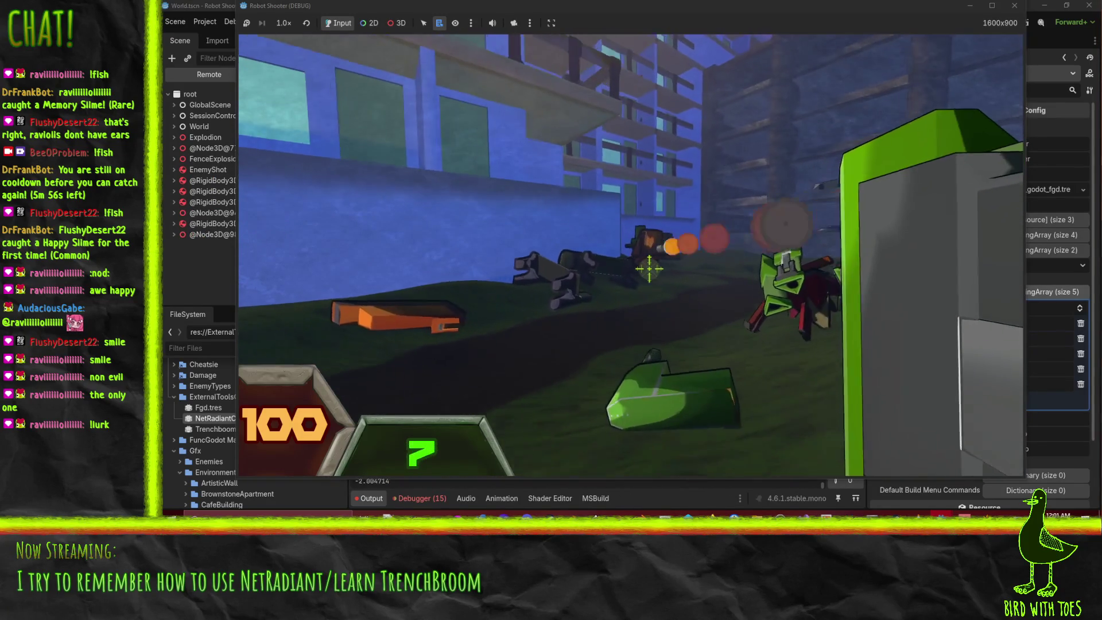
pyautogui.click(649, 269)
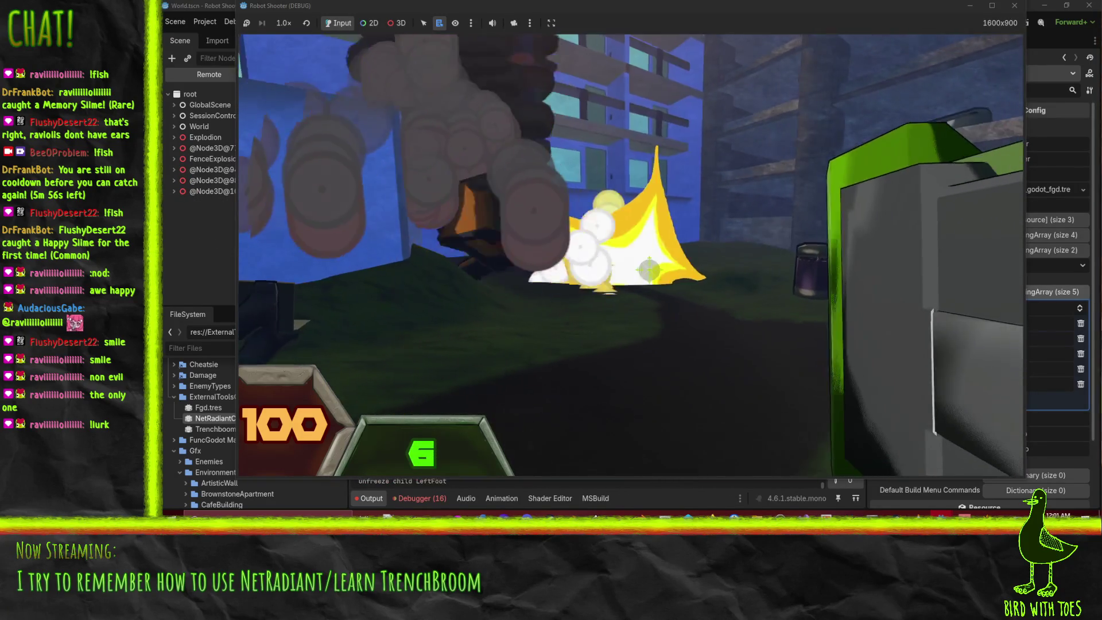
pyautogui.click(652, 271)
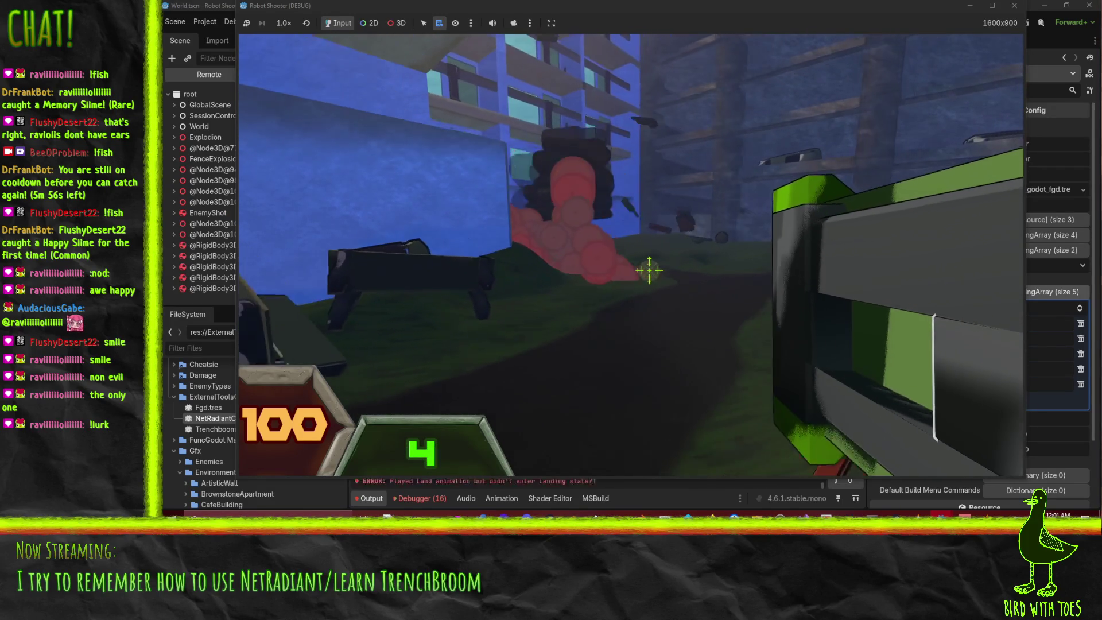
# - Keep blasting the robots by the city wall until the rocket ammo runs out
pyautogui.press('e')
pyautogui.click(651, 266)
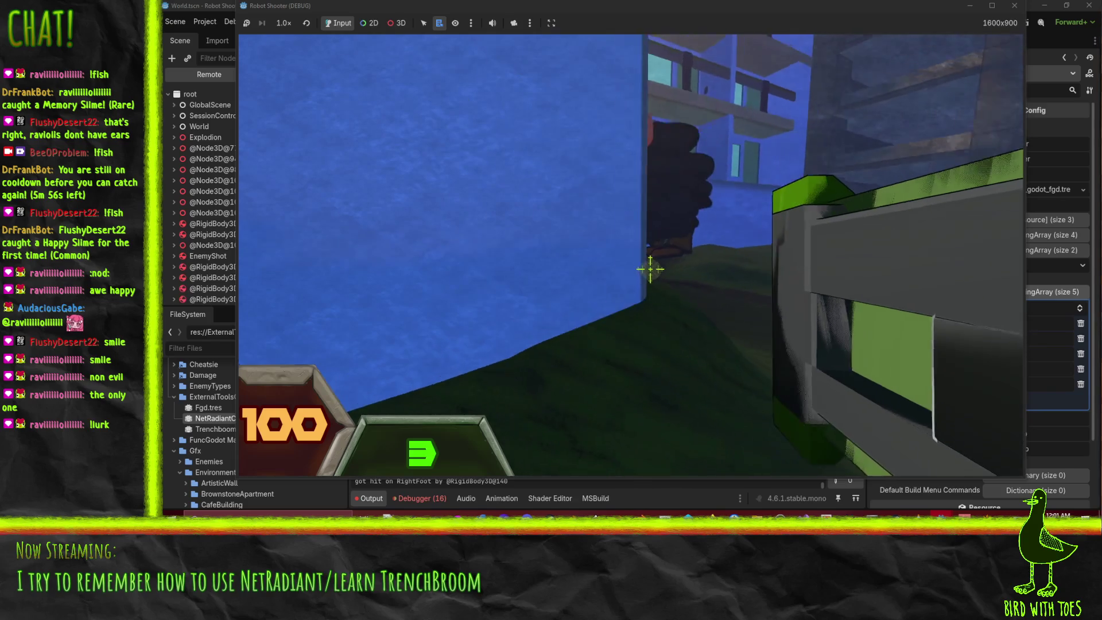
pyautogui.click(655, 272)
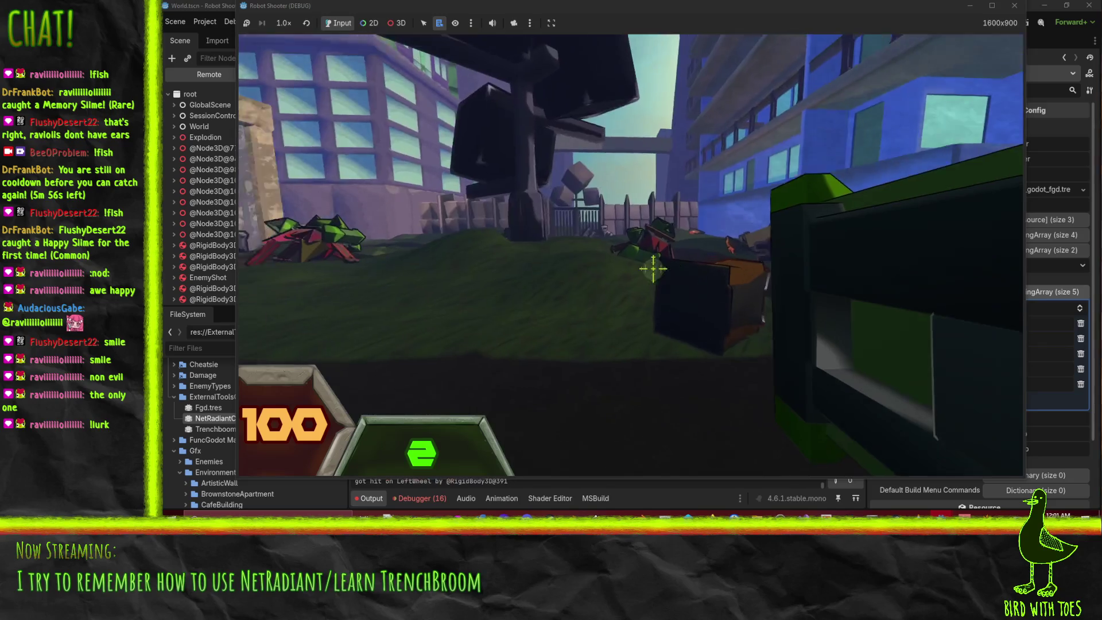
pyautogui.click(649, 267)
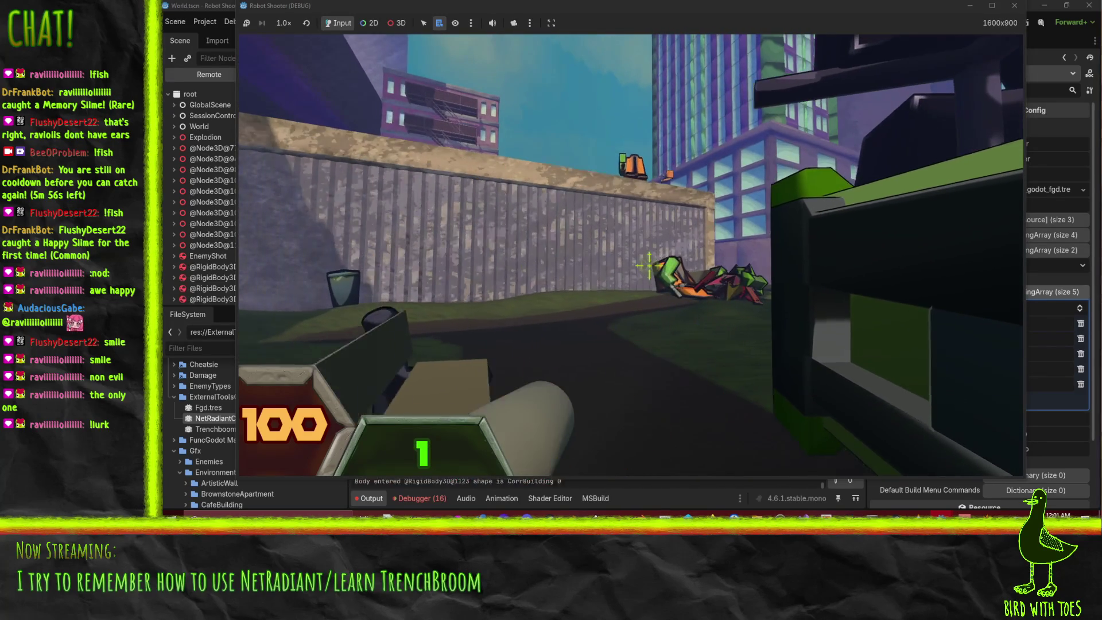
pyautogui.click(660, 269)
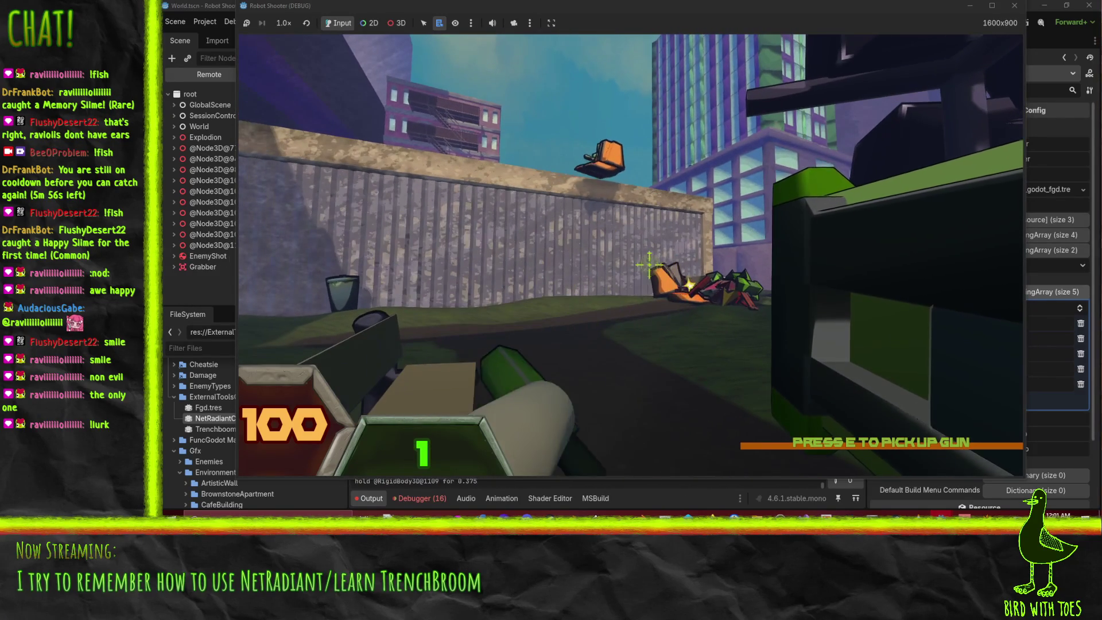
pyautogui.click(649, 265)
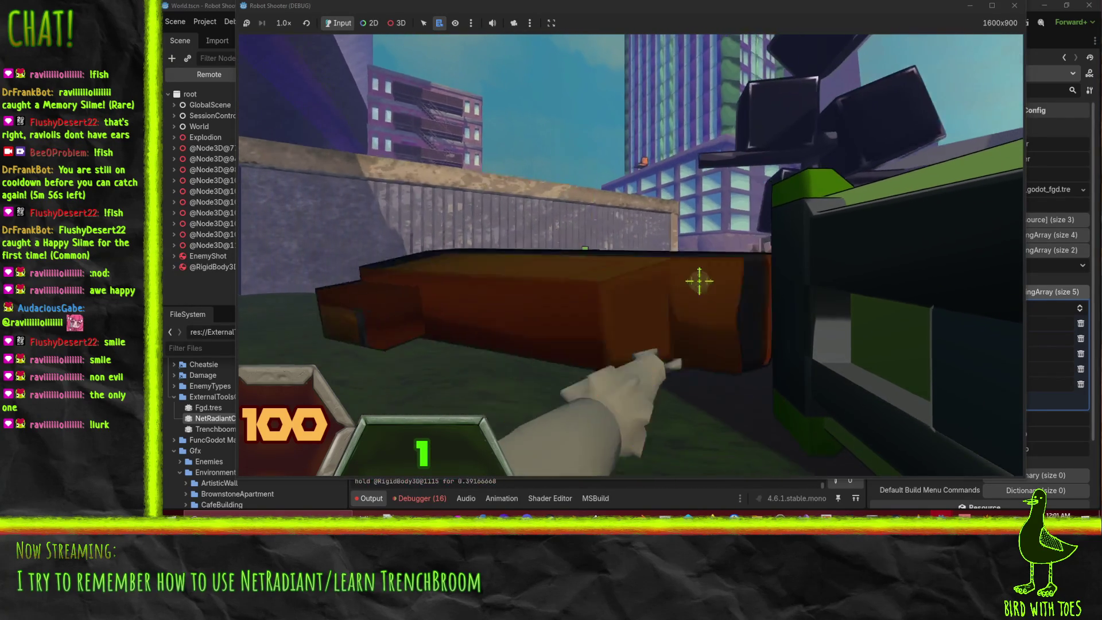
pyautogui.click(654, 272)
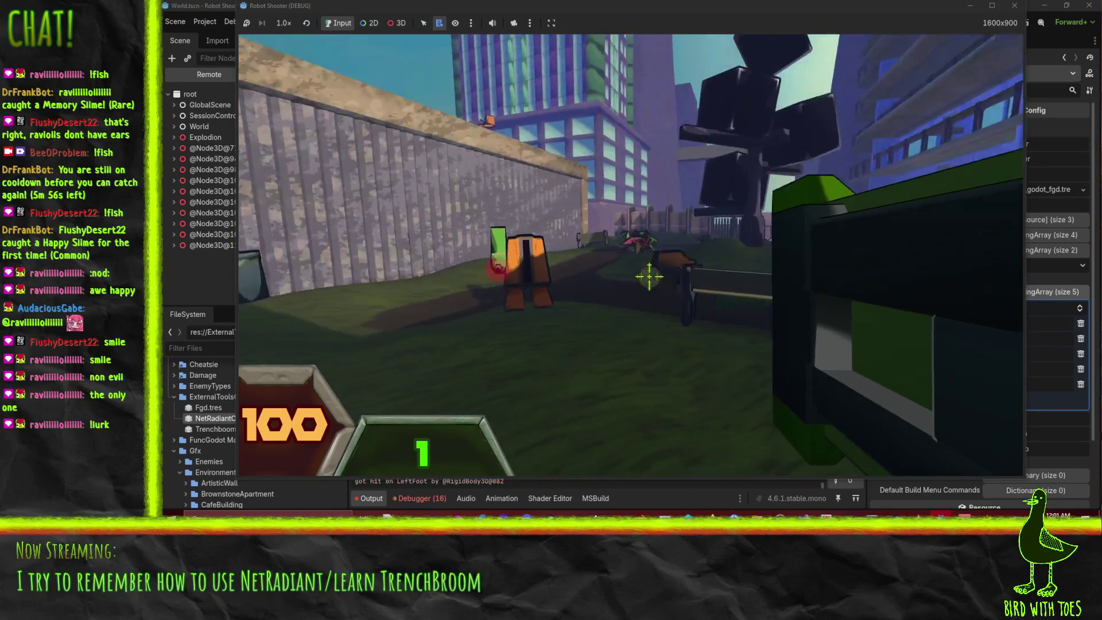
pyautogui.click(651, 272)
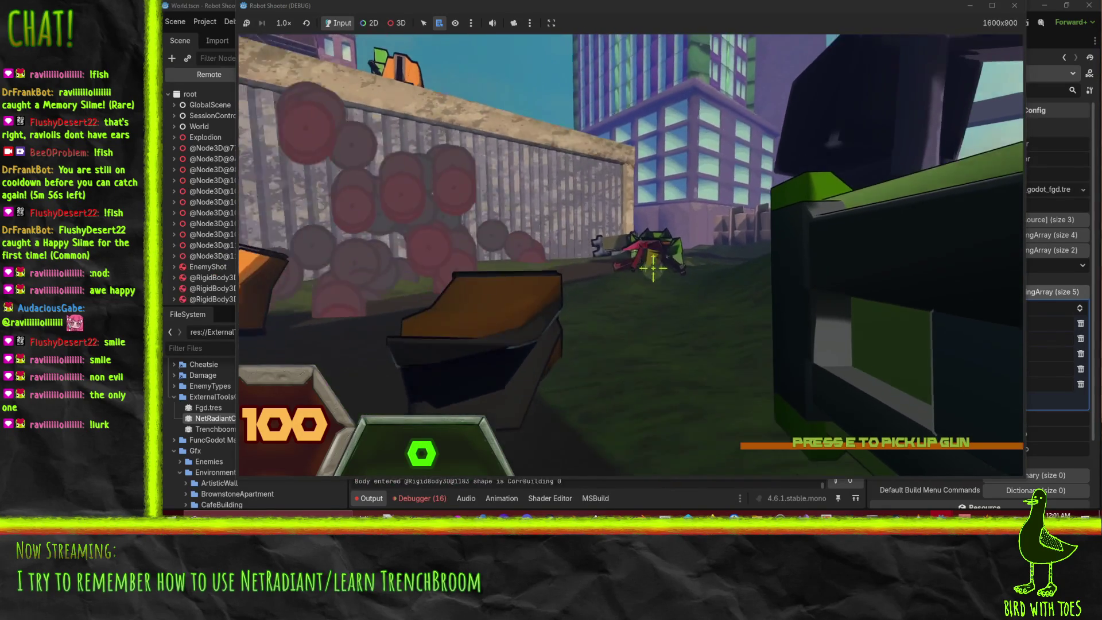
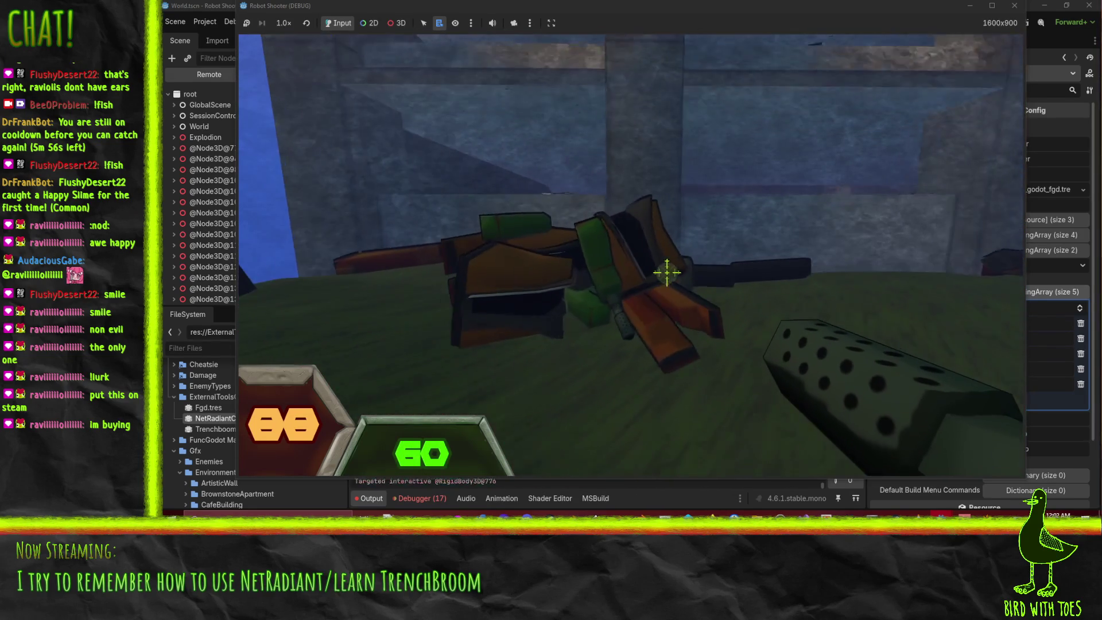
# - Advance through the parking garage, shooting at the robots among the parked cars
pyautogui.press('w')
pyautogui.press('w')
pyautogui.press('w')
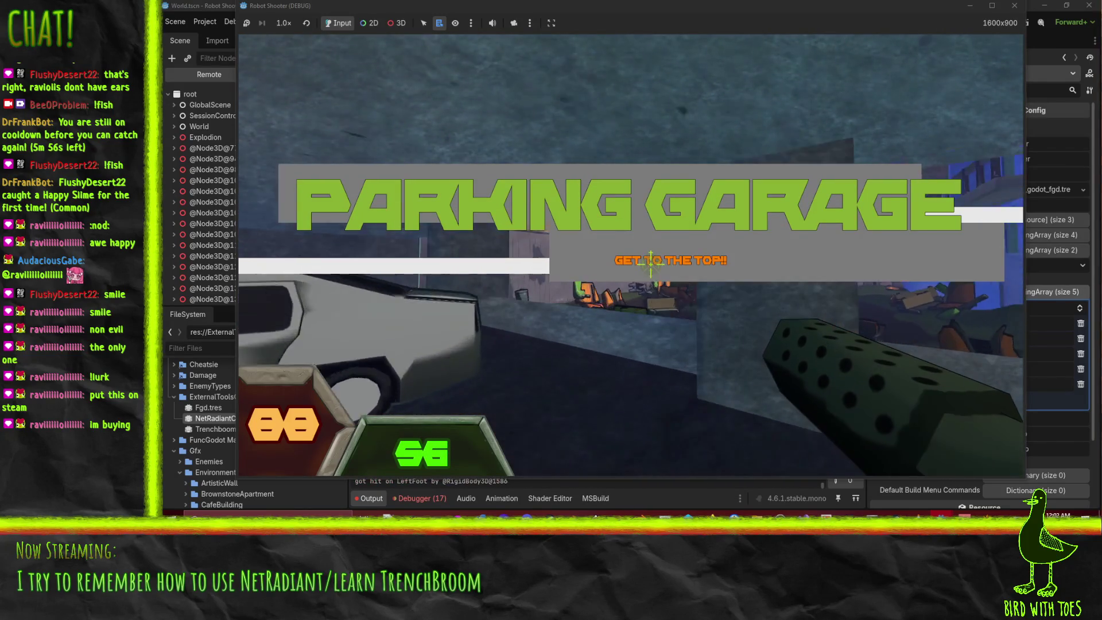
pyautogui.click(650, 267)
pyautogui.moveTo(650, 267); pyautogui.dragTo(650, 267)
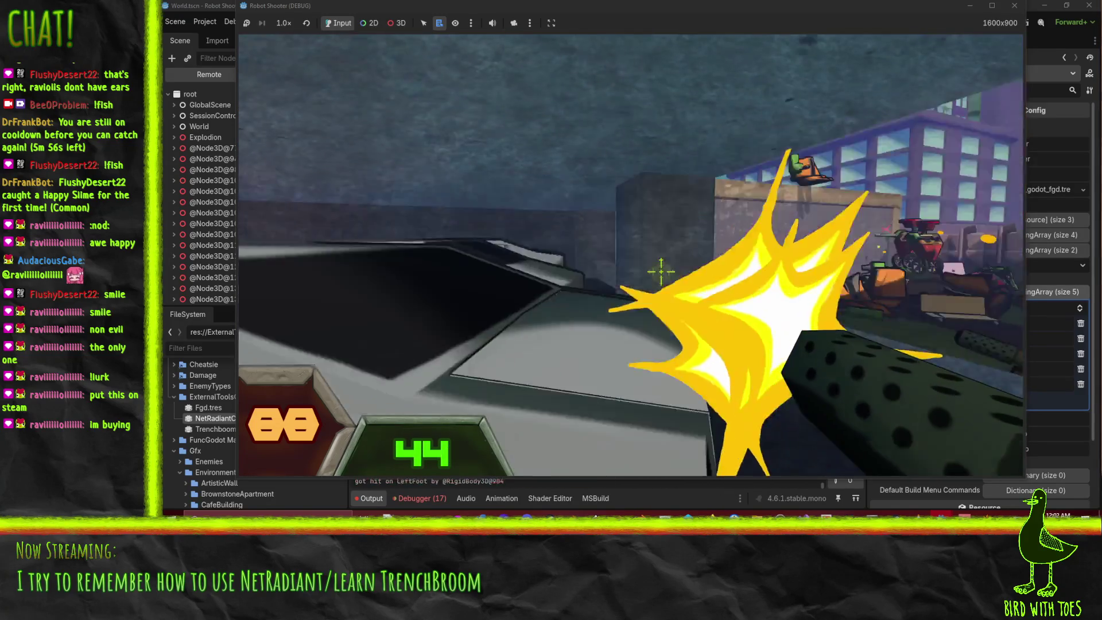
pyautogui.press('w')
pyautogui.press('w')
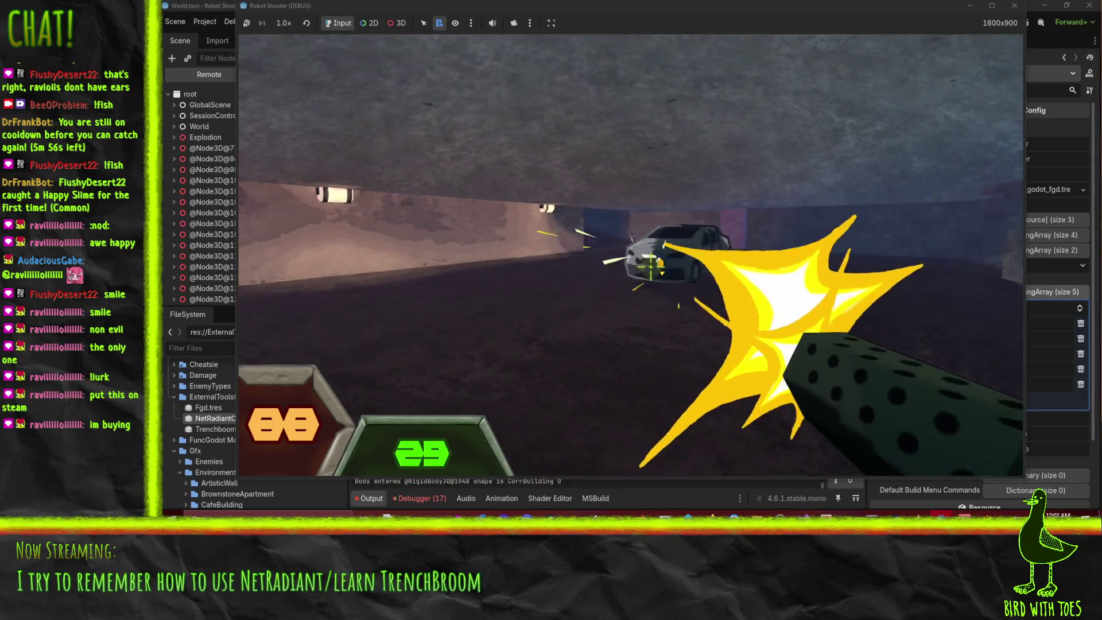
pyautogui.press('w')
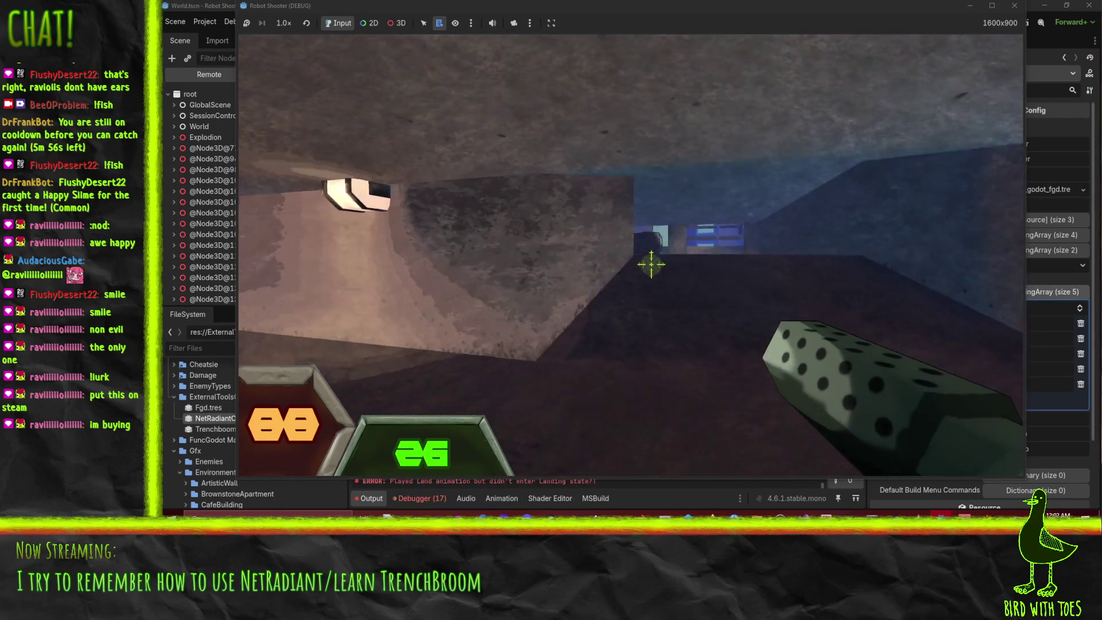
pyautogui.click(651, 266)
pyautogui.click(650, 265)
pyautogui.click(651, 265)
pyautogui.click(651, 265)
pyautogui.click(651, 265)
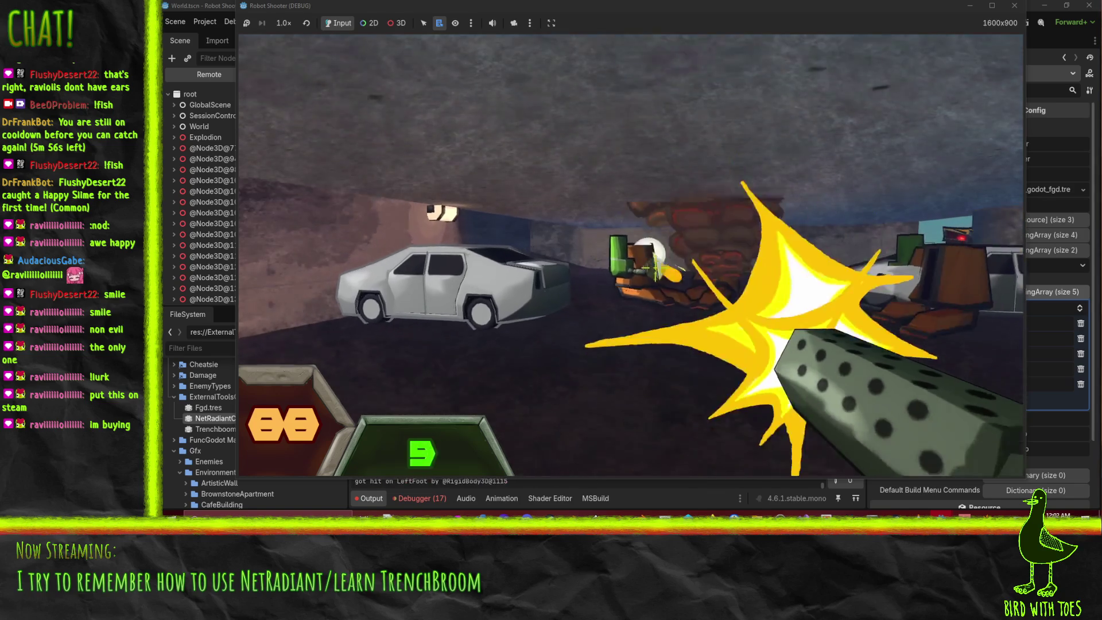
pyautogui.click(657, 267)
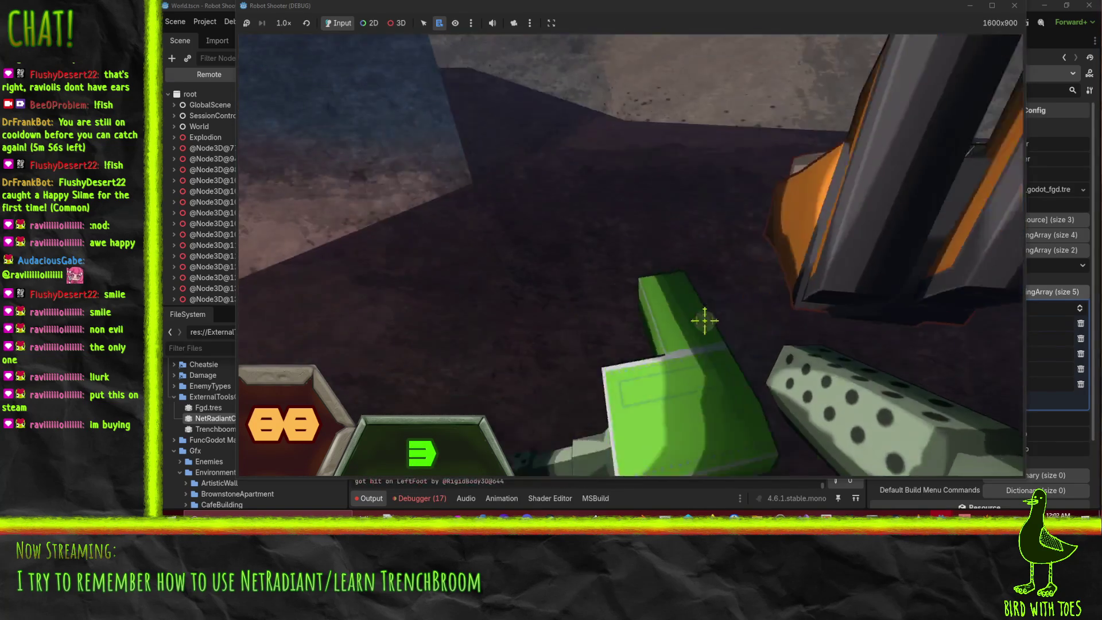
# - Pick up a new gun, fire it at nearby robots, grab a robot body, then pause
pyautogui.press('e')
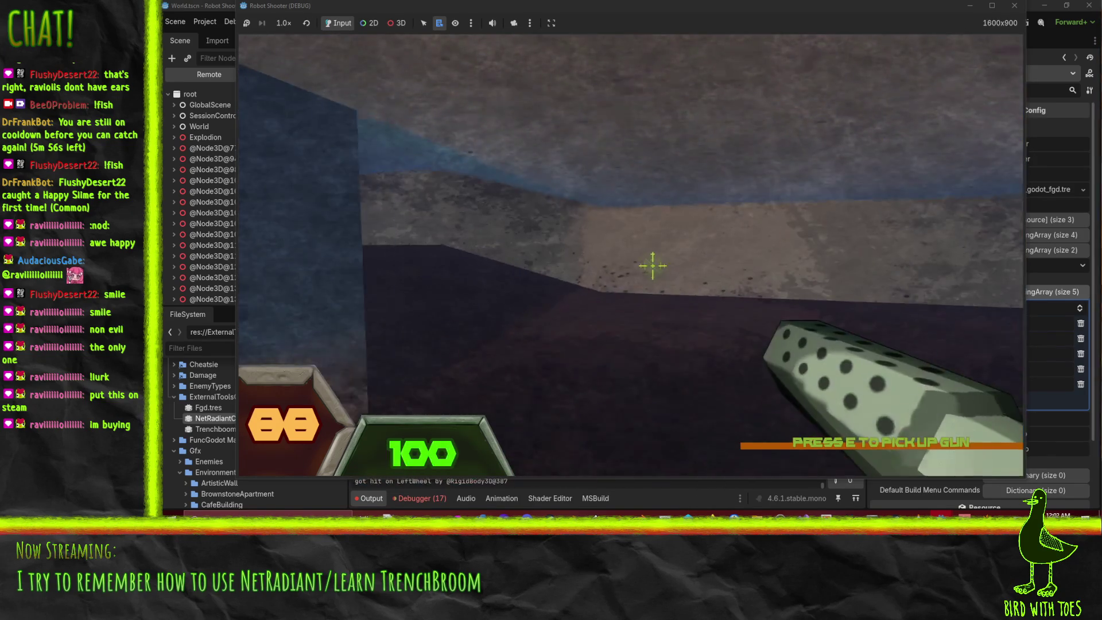
pyautogui.click(685, 291)
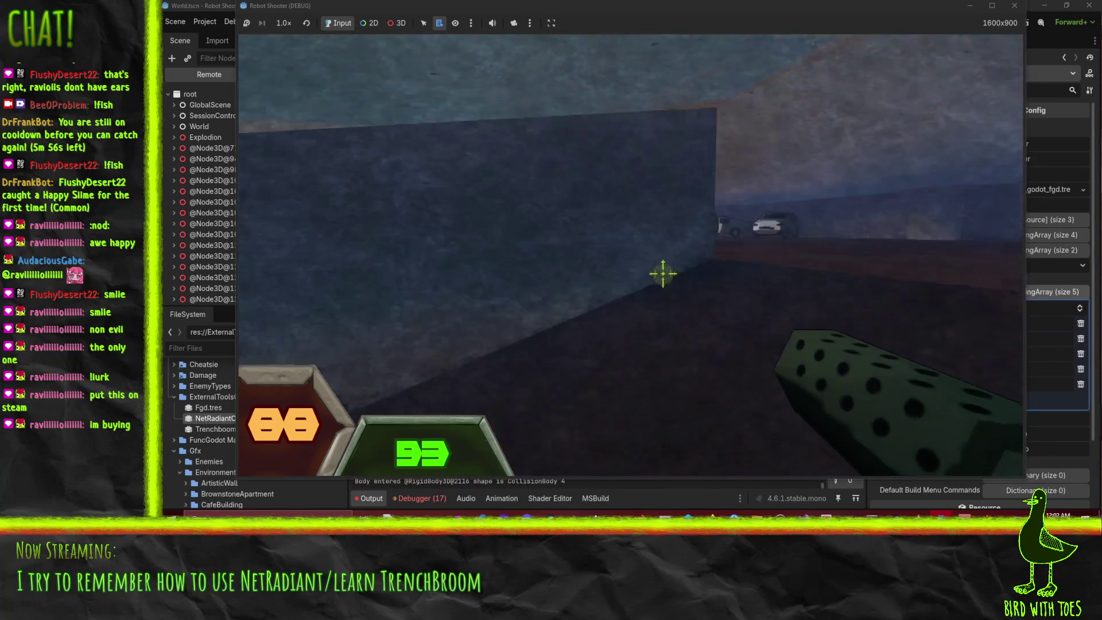
pyautogui.click(651, 264)
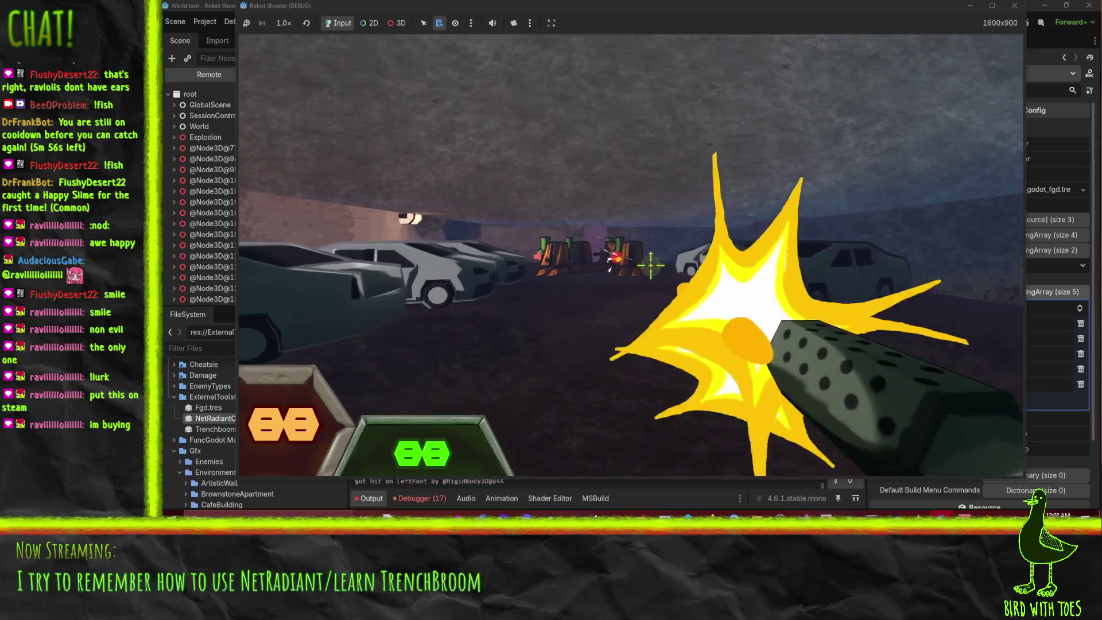
pyautogui.click(654, 266)
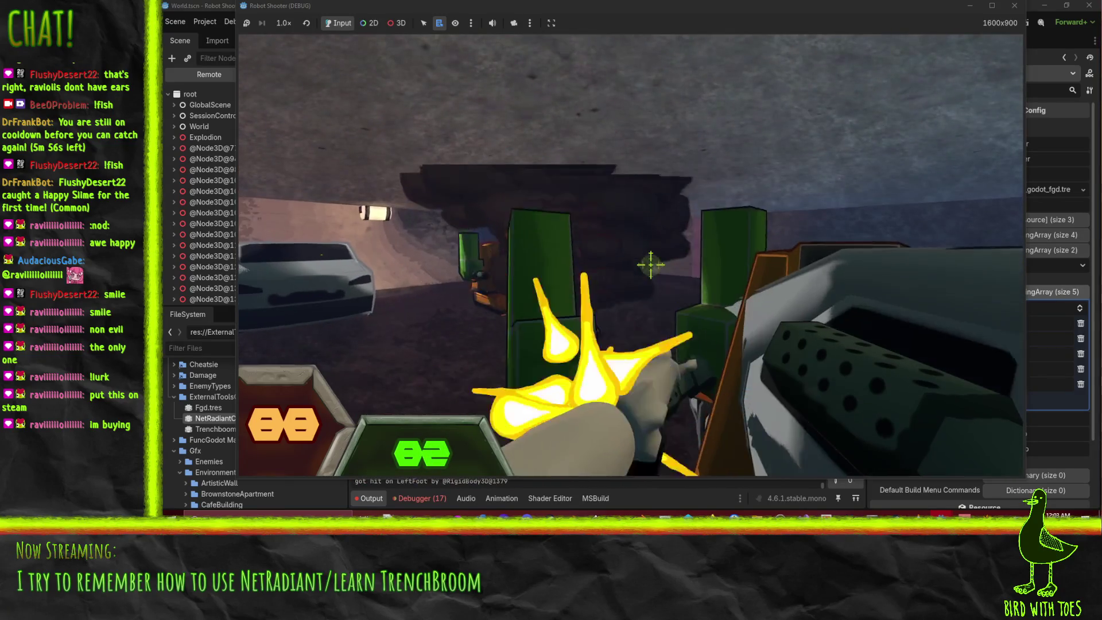
pyautogui.press('e')
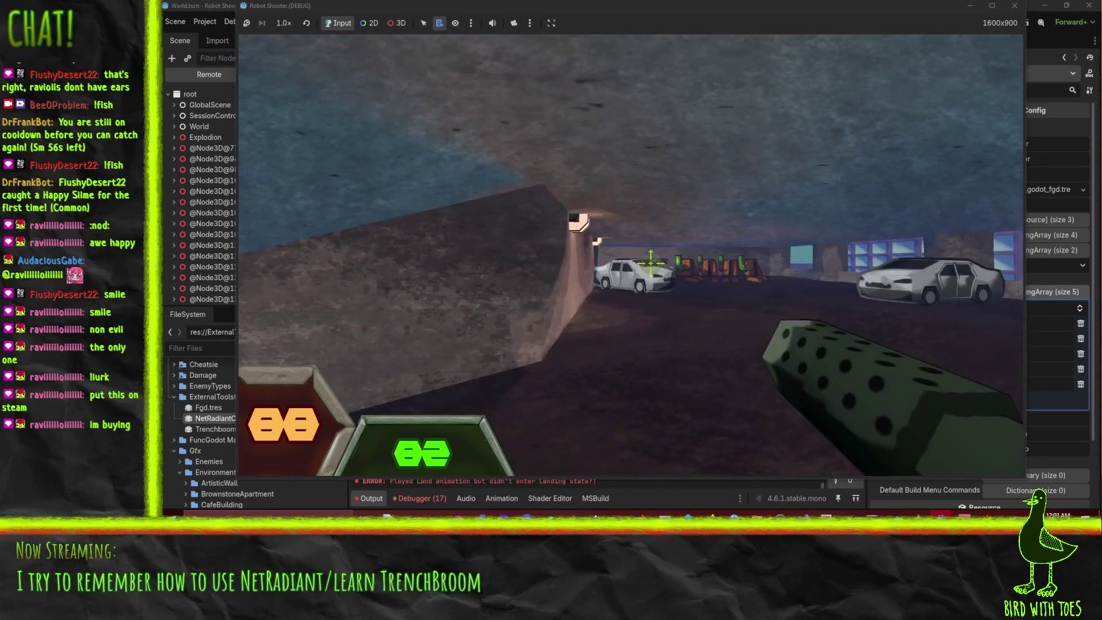
pyautogui.press('Escape')
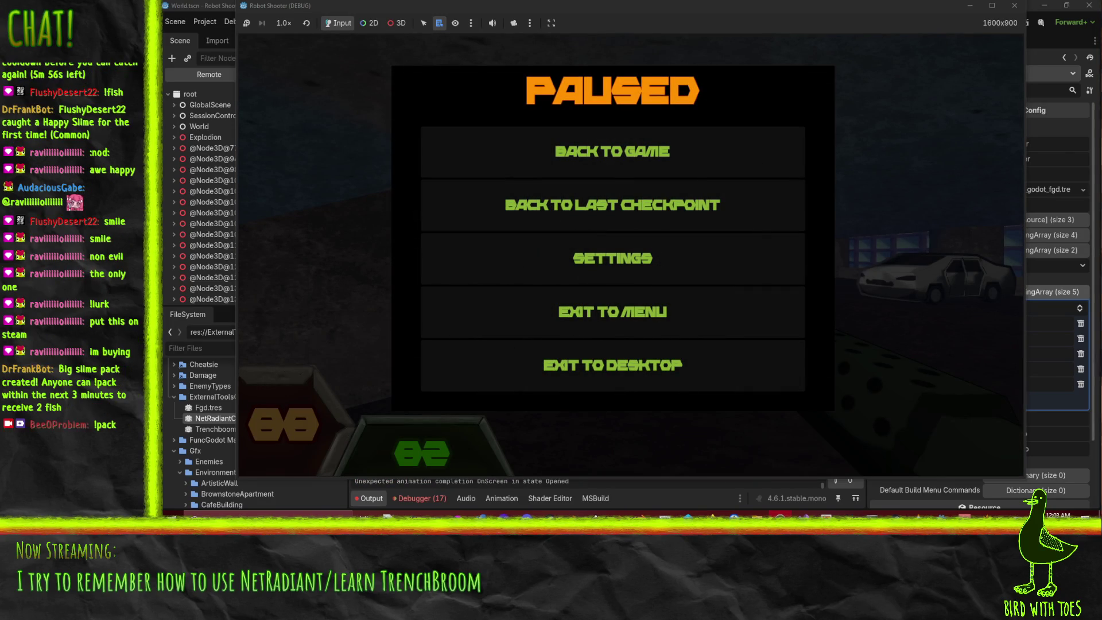
# - Resume play and fire at the orange robots, flinging the held robot at one
pyautogui.click(602, 173)
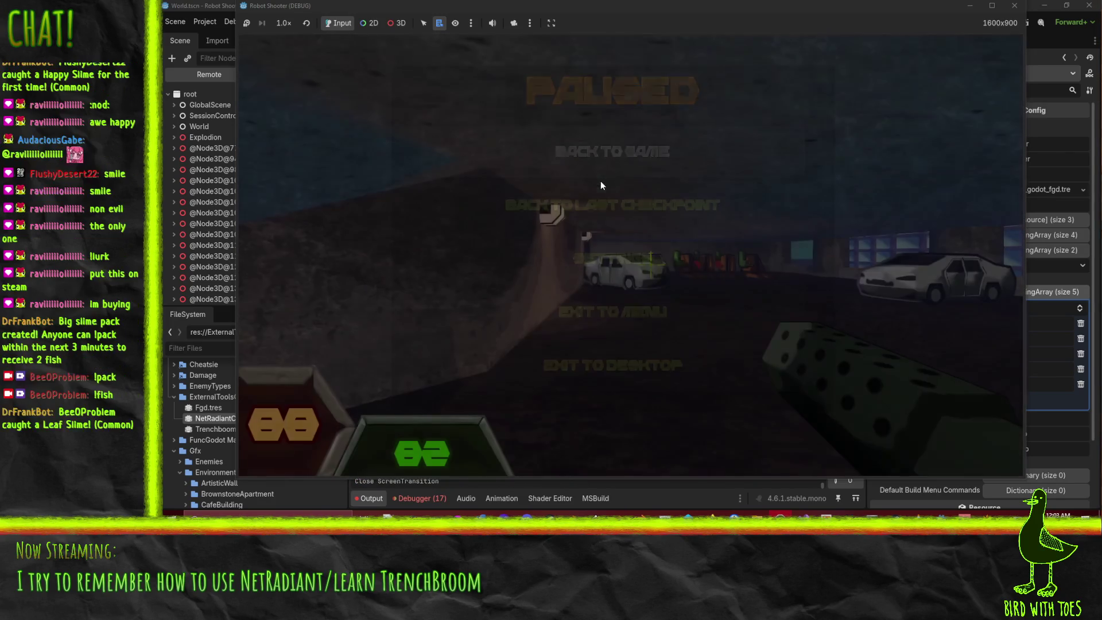
pyautogui.click(651, 263)
pyautogui.press('w')
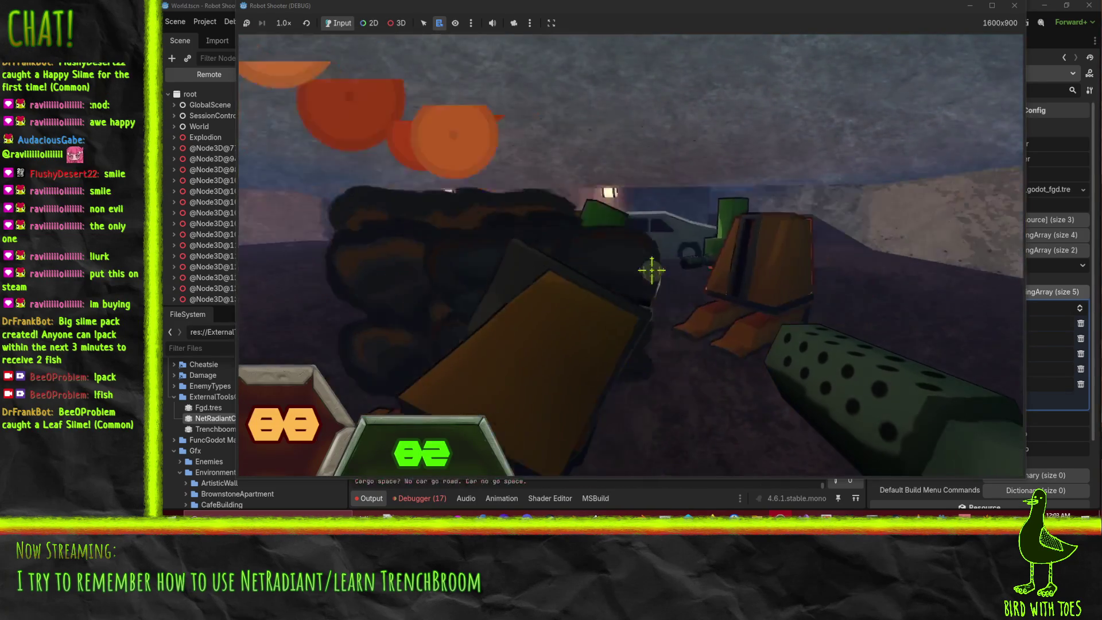
pyautogui.click(656, 264)
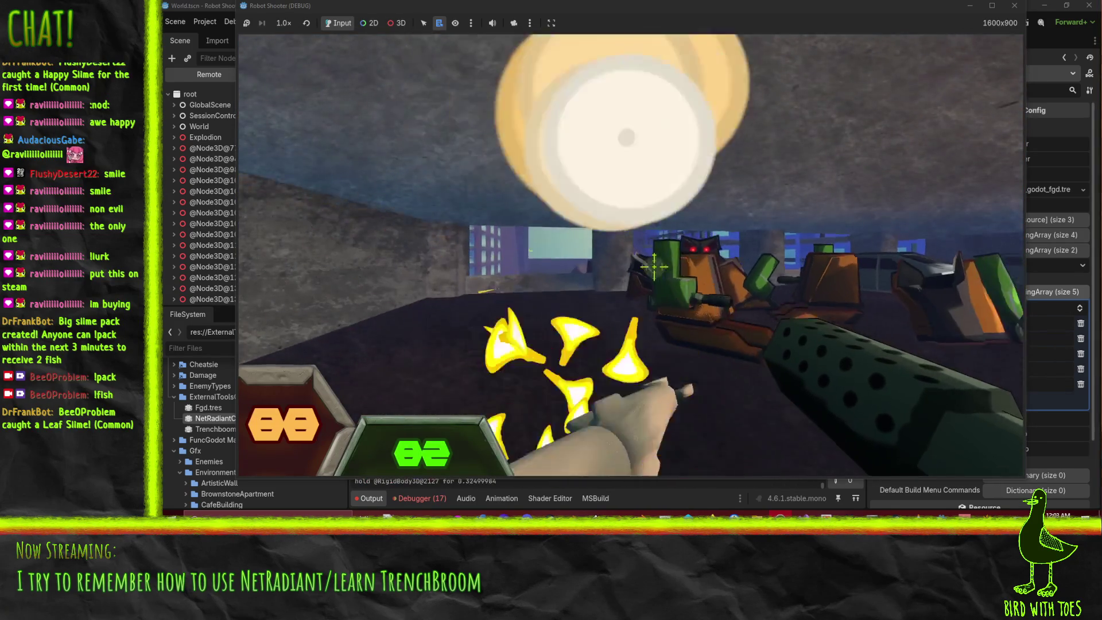
pyautogui.click(718, 310)
pyautogui.click(738, 326)
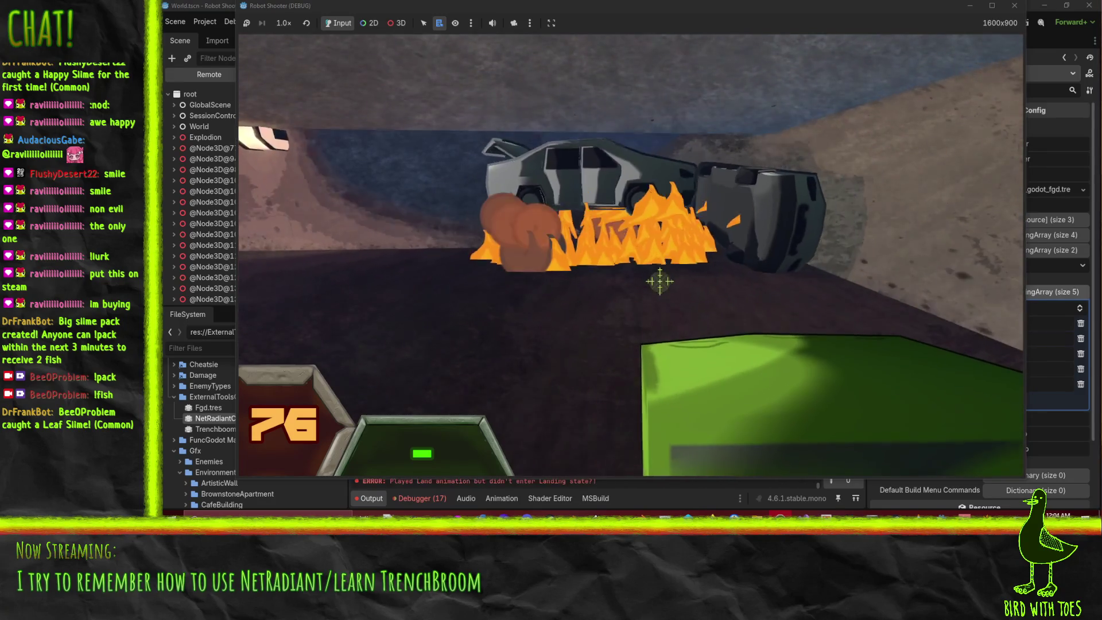
# - Shoot toward the burning car and push forward into the parked cars
pyautogui.click(660, 282)
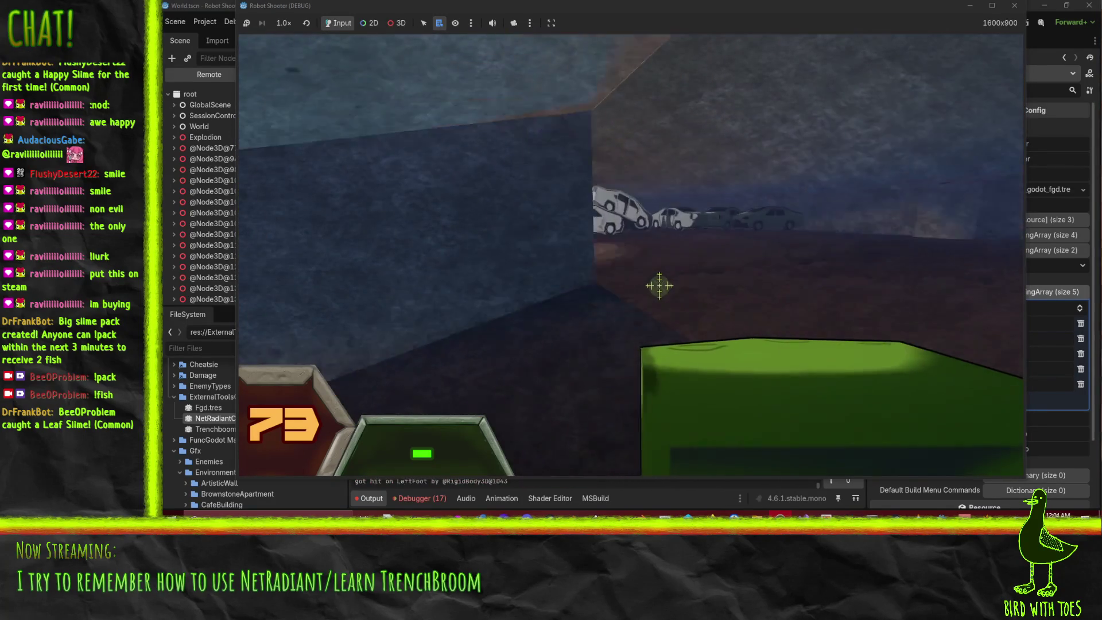
pyautogui.press('w')
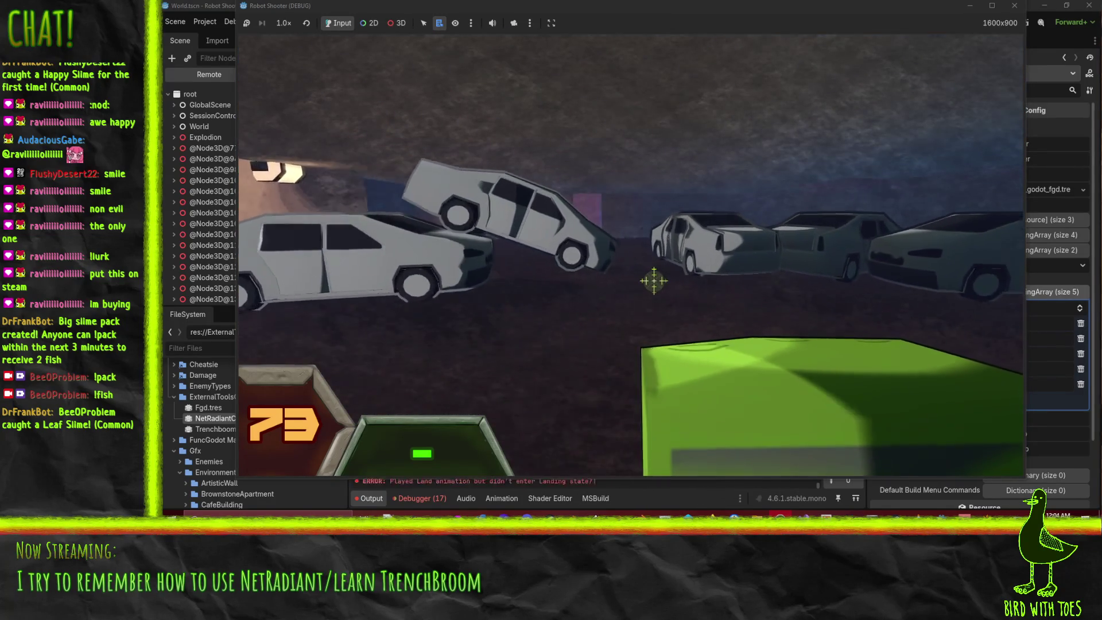
pyautogui.press('w')
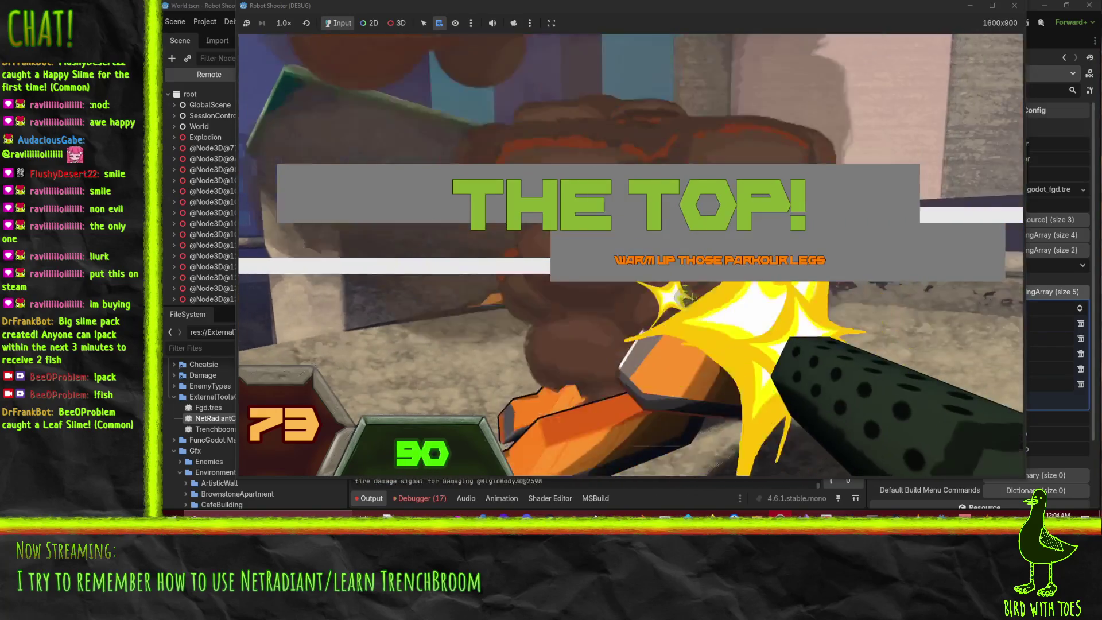
# - Shoot the rooftop and nearby robots, then grab the machine gun and sweep fire left
pyautogui.click(655, 277)
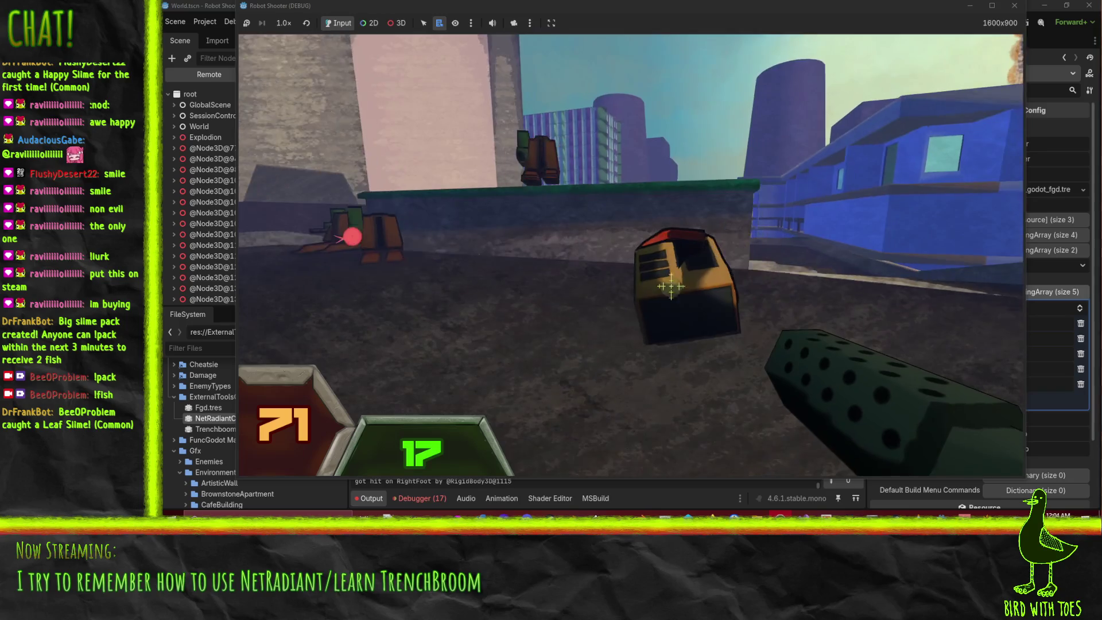
pyautogui.click(668, 282)
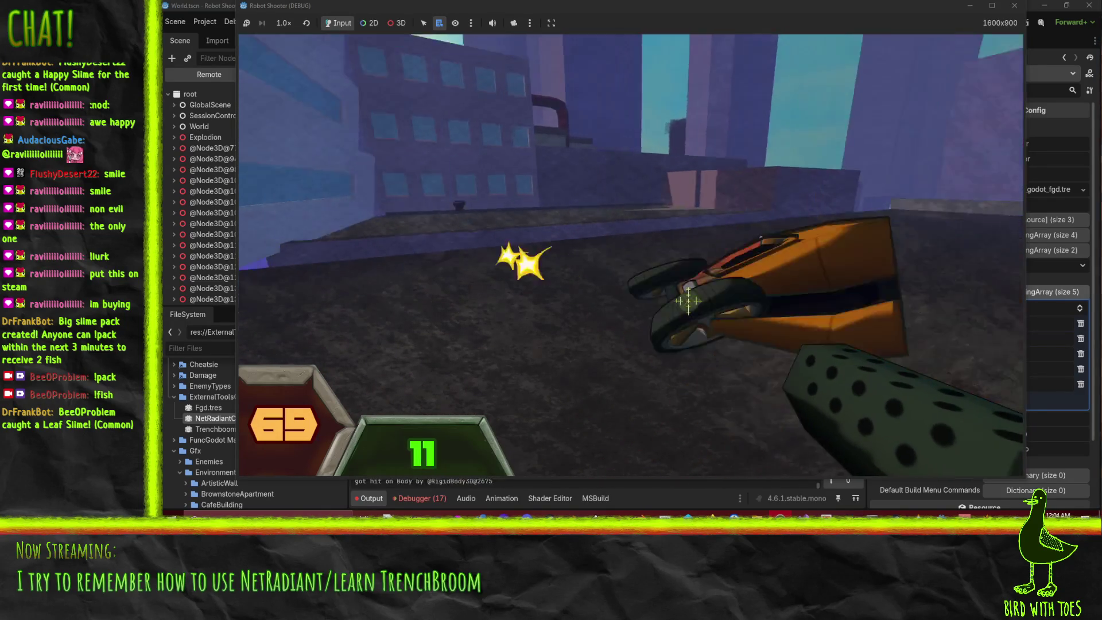
pyautogui.click(677, 287)
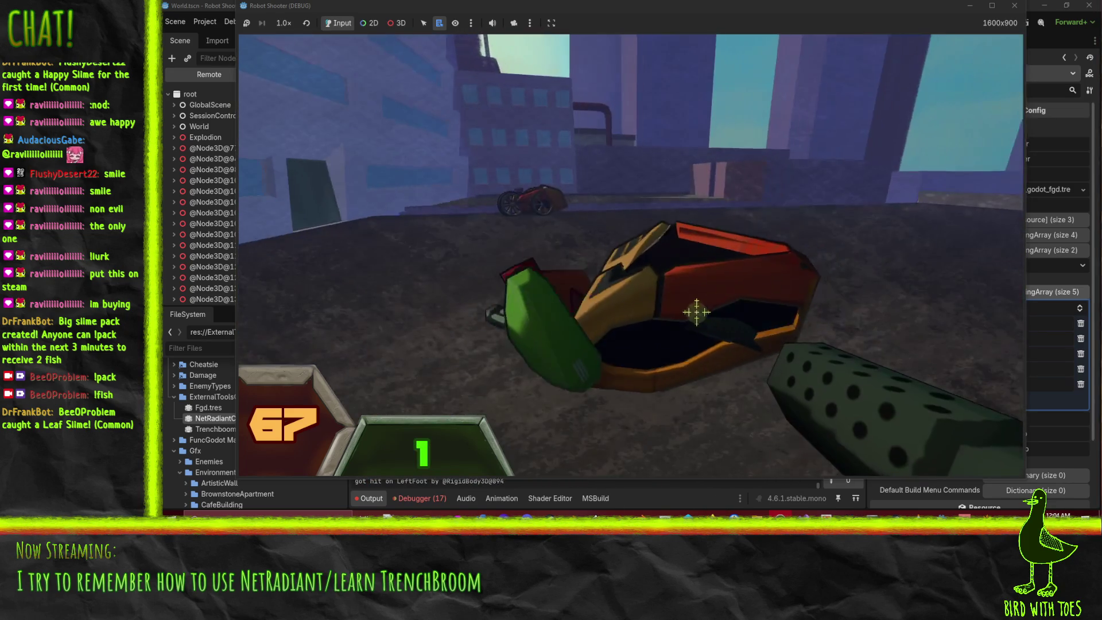
pyautogui.click(678, 303)
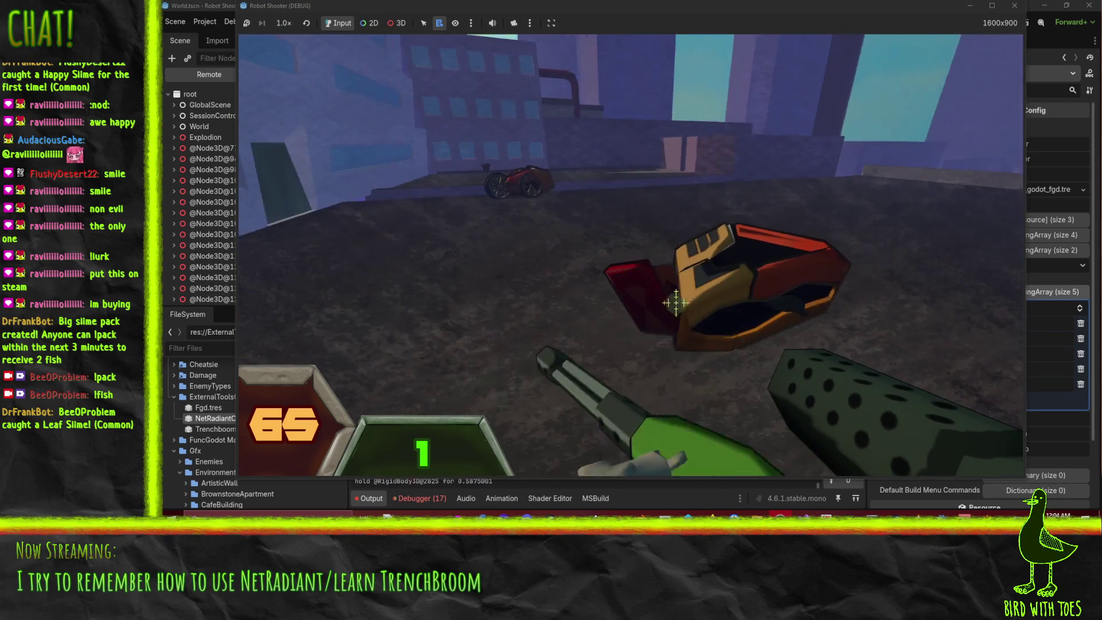
pyautogui.press('e')
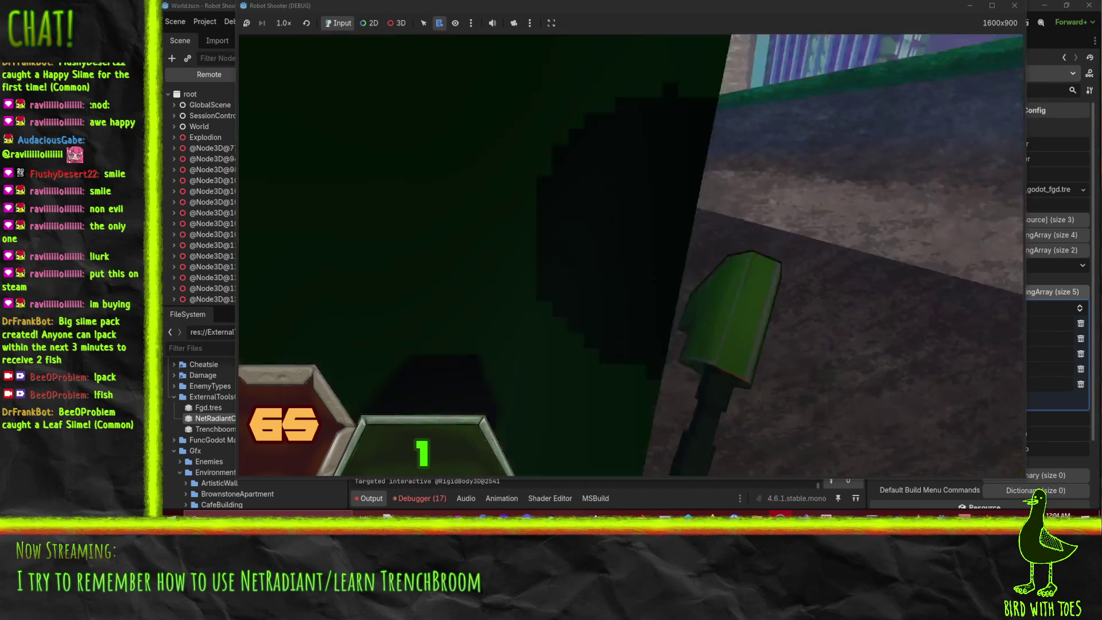
pyautogui.click(667, 291)
pyautogui.moveTo(667, 291); pyautogui.dragTo(658, 281)
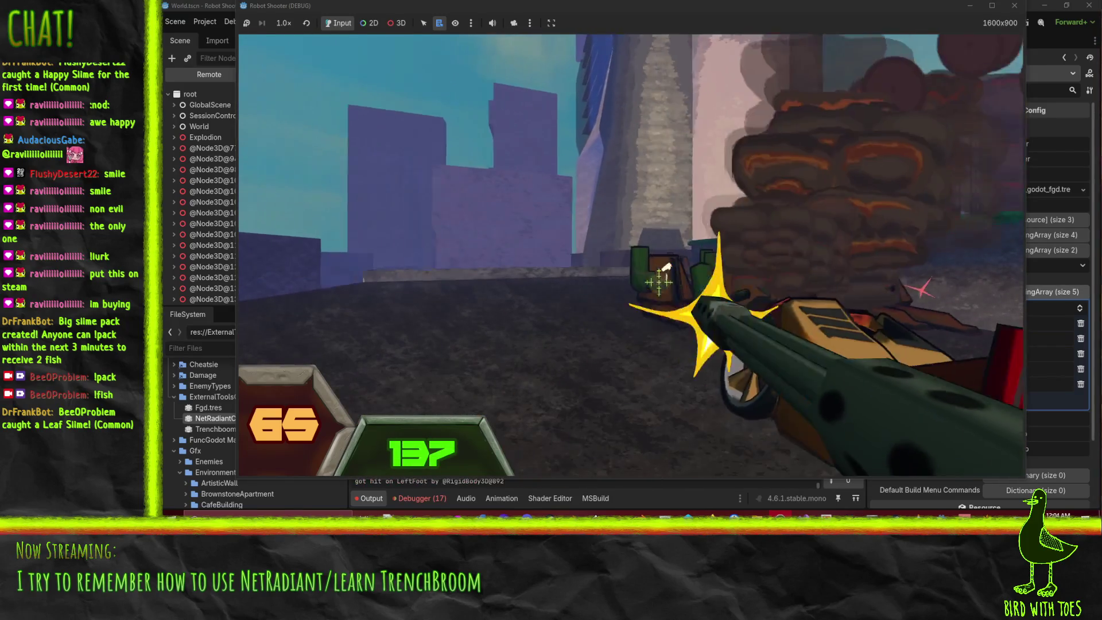
# - Melee and machine-gun the remaining robots into wreckage, closing in on the wrecks
pyautogui.rightClick(678, 295)
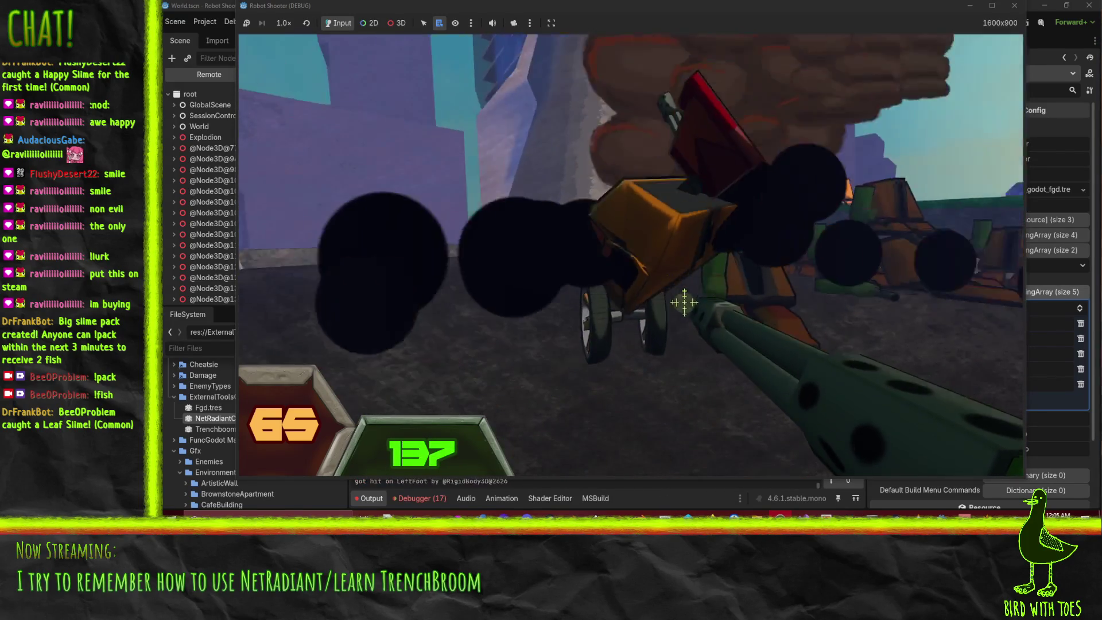
pyautogui.click(681, 304)
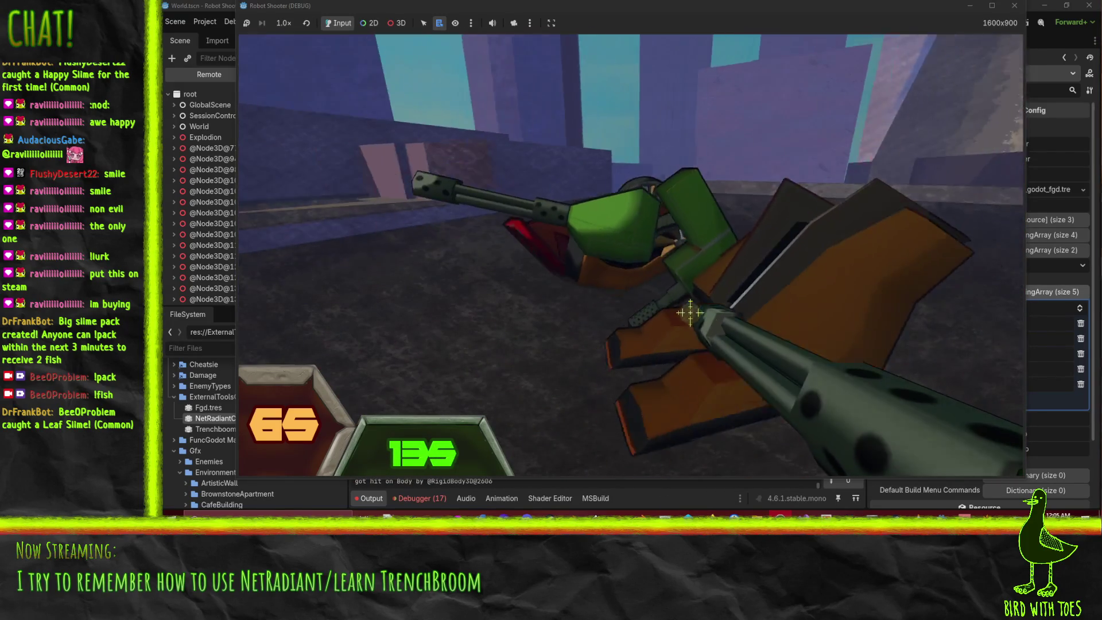
pyautogui.click(697, 310)
pyautogui.moveTo(675, 296)
pyautogui.mouseDown()
pyautogui.moveTo(656, 287)
pyautogui.moveTo(699, 312)
pyautogui.moveTo(664, 319)
pyautogui.mouseUp()
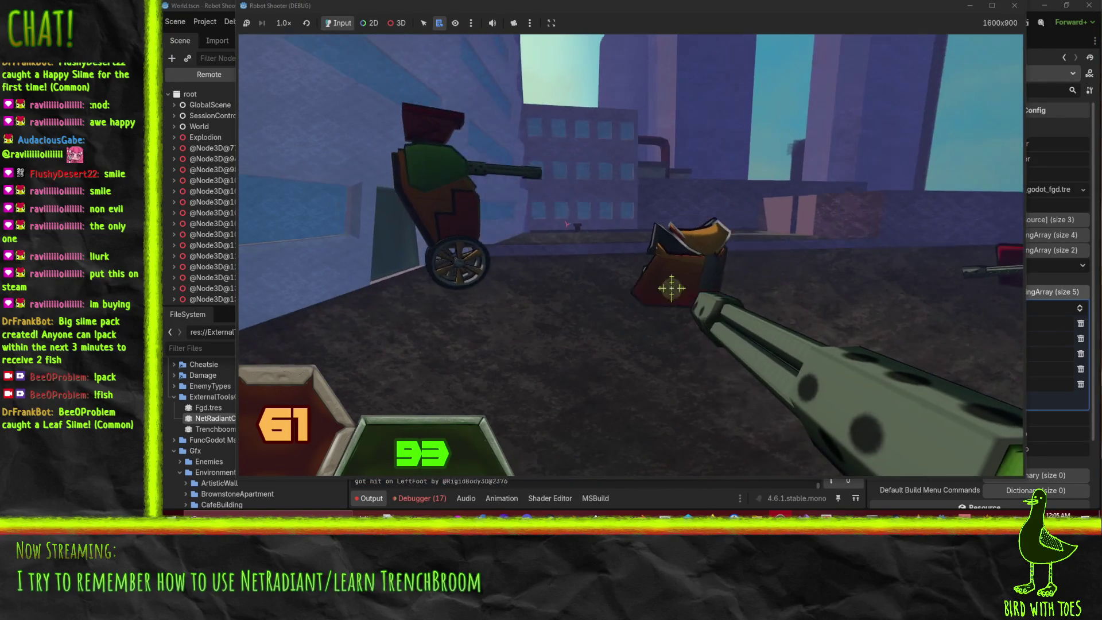
pyautogui.moveTo(671, 288); pyautogui.dragTo(651, 266)
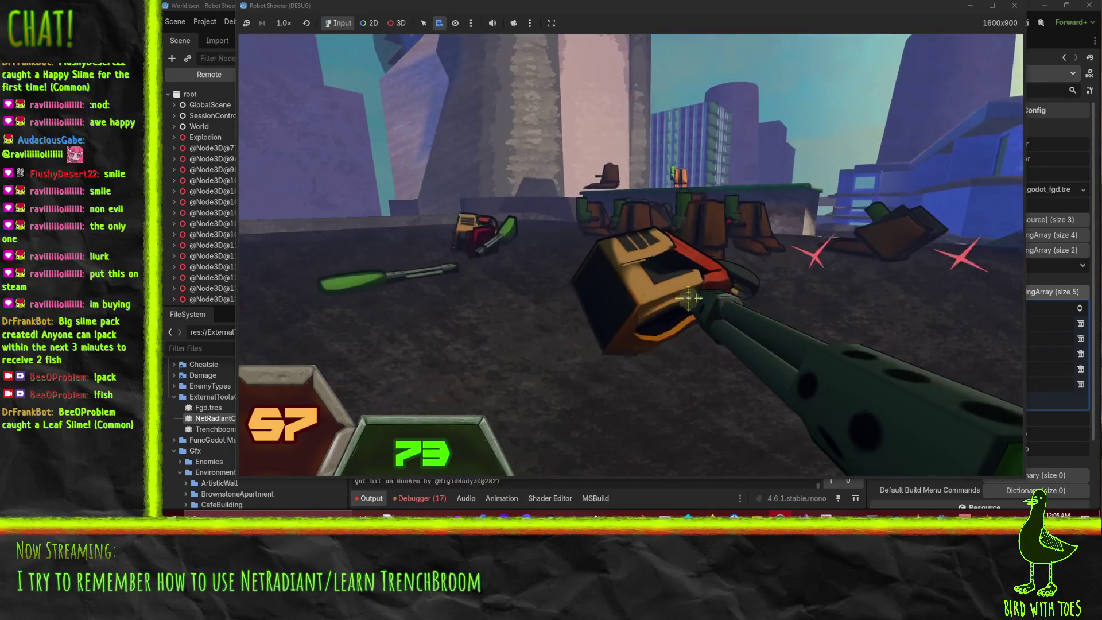
pyautogui.rightClick(674, 284)
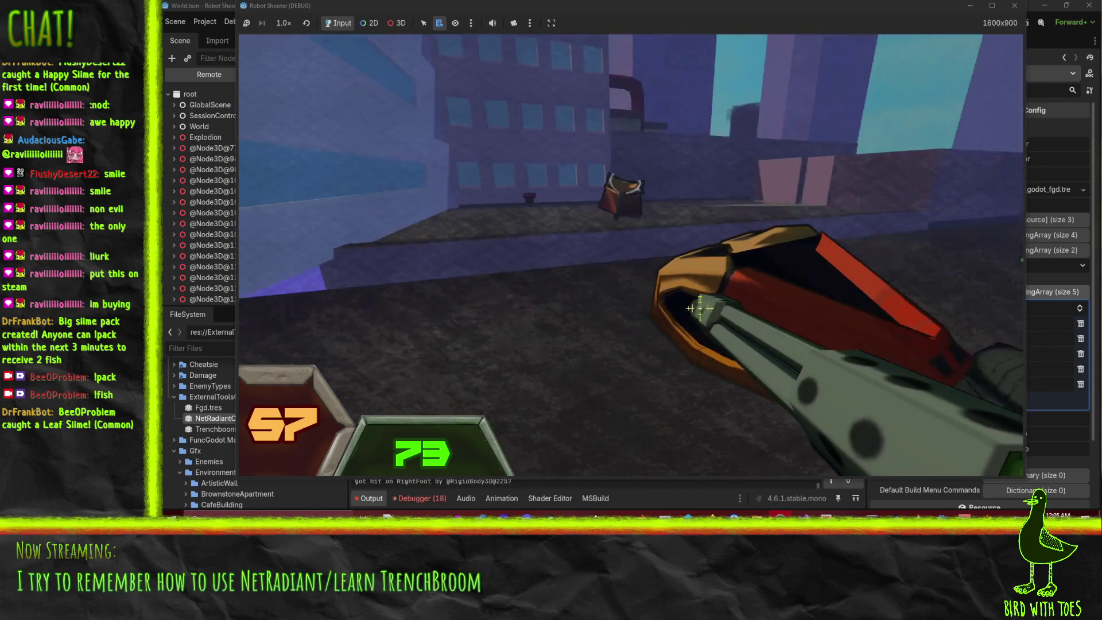
pyautogui.moveTo(700, 308); pyautogui.dragTo(692, 300)
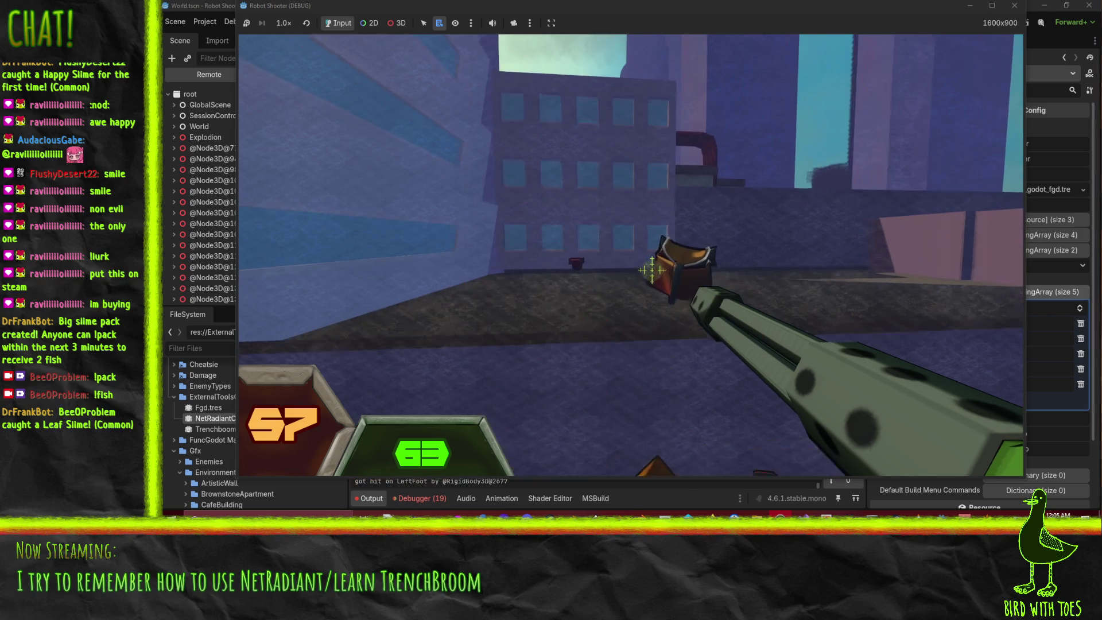
pyautogui.click(673, 302)
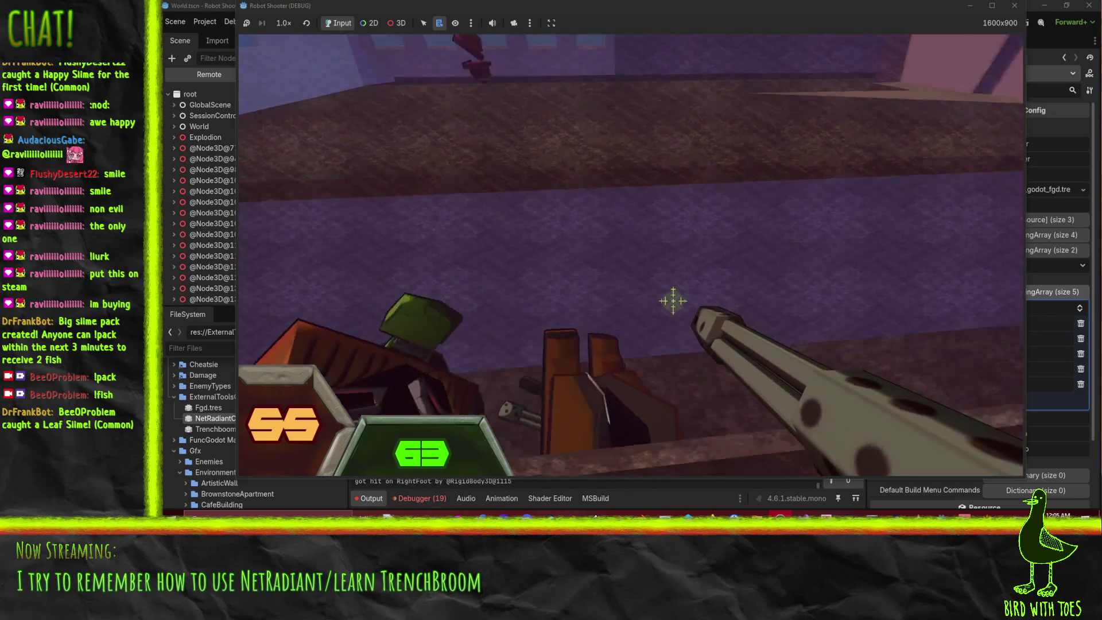
pyautogui.moveTo(706, 250)
pyautogui.mouseDown()
pyautogui.moveTo(646, 256)
pyautogui.moveTo(674, 278)
pyautogui.mouseUp()
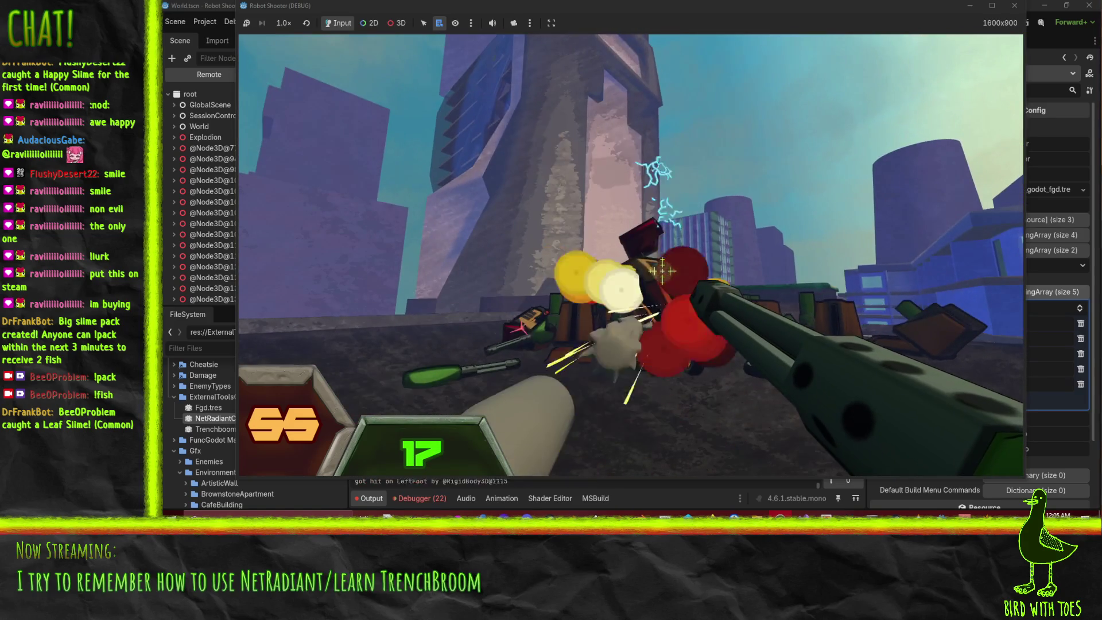
pyautogui.press('w')
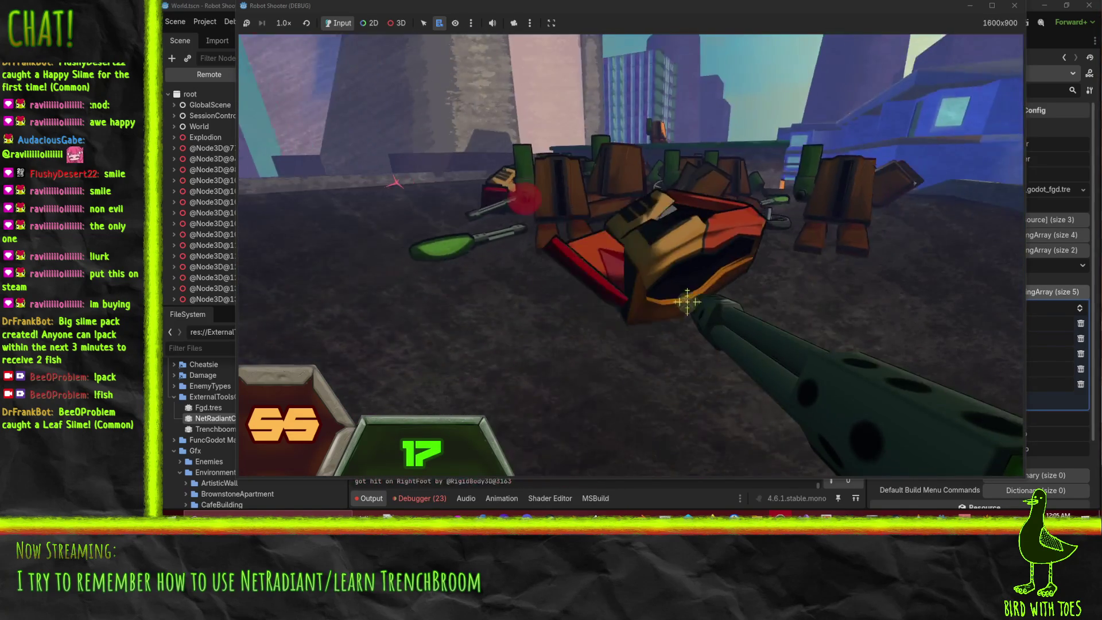
pyautogui.moveTo(698, 306)
pyautogui.mouseDown()
pyautogui.moveTo(678, 288)
pyautogui.moveTo(732, 287)
pyautogui.moveTo(663, 282)
pyautogui.mouseUp()
# - Pick up the dropped machine gun and spray fire at the green robot while advancing
pyautogui.press('w')
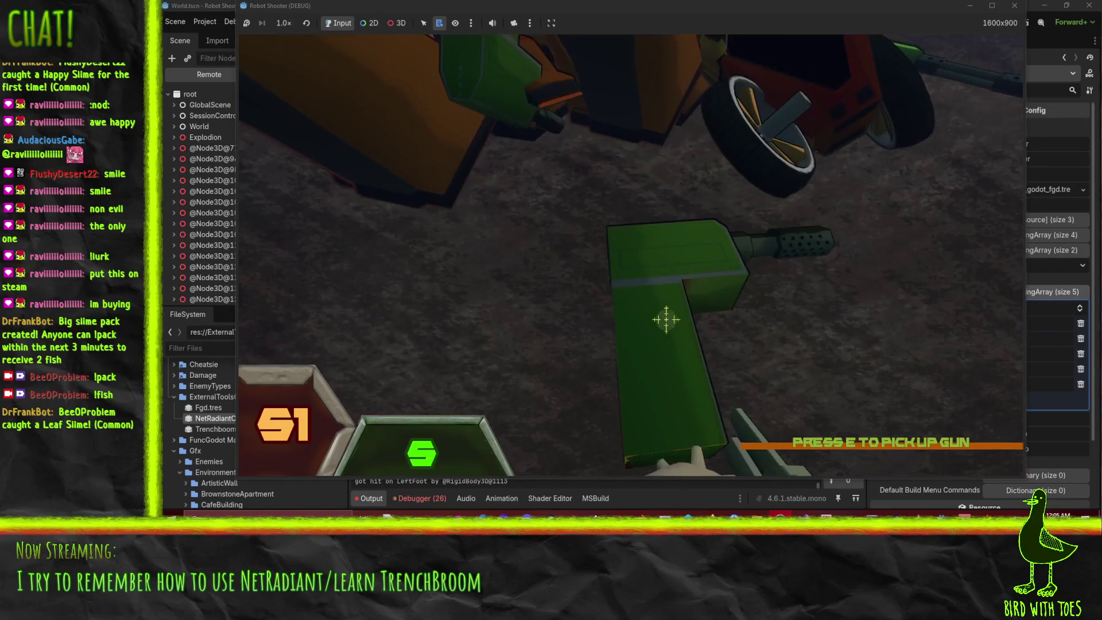
pyautogui.press('e')
pyautogui.press('w')
pyautogui.moveTo(659, 283); pyautogui.dragTo(650, 270)
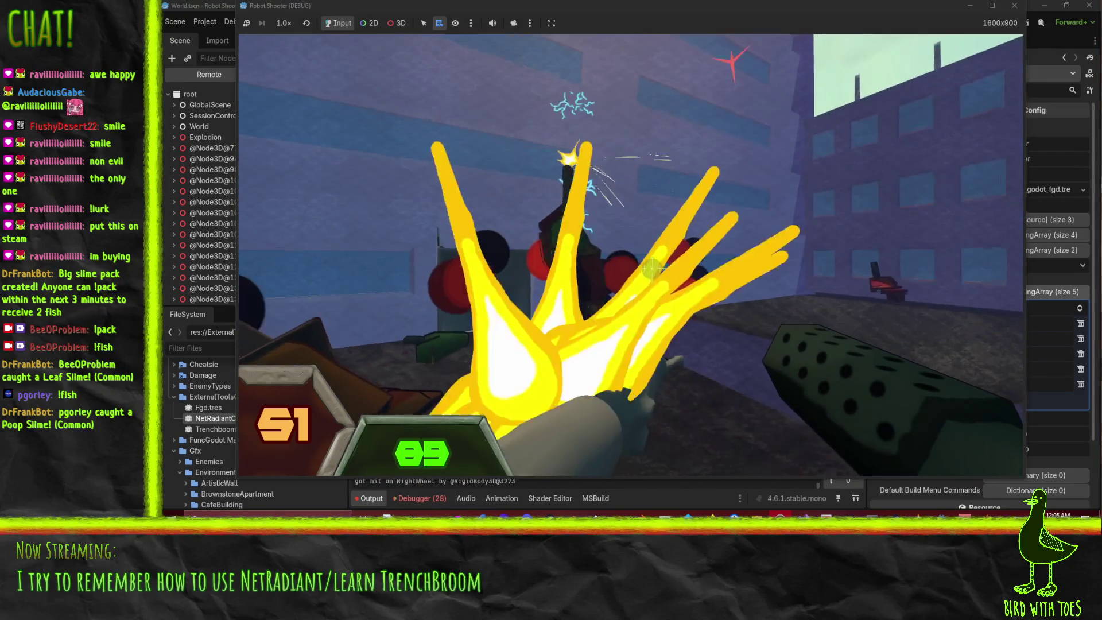
pyautogui.press('w')
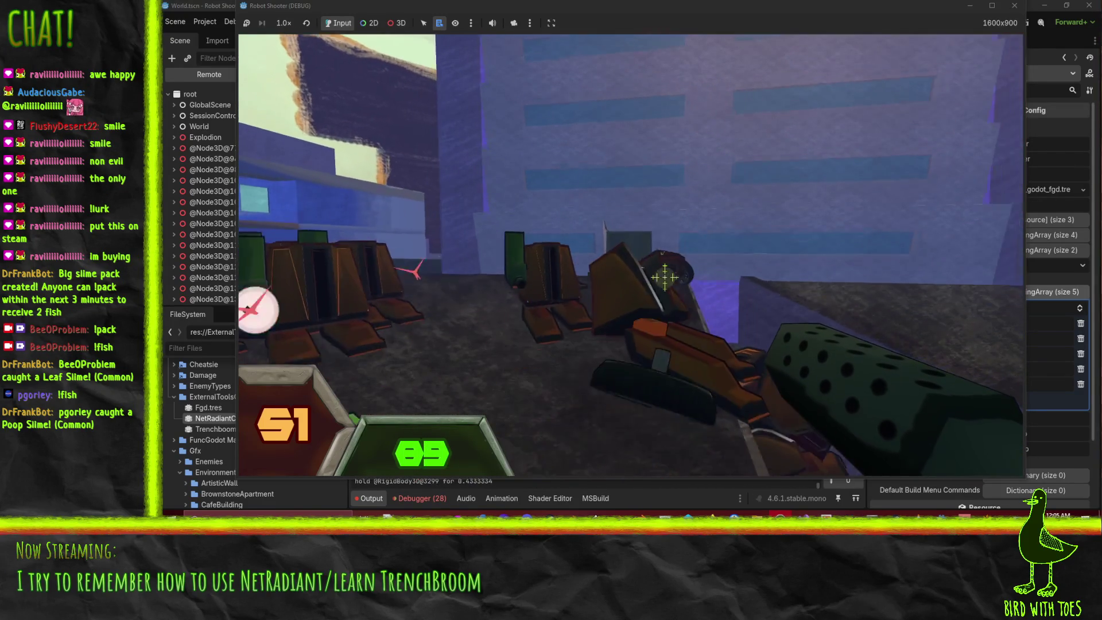
pyautogui.moveTo(673, 293)
pyautogui.mouseDown()
pyautogui.moveTo(654, 276)
pyautogui.moveTo(661, 284)
pyautogui.mouseUp()
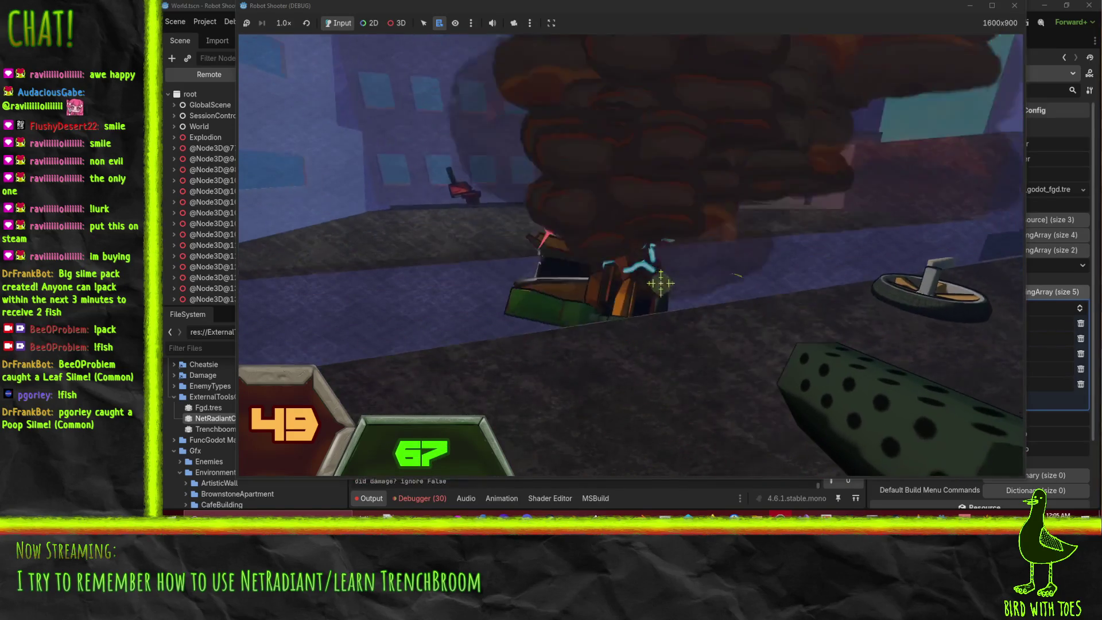
pyautogui.press('w')
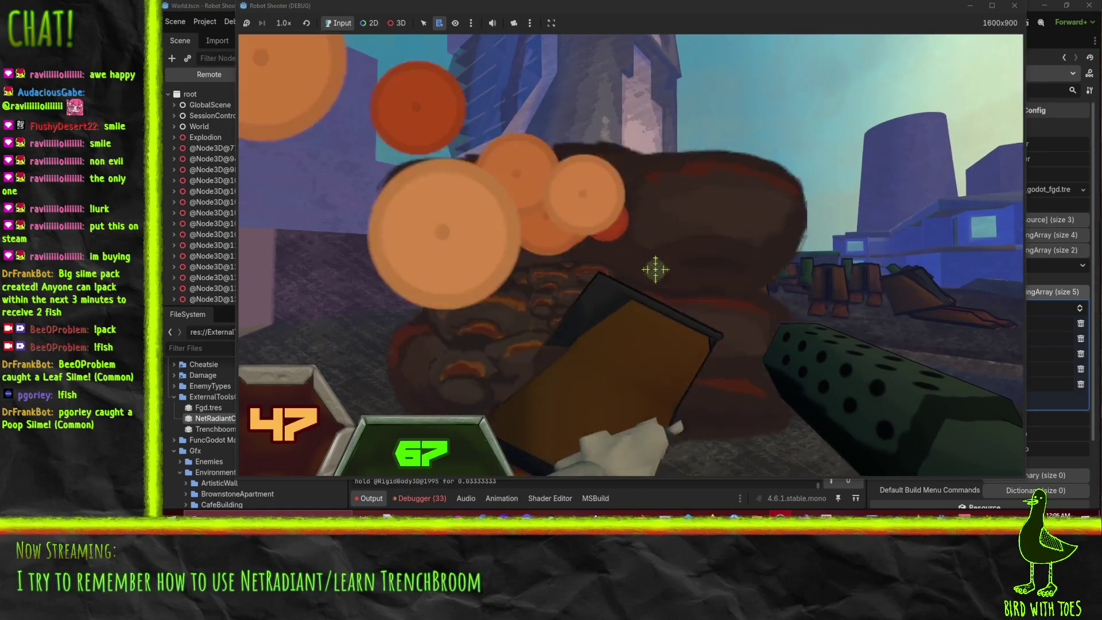
# - Keep firing at robots near the towers and sweep gunfire across the group
pyautogui.click(650, 268)
pyautogui.click(650, 268)
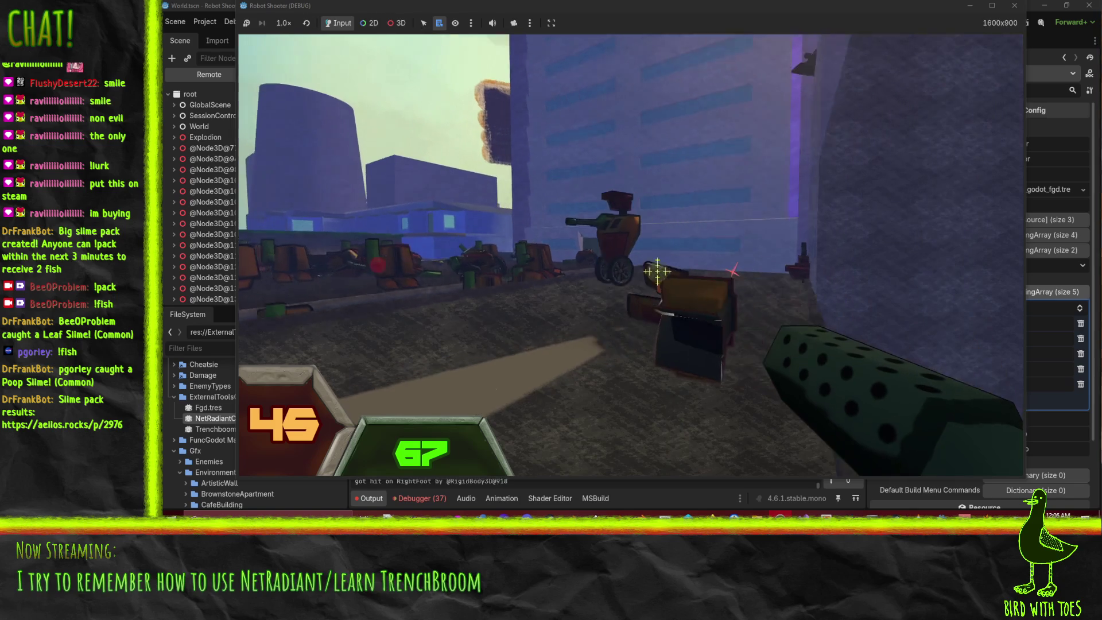
pyautogui.click(670, 278)
pyautogui.click(697, 285)
pyautogui.click(694, 289)
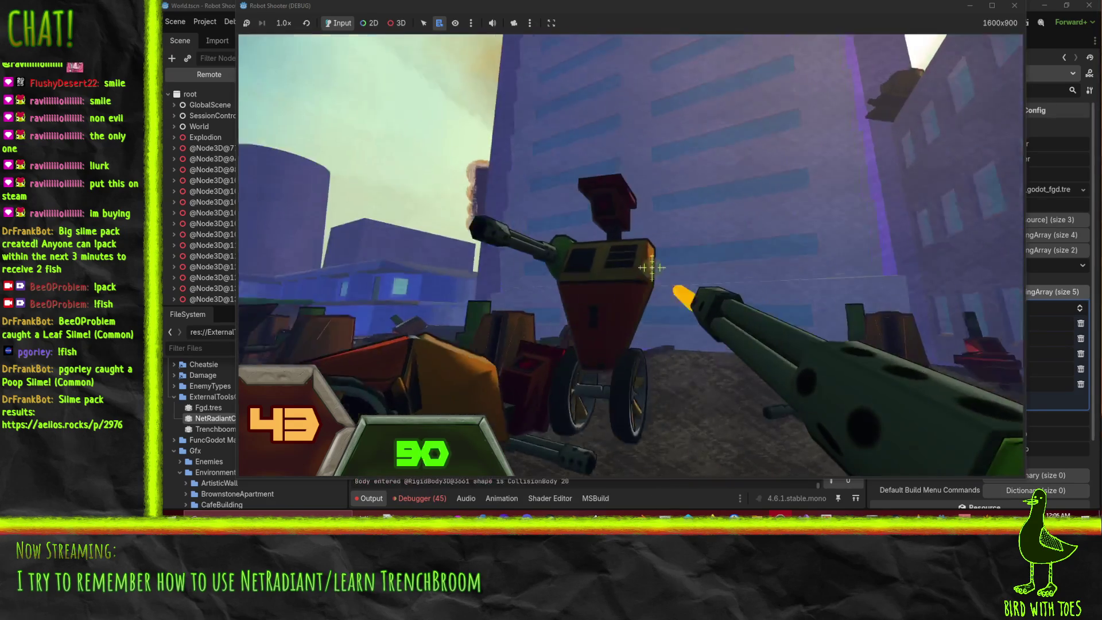
pyautogui.moveTo(651, 268); pyautogui.dragTo(719, 316)
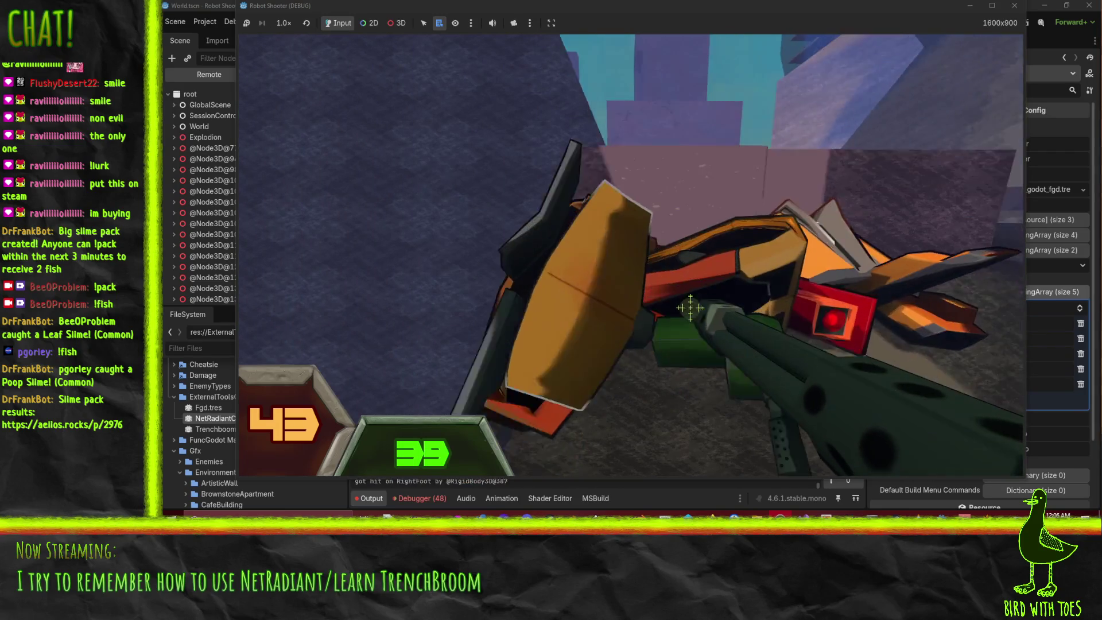
pyautogui.moveTo(669, 293); pyautogui.dragTo(689, 311)
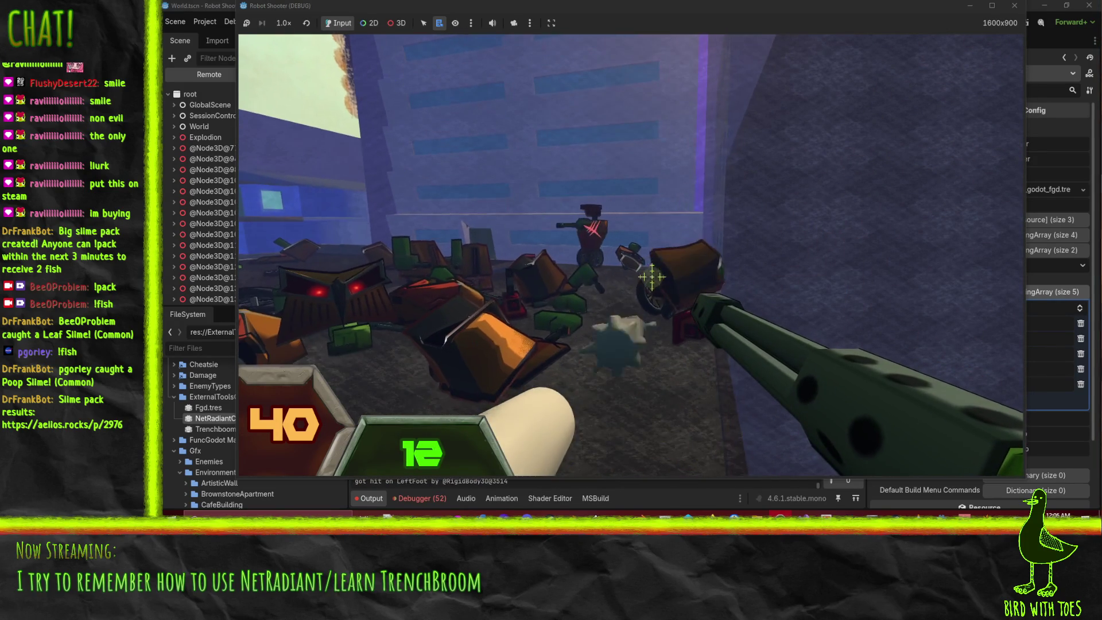
pyautogui.moveTo(660, 281); pyautogui.dragTo(652, 274)
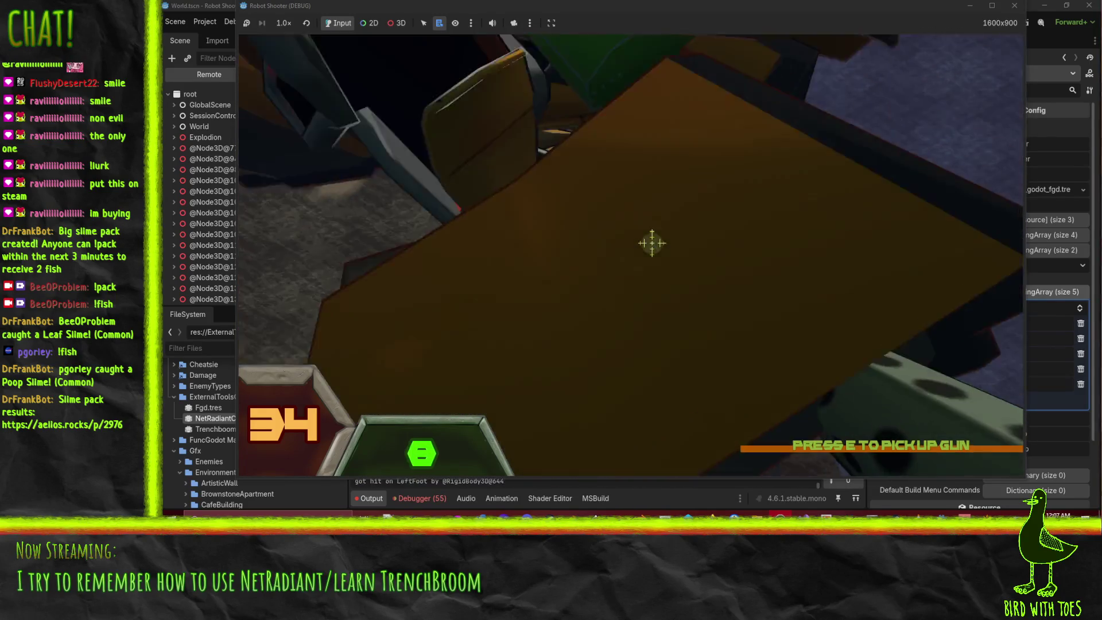
pyautogui.moveTo(713, 311); pyautogui.dragTo(677, 278)
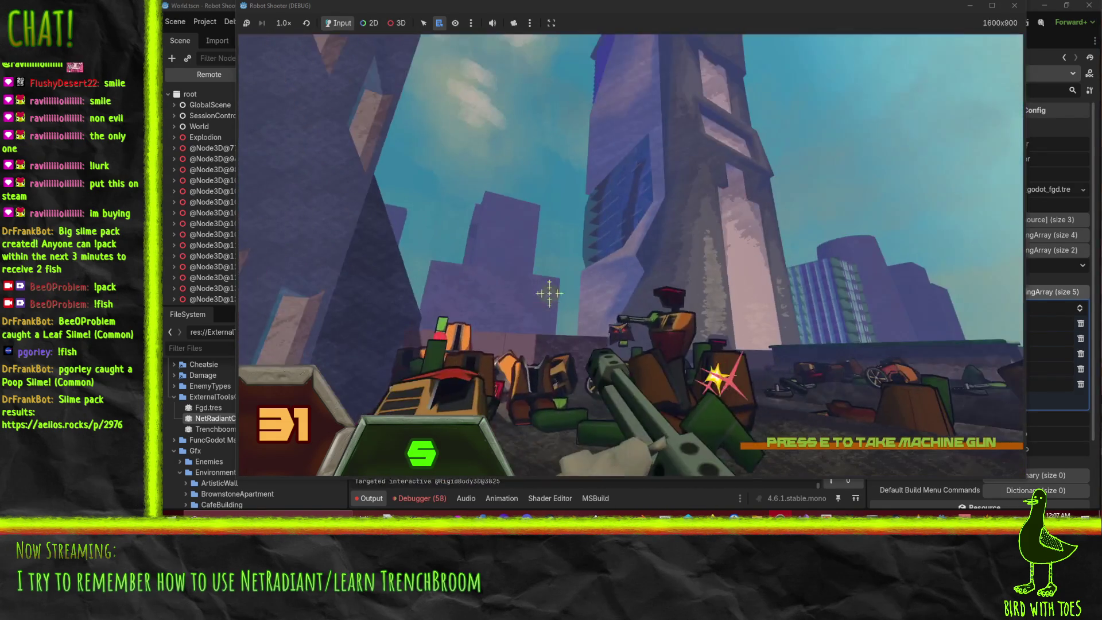
# - Fight the approaching and flying robots until the Overwhelmed game over, then end the debug run
pyautogui.click(570, 417)
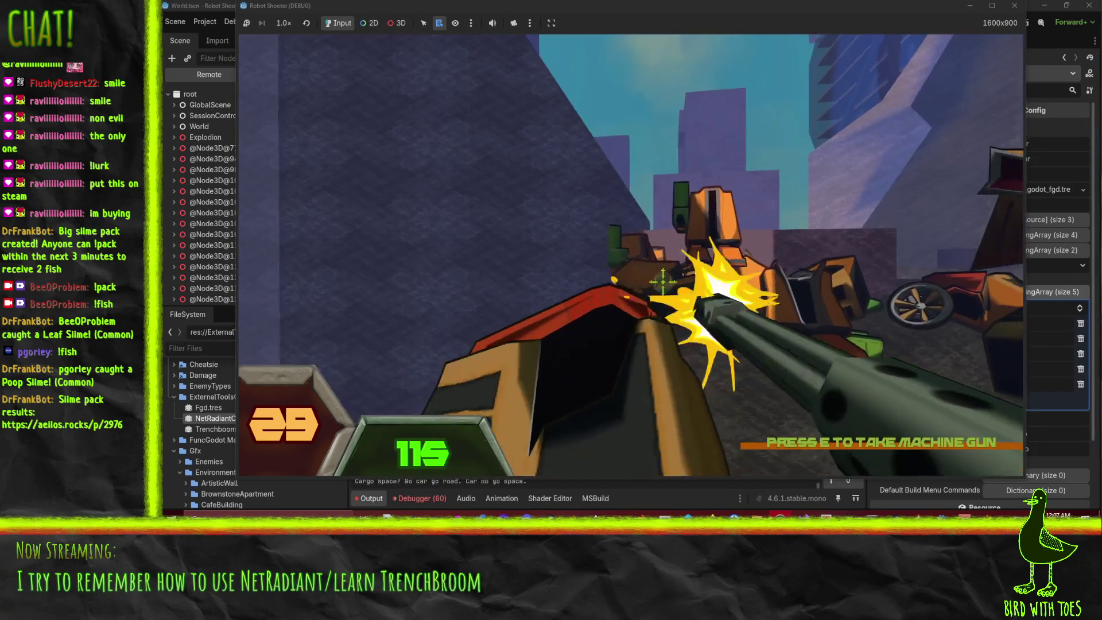
pyautogui.click(662, 281)
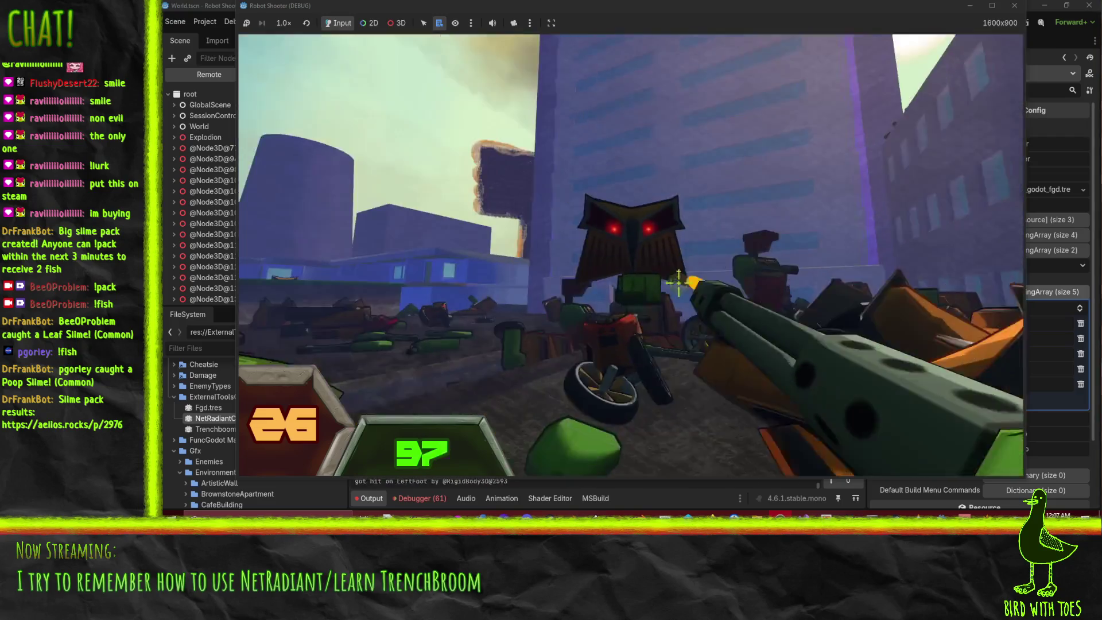
pyautogui.click(678, 282)
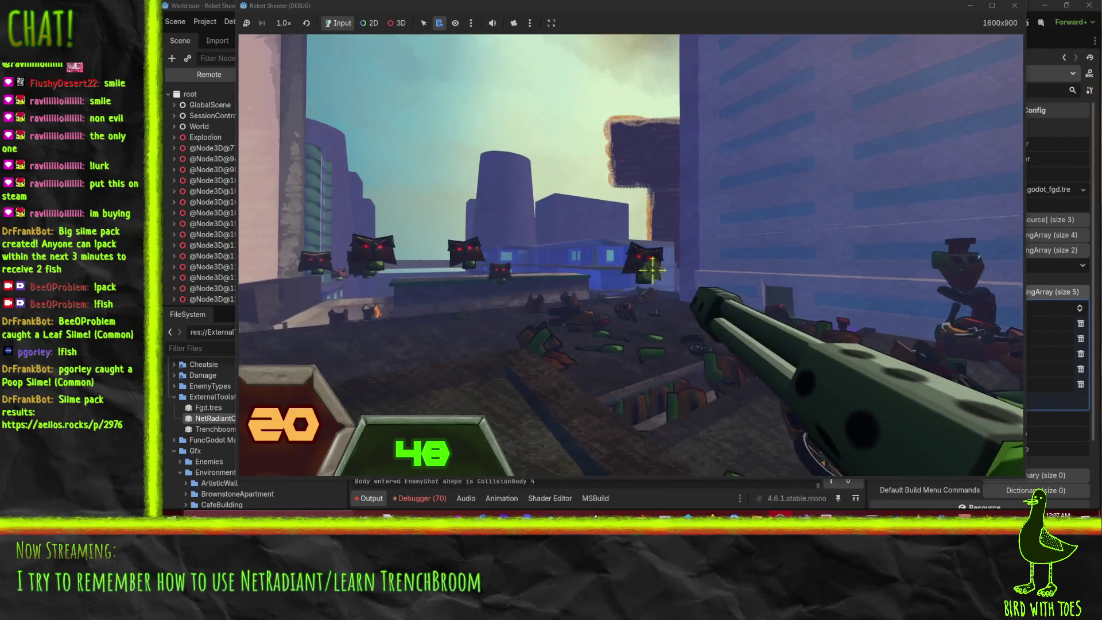
pyautogui.click(653, 270)
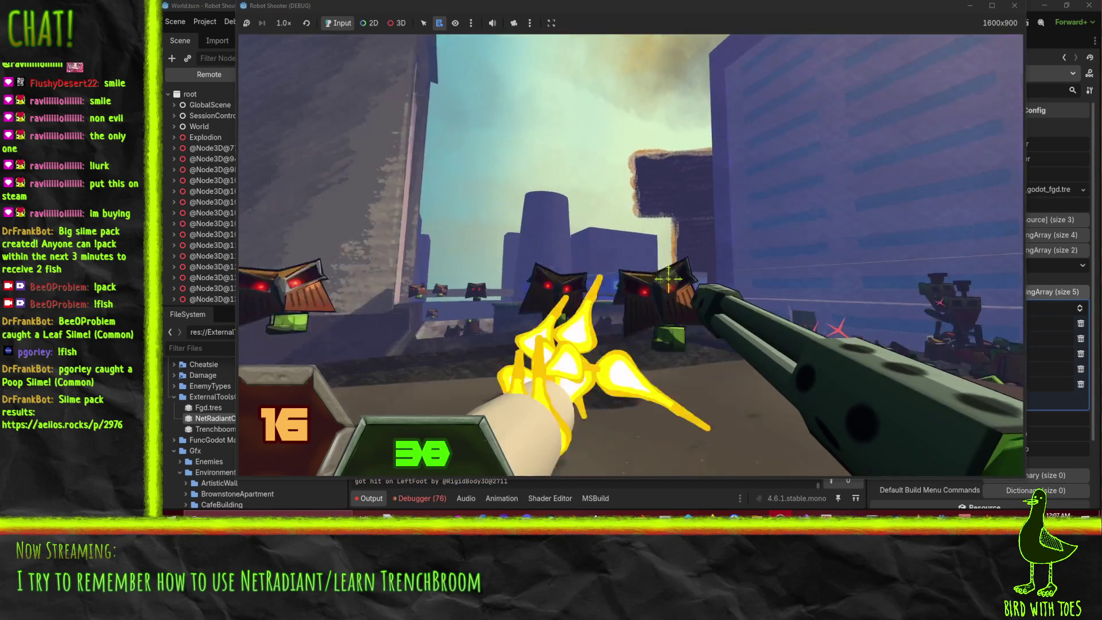
pyautogui.moveTo(664, 279); pyautogui.dragTo(655, 271)
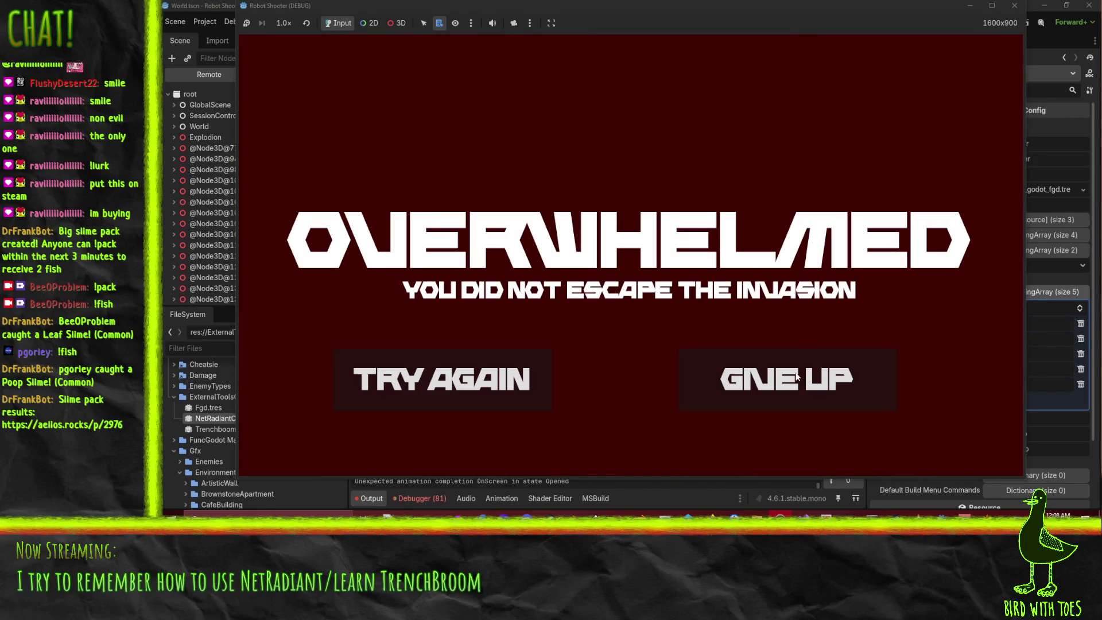
pyautogui.click(1014, 5)
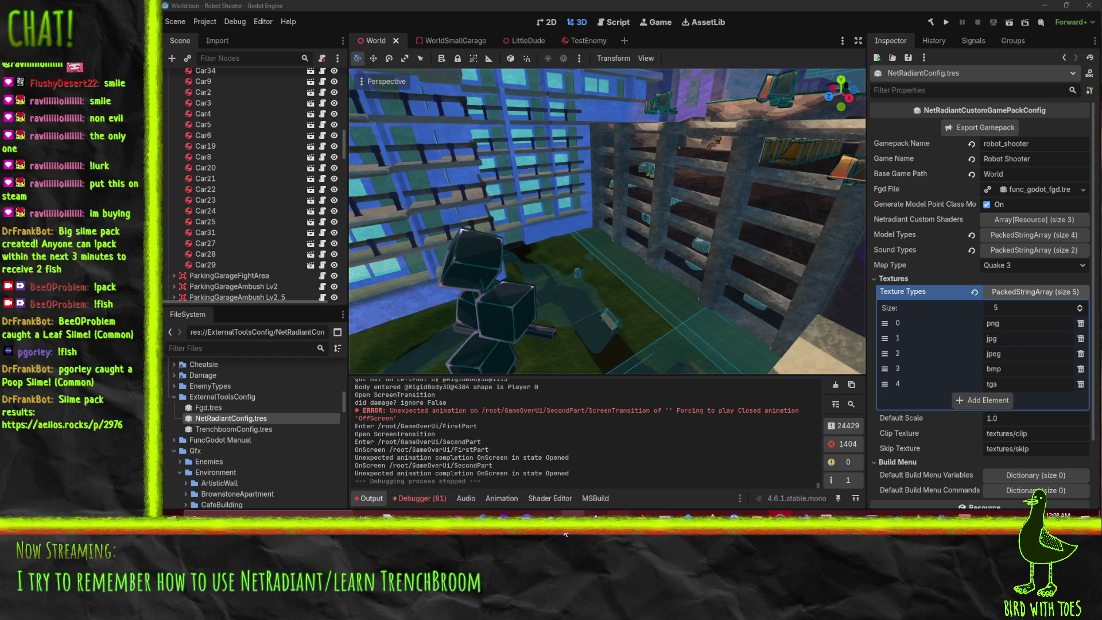
# - Bring Firefox forward and switch to the Robot Shooter wiki page
pyautogui.moveTo(810, 512)
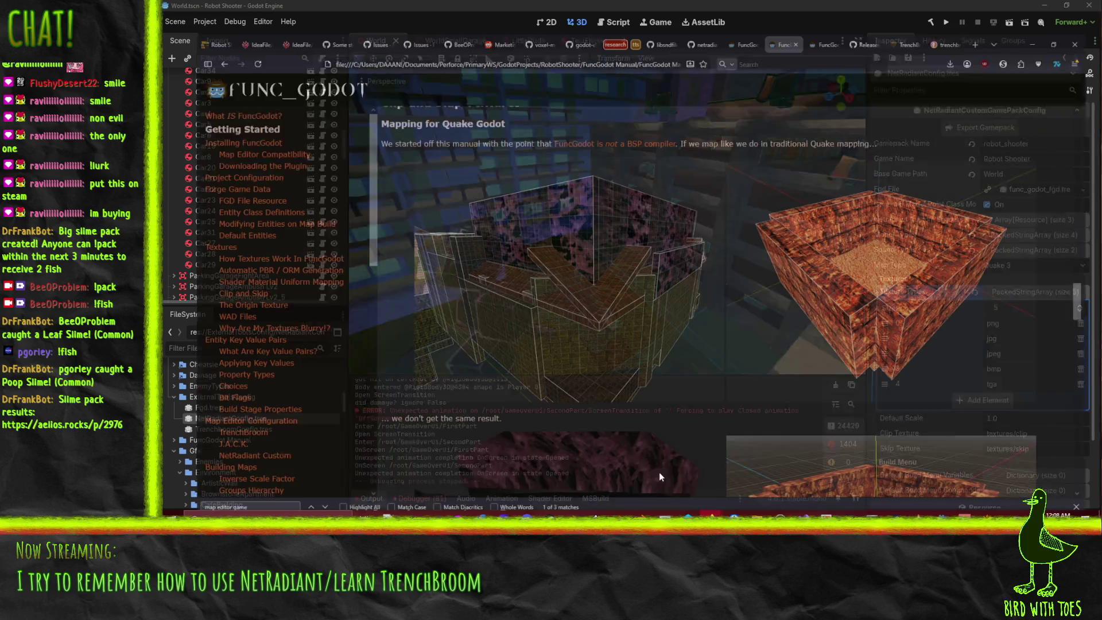
pyautogui.click(658, 471)
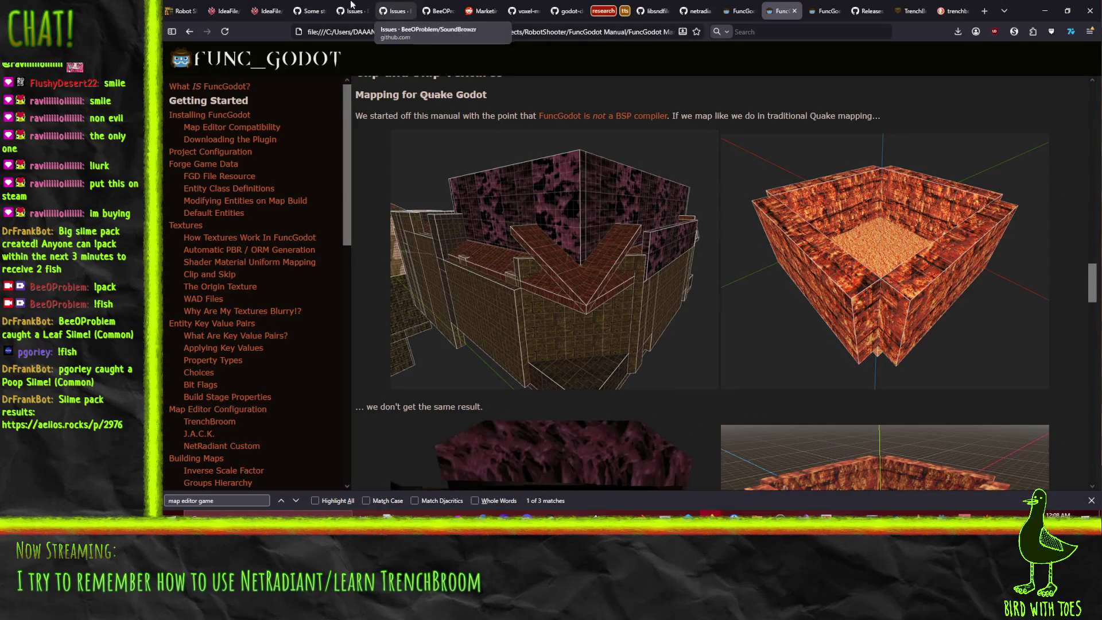
pyautogui.click(265, 11)
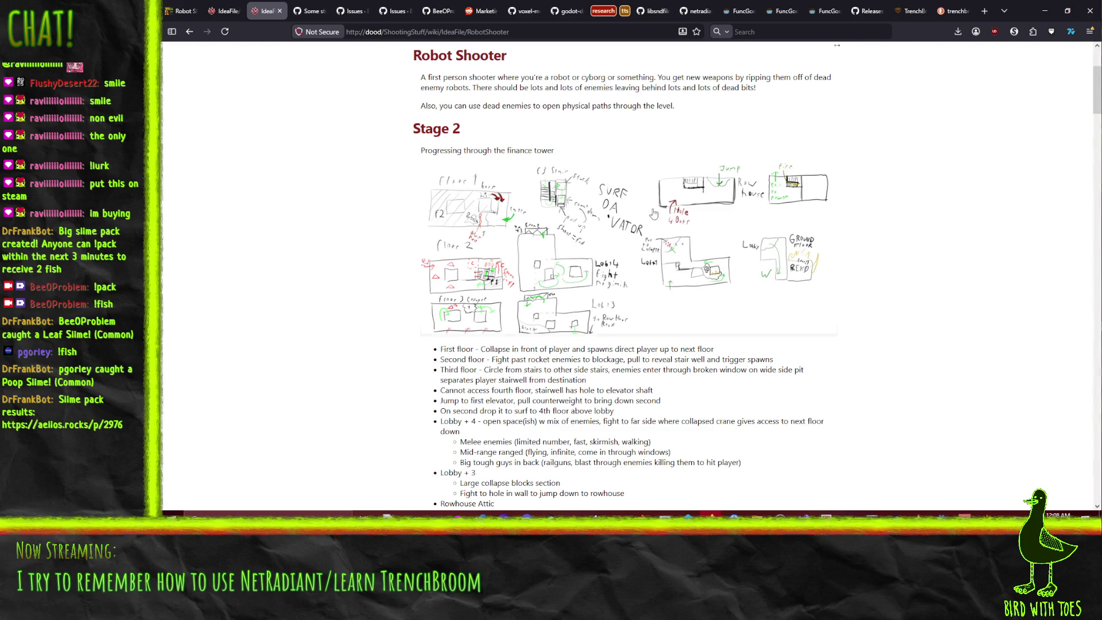
# - Glance at the Godot scene and the NetRadiant box, then return to the Robot Shooter wiki page
pyautogui.hotkey('alt', 'Tab')
pyautogui.moveTo(536, 229)
pyautogui.mouseDown()
pyautogui.moveTo(642, 143)
pyautogui.moveTo(604, 76)
pyautogui.moveTo(654, 144)
pyautogui.mouseUp()
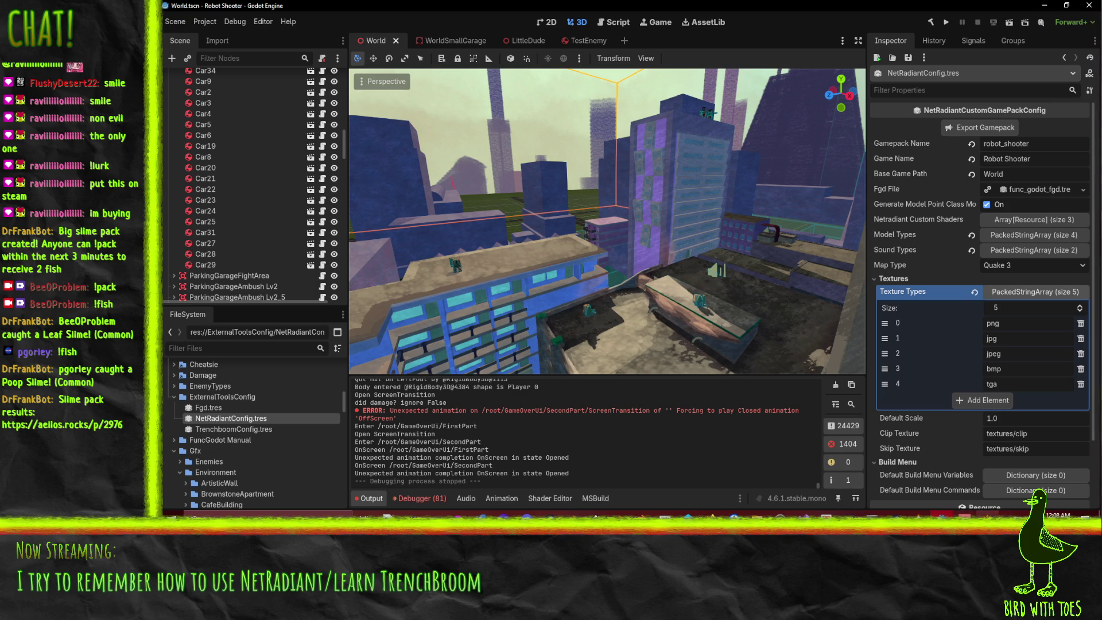
pyautogui.hotkey('alt', 'Tab')
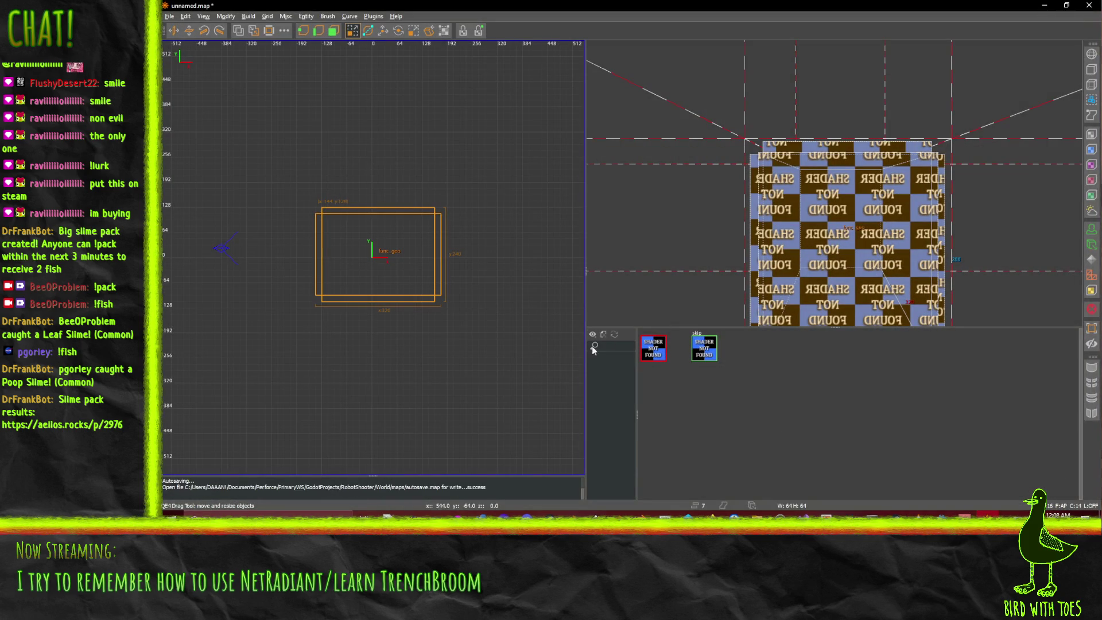
pyautogui.scroll(-3, 360, 249)
pyautogui.scroll(1, 359, 249)
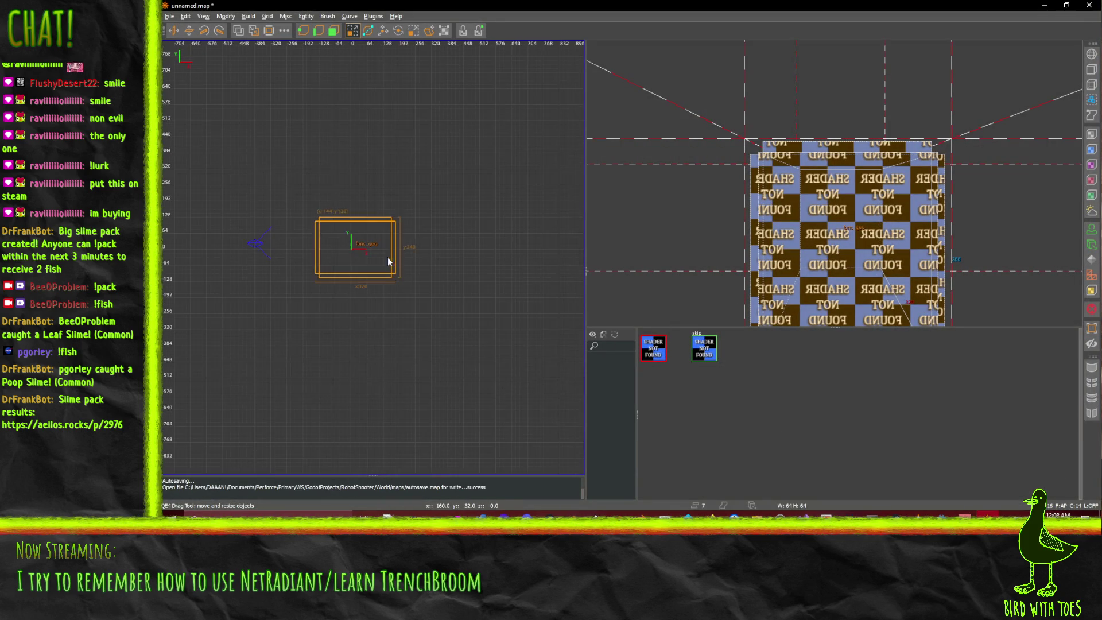
pyautogui.middleClick(335, 254)
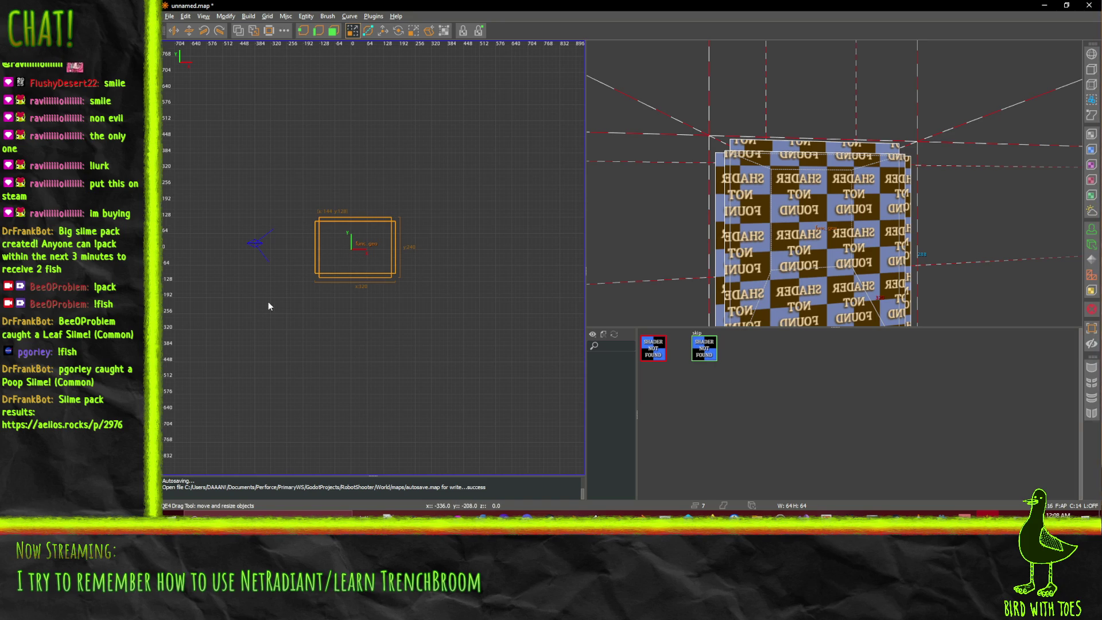
pyautogui.click(710, 516)
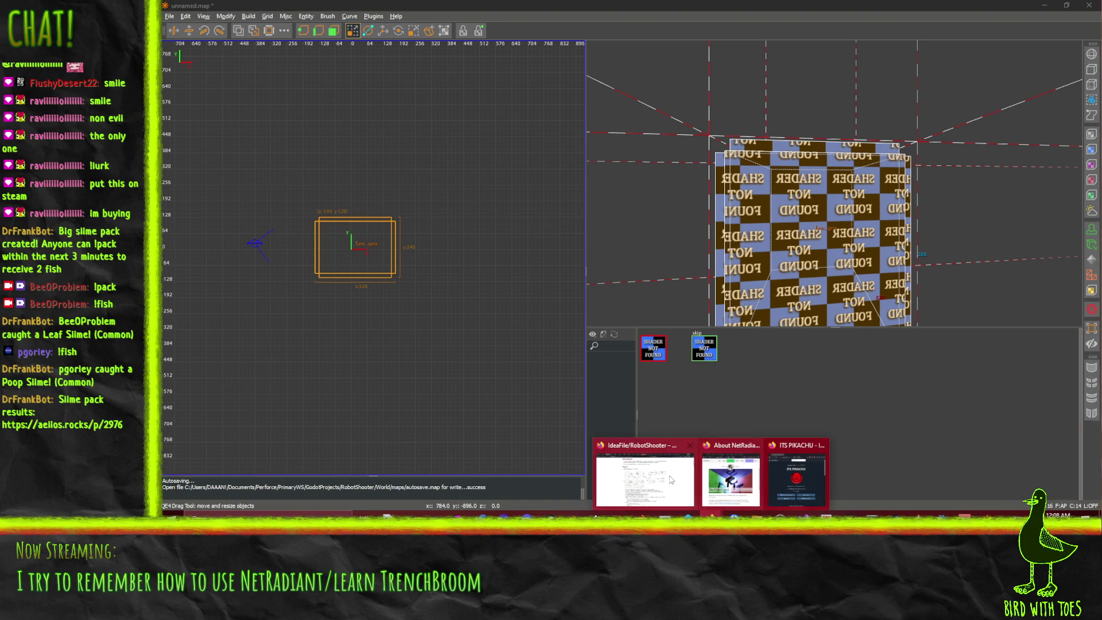
pyautogui.click(676, 480)
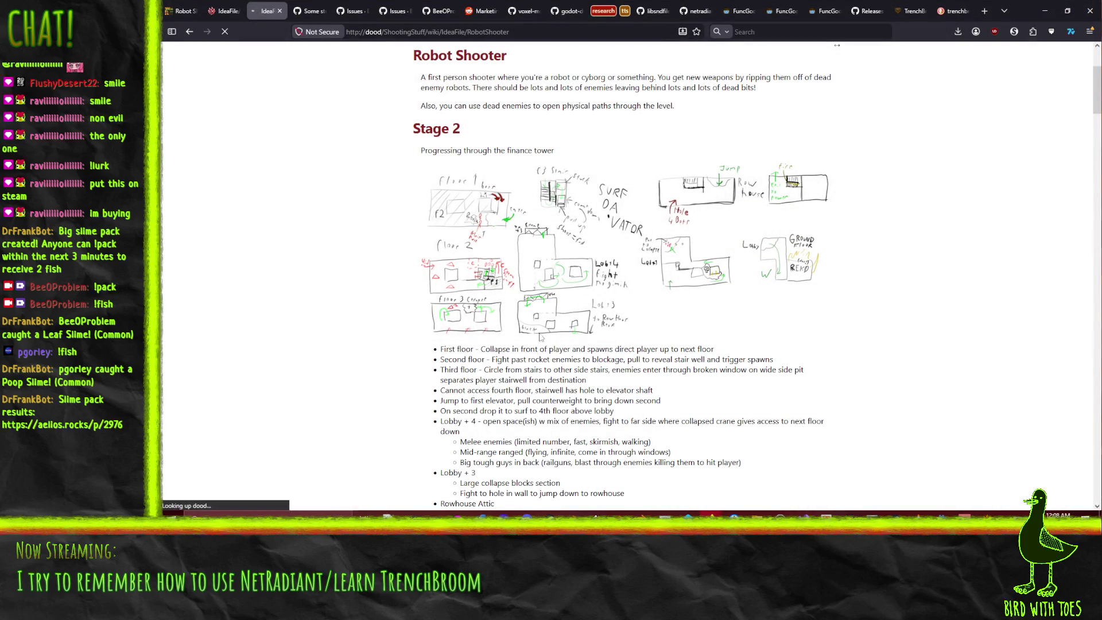
# - Download the Level2 Sketch.png attachment from the Trac wiki and open it from Downloads
pyautogui.rightClick(546, 234)
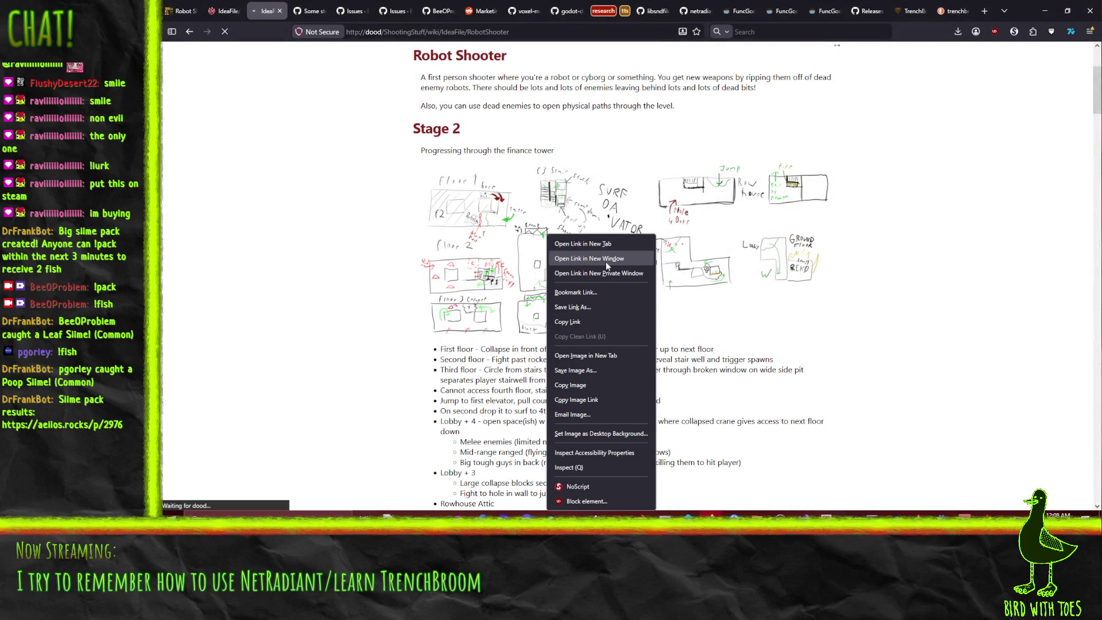
pyautogui.click(422, 370)
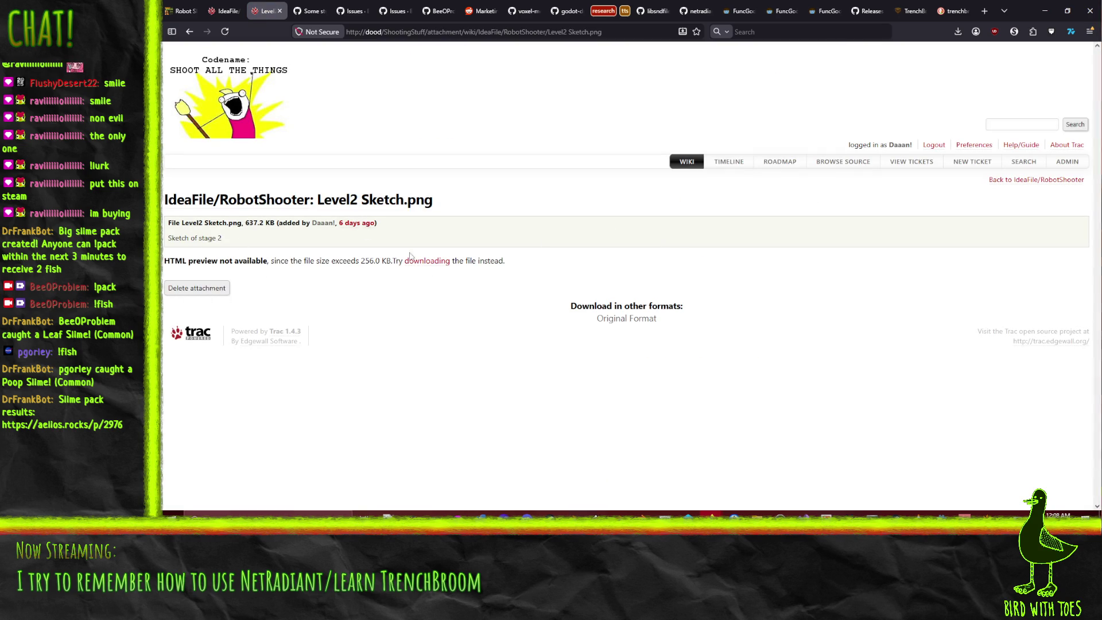
pyautogui.click(430, 262)
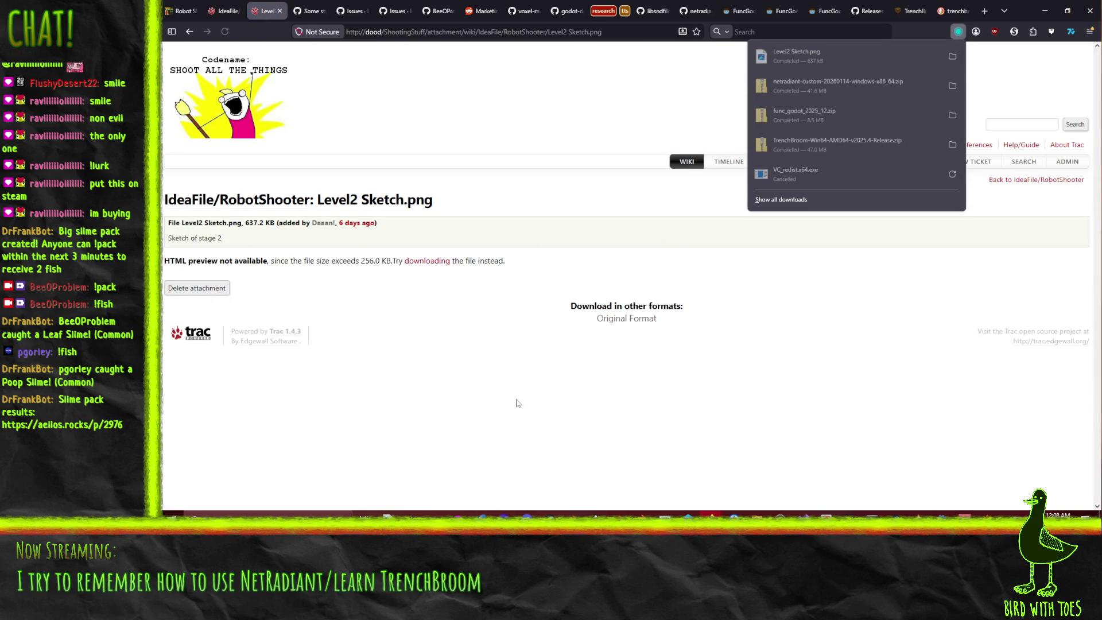
pyautogui.click(791, 63)
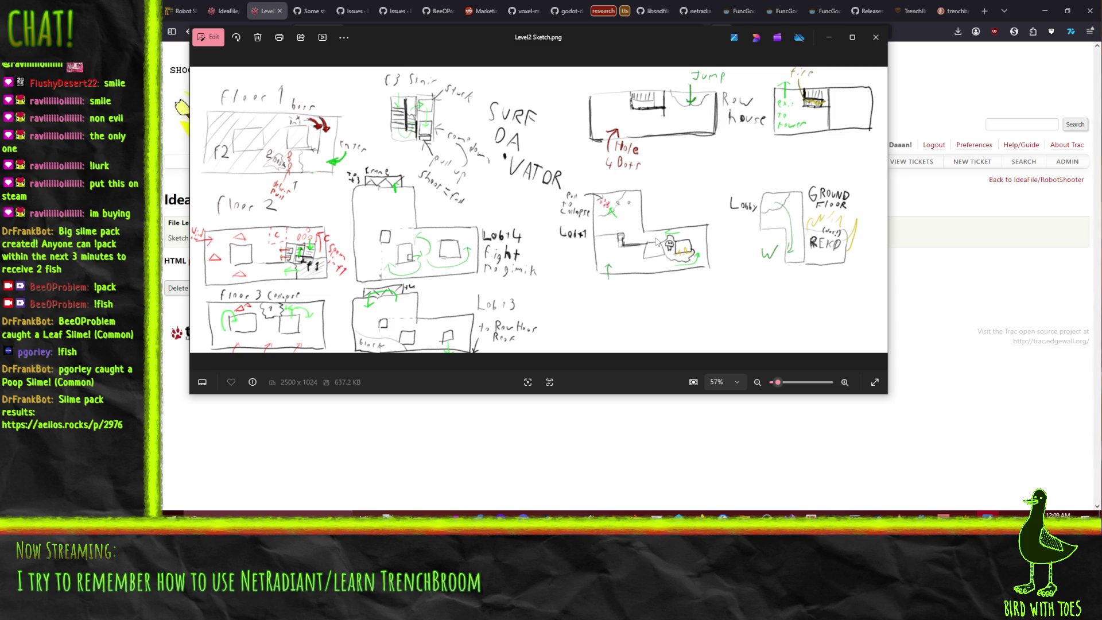
# - Close the Photos viewer showing Level2 Sketch.png
pyautogui.click(876, 38)
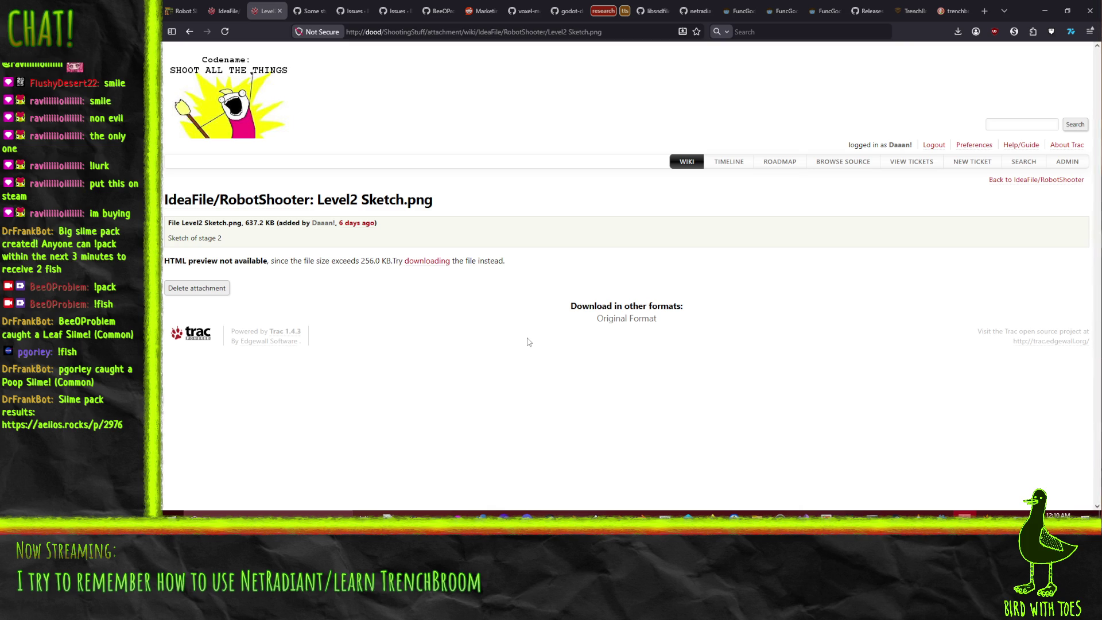
# - Open the FuncGodot Map Settings link from the manual's Textures section, then minimize Firefox
pyautogui.click(911, 11)
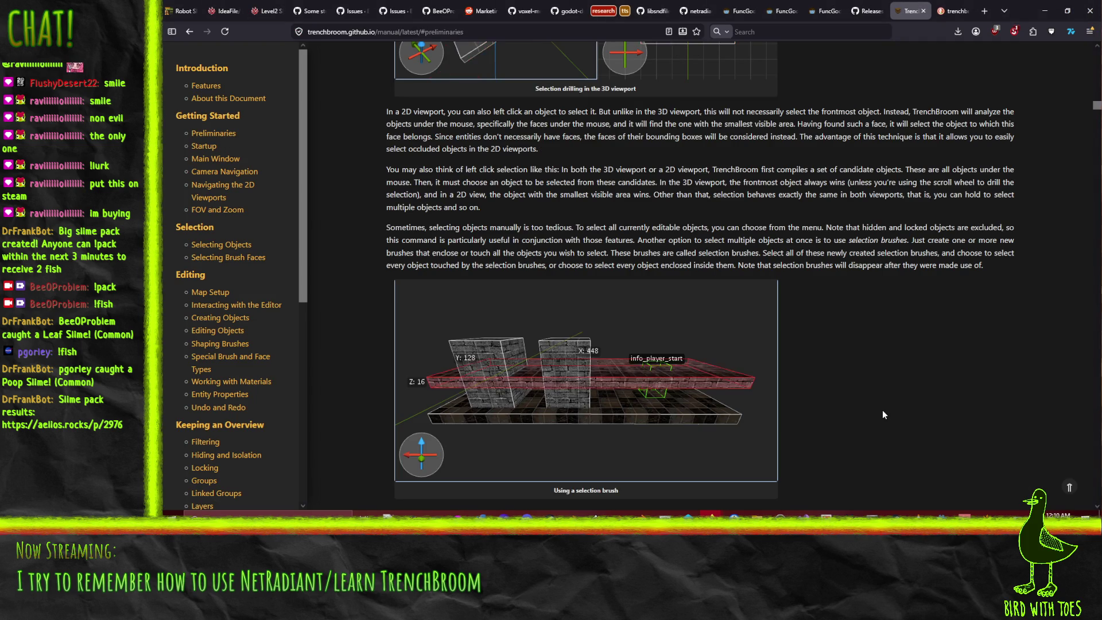
pyautogui.click(772, 5)
pyautogui.scroll(2, 689, 329)
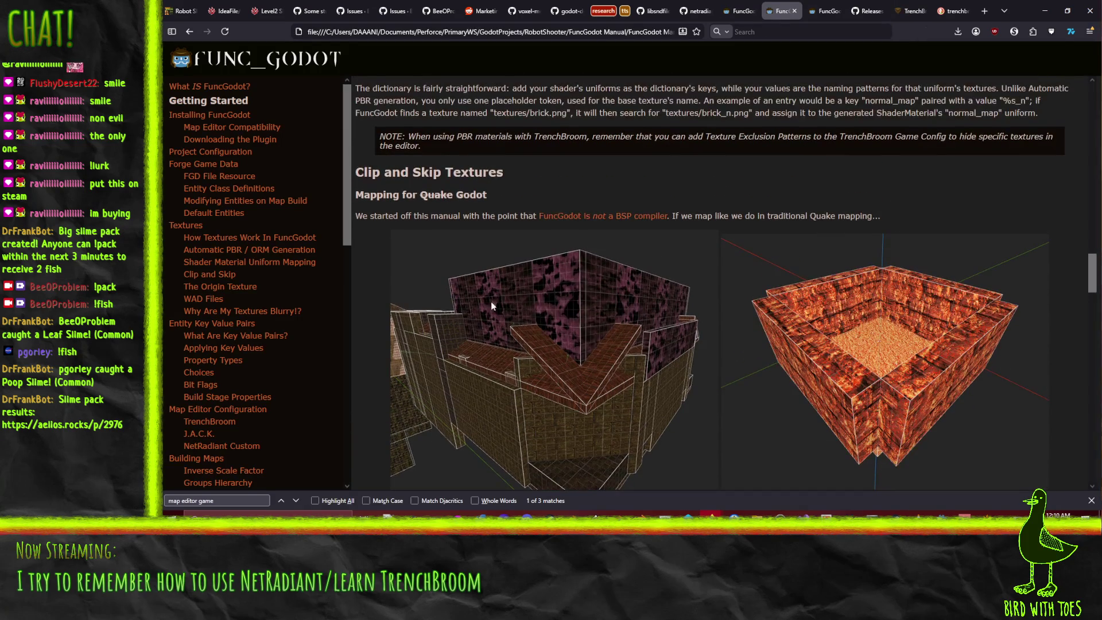
pyautogui.scroll(5, 639, 317)
pyautogui.scroll(15, 722, 314)
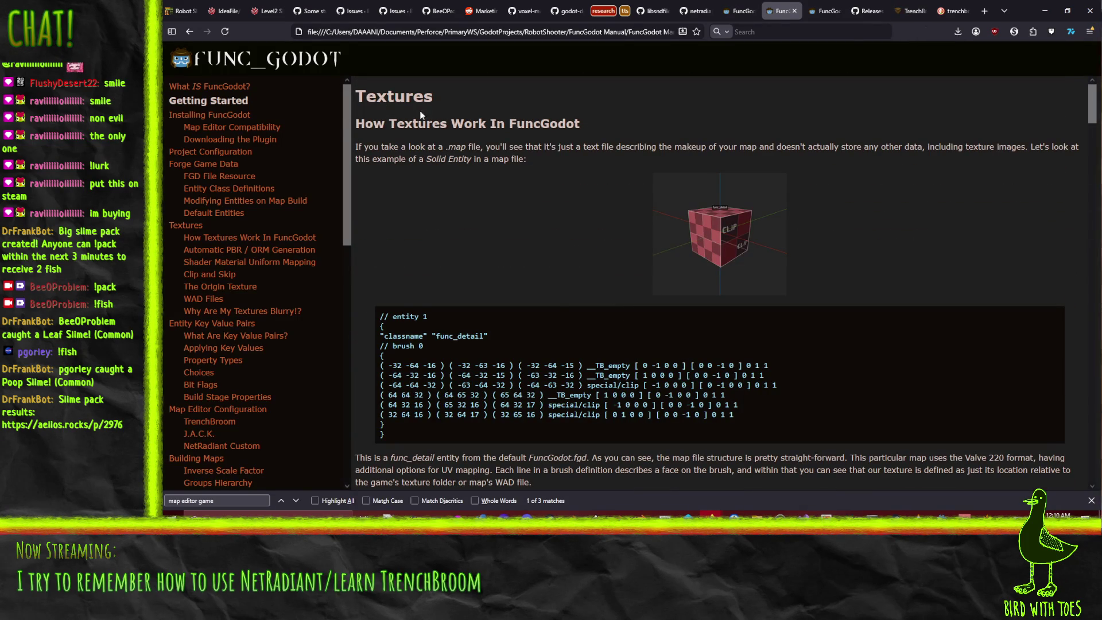
pyautogui.scroll(-4, 493, 189)
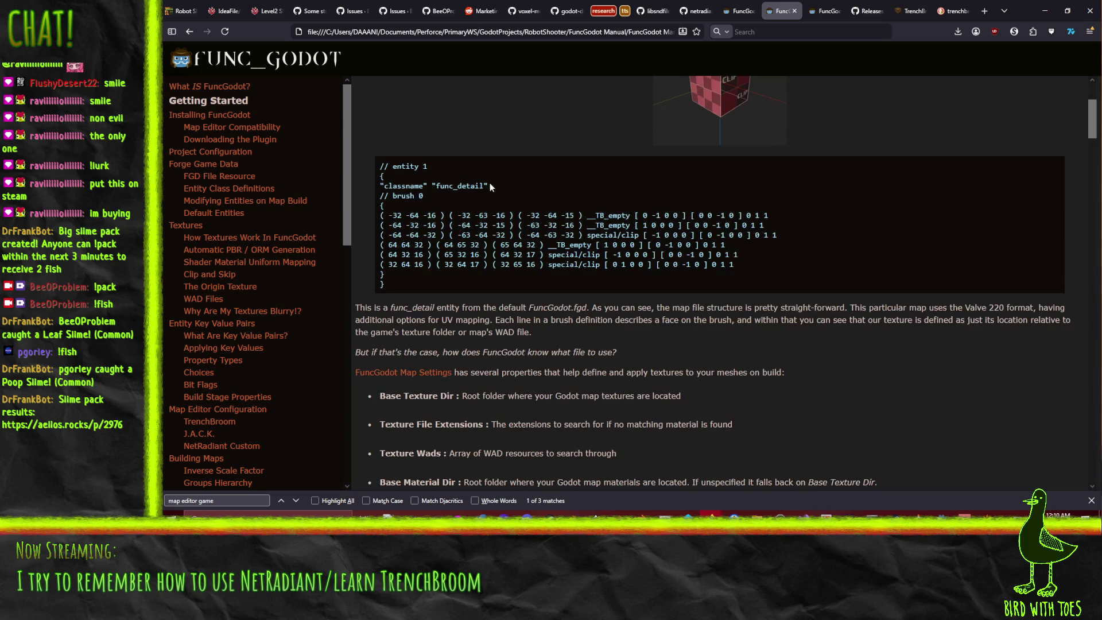
pyautogui.scroll(-1, 543, 335)
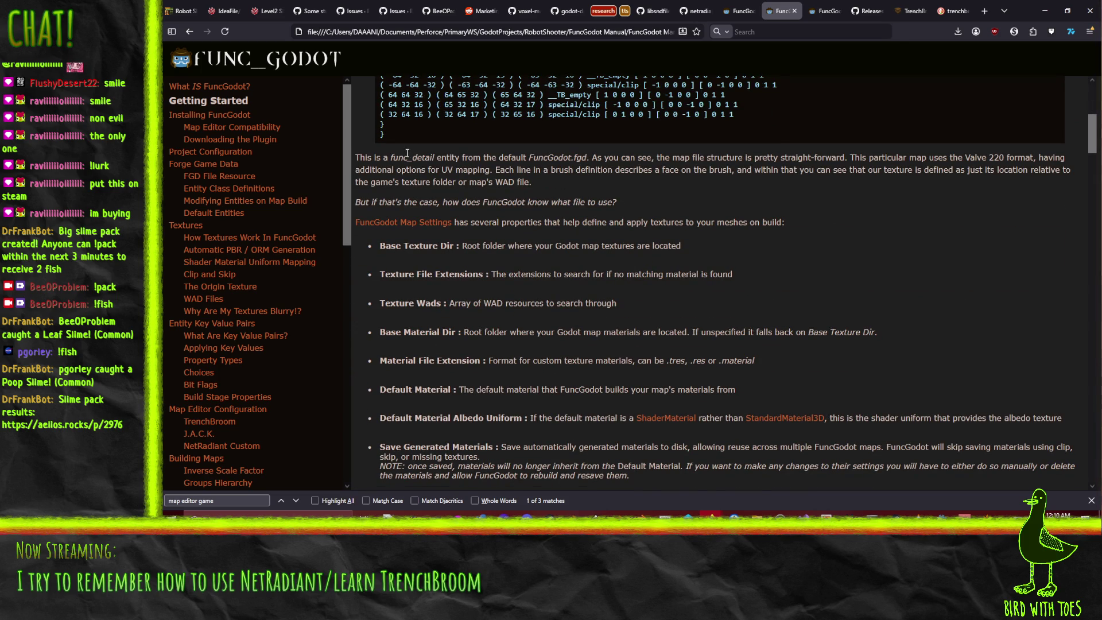
pyautogui.scroll(-1, 389, 166)
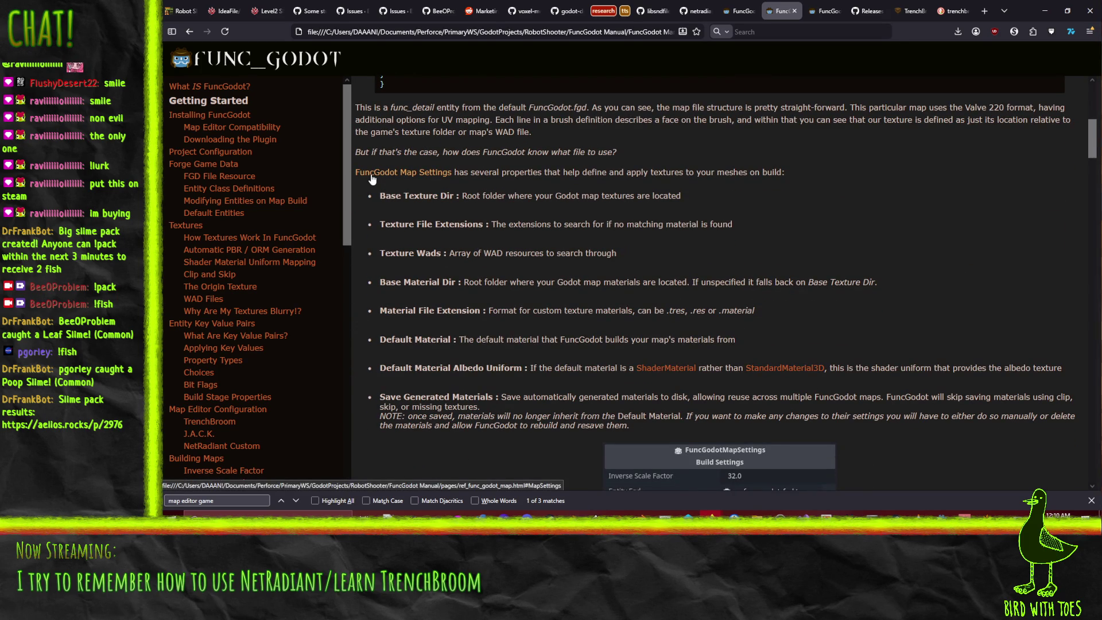
pyautogui.click(371, 177)
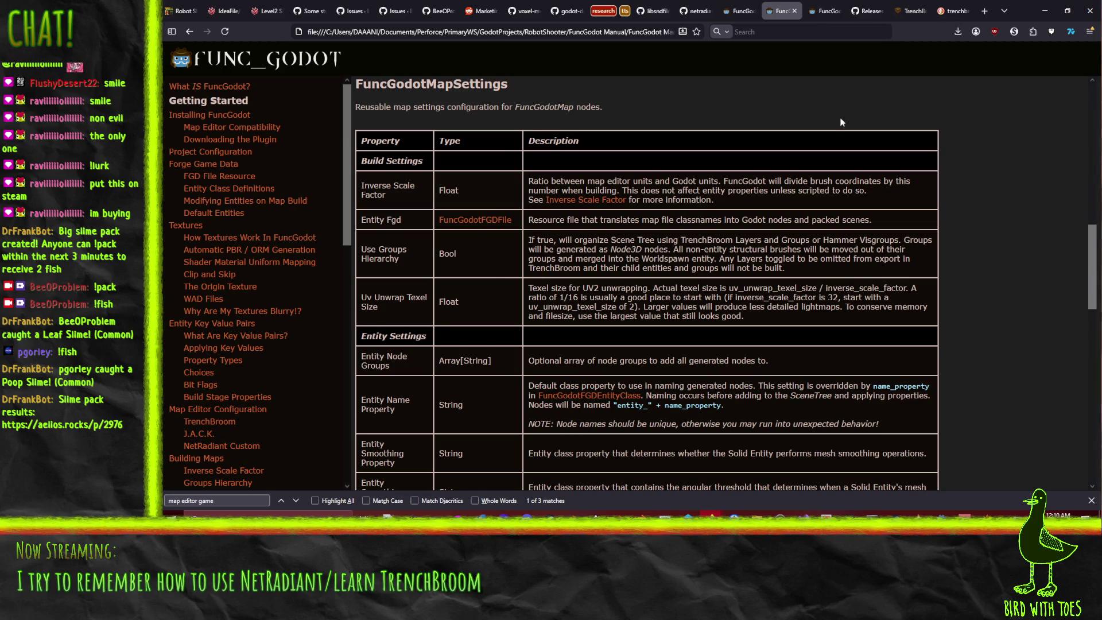
pyautogui.click(1045, 10)
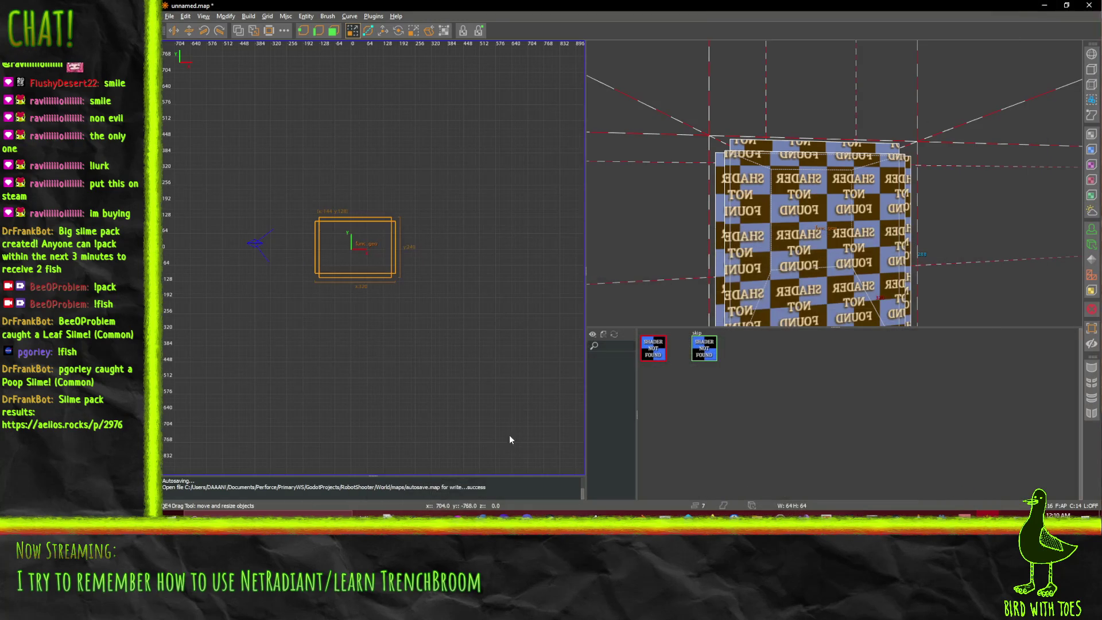
# - Create a FuncGodotMapSettings resource in ExternalToolsConfig saved as MapSettings.tres
pyautogui.click(918, 517)
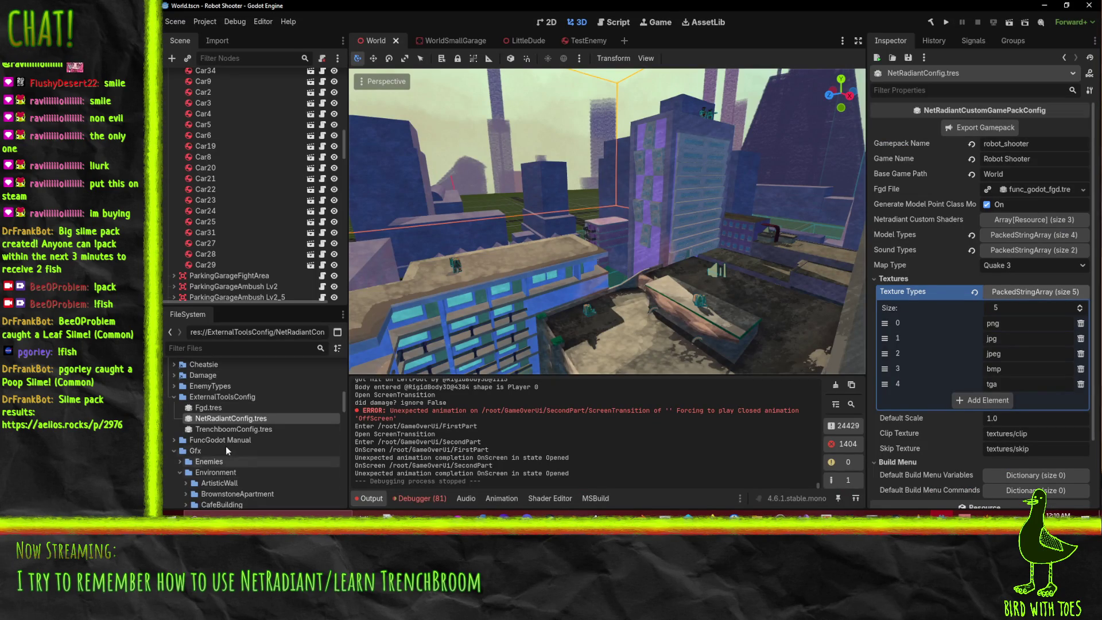
pyautogui.rightClick(229, 396)
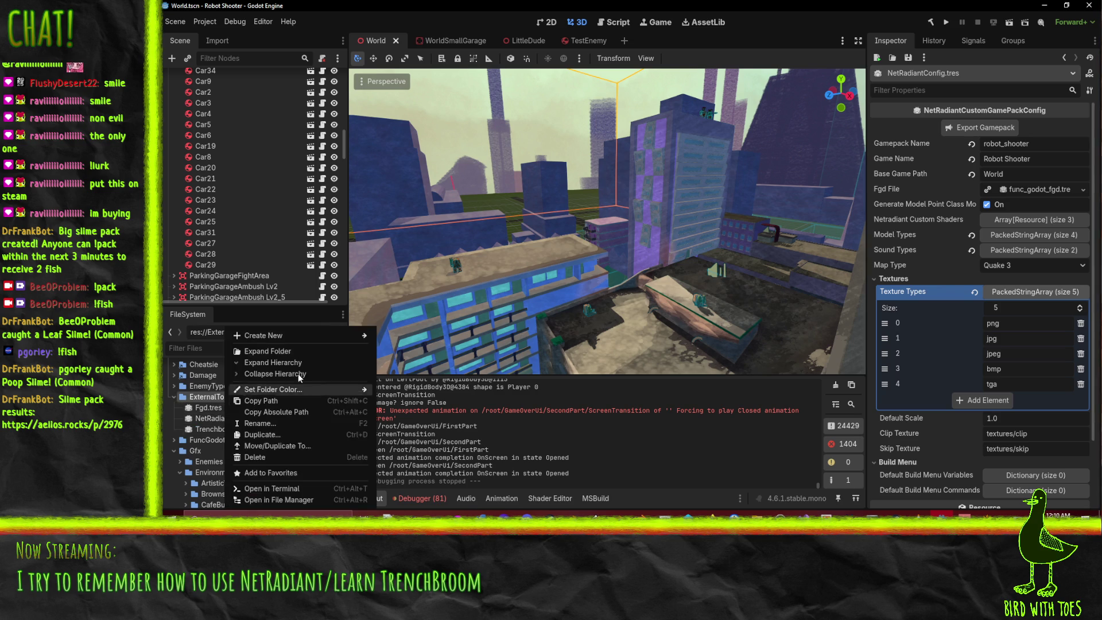
pyautogui.moveTo(276, 335)
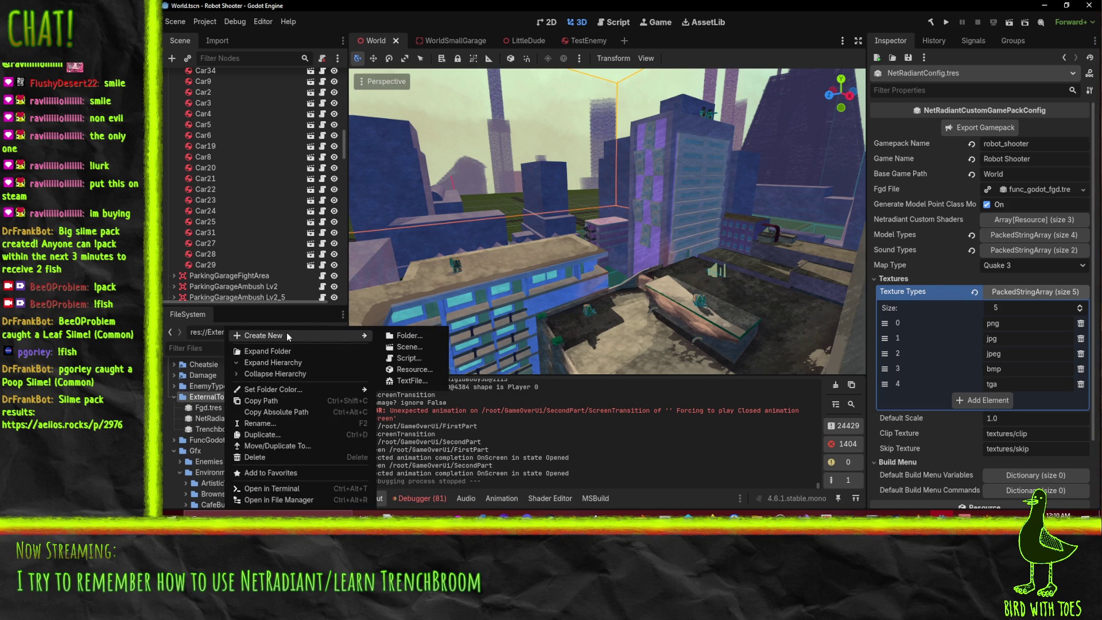
pyautogui.click(414, 369)
pyautogui.write('ma')
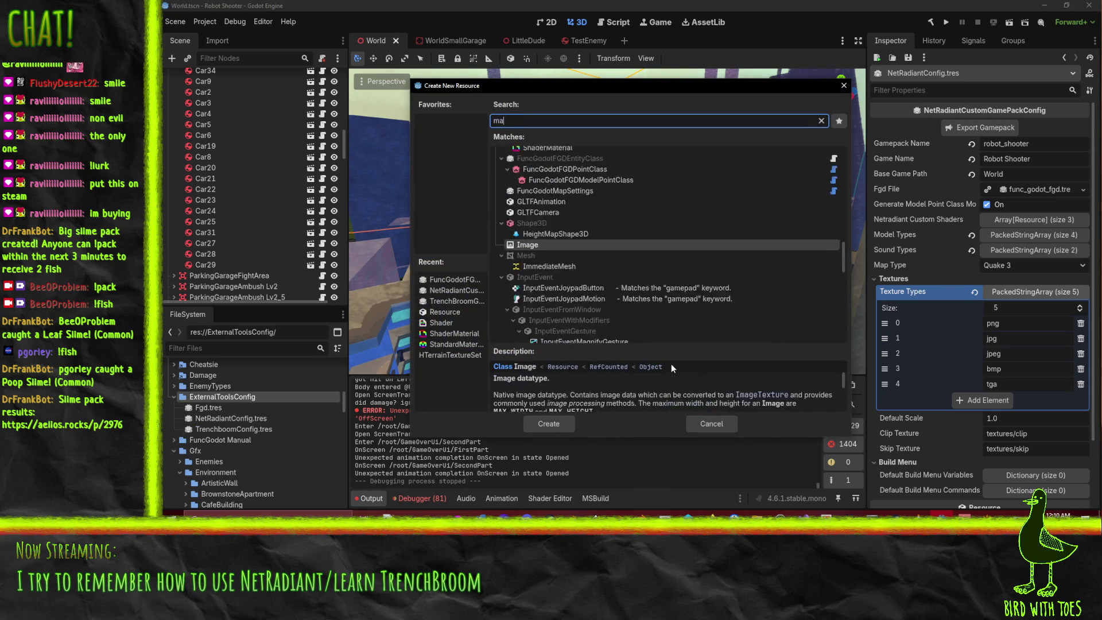
pyautogui.write('psettings')
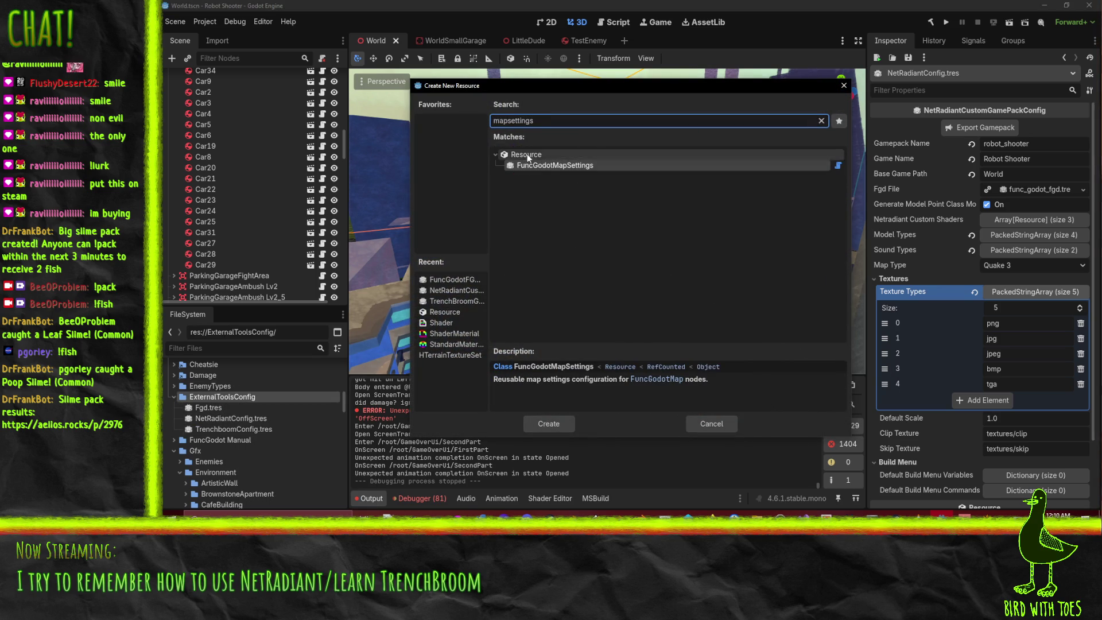
pyautogui.doubleClick(531, 166)
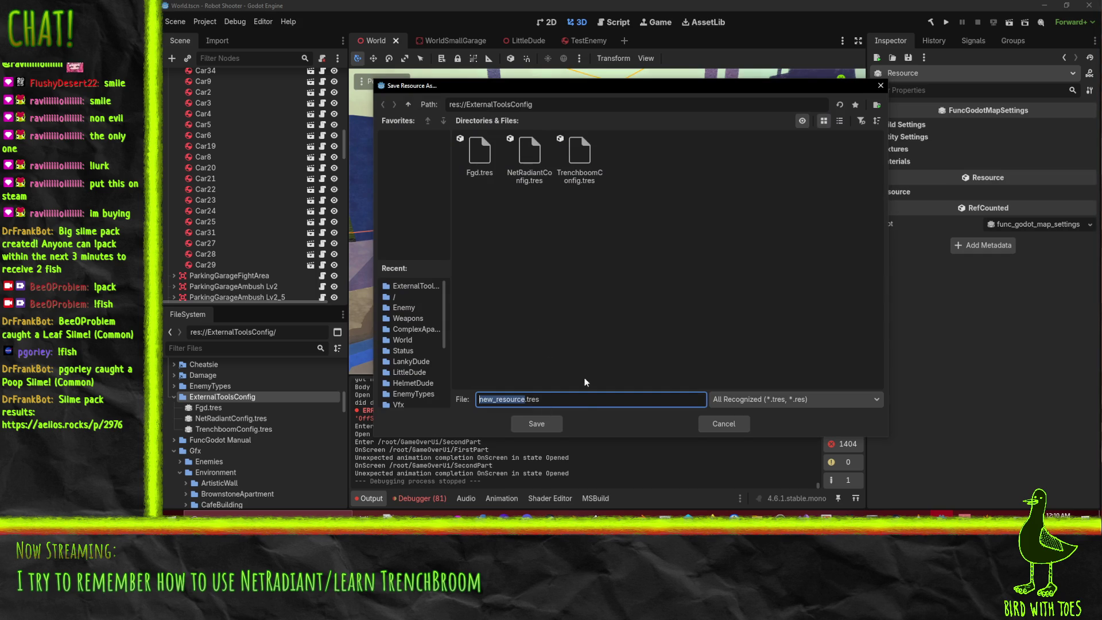
pyautogui.press('BackSpace')
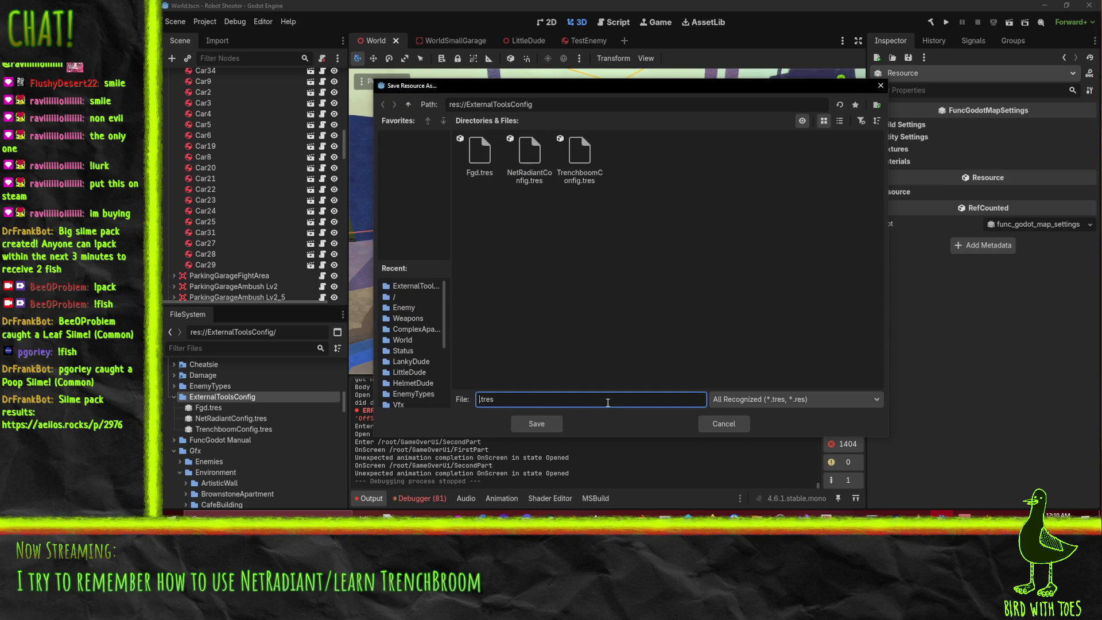
pyautogui.write('MapSettings')
pyautogui.press('Return')
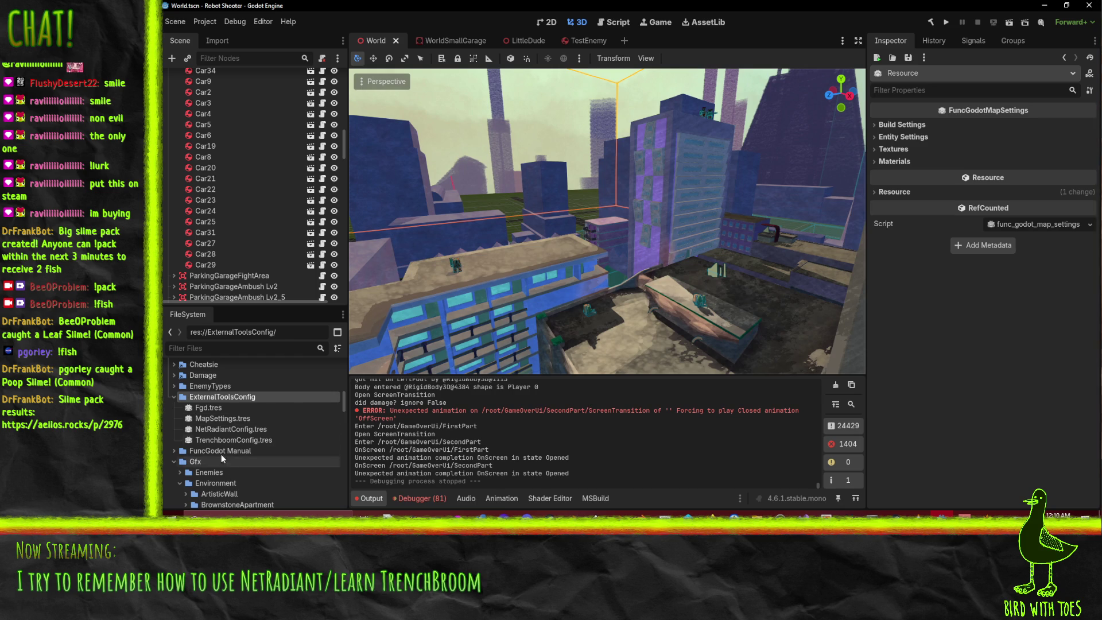
# - Expand MapSettings.tres's Build, Entity and Textures sections and browse Base Texture Dir to res://Gfx/Environment
pyautogui.click(214, 419)
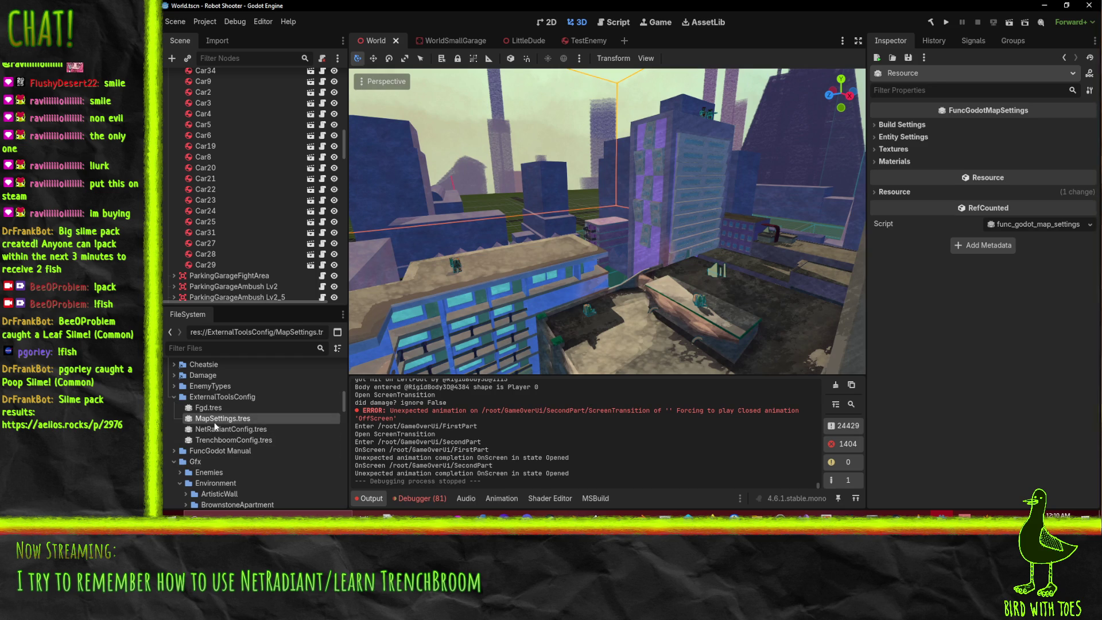
pyautogui.click(902, 125)
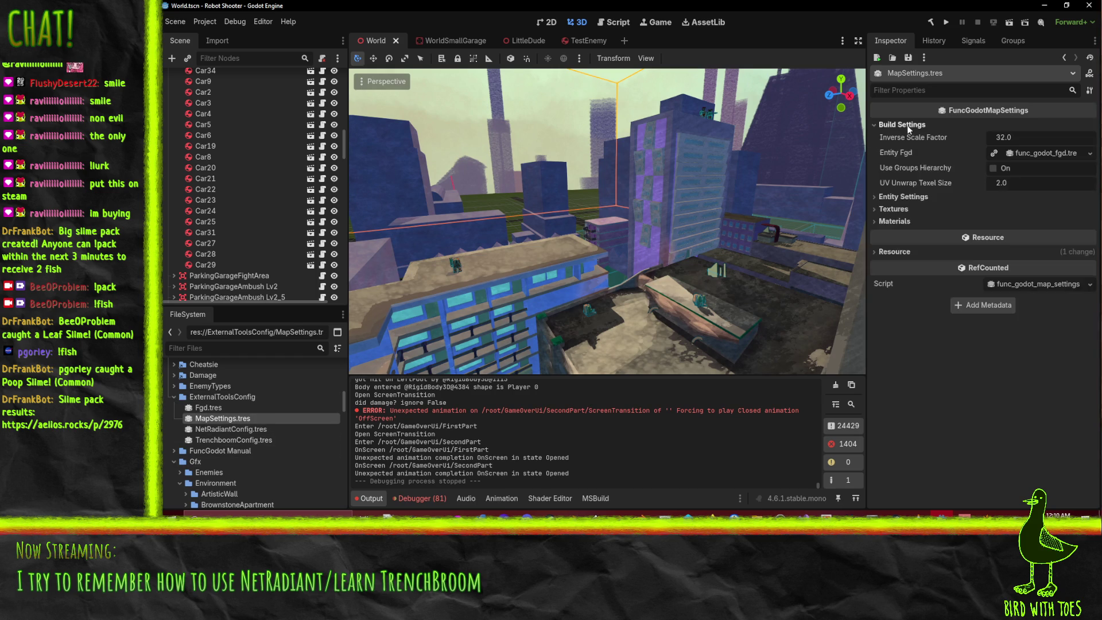
pyautogui.click(917, 197)
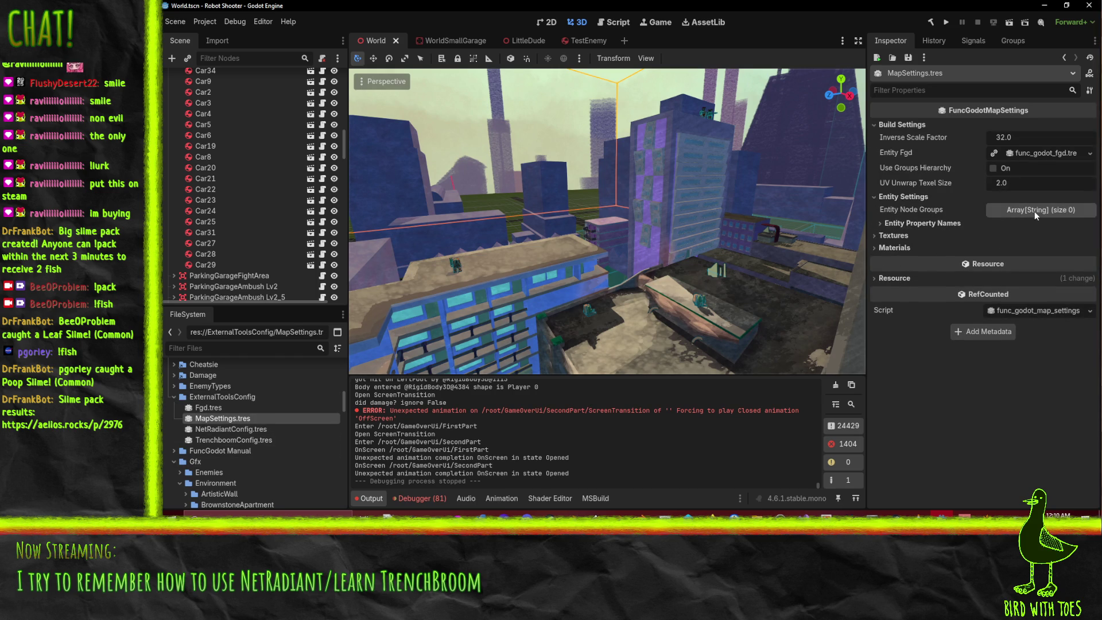
pyautogui.click(1034, 211)
pyautogui.click(1037, 209)
pyautogui.click(924, 224)
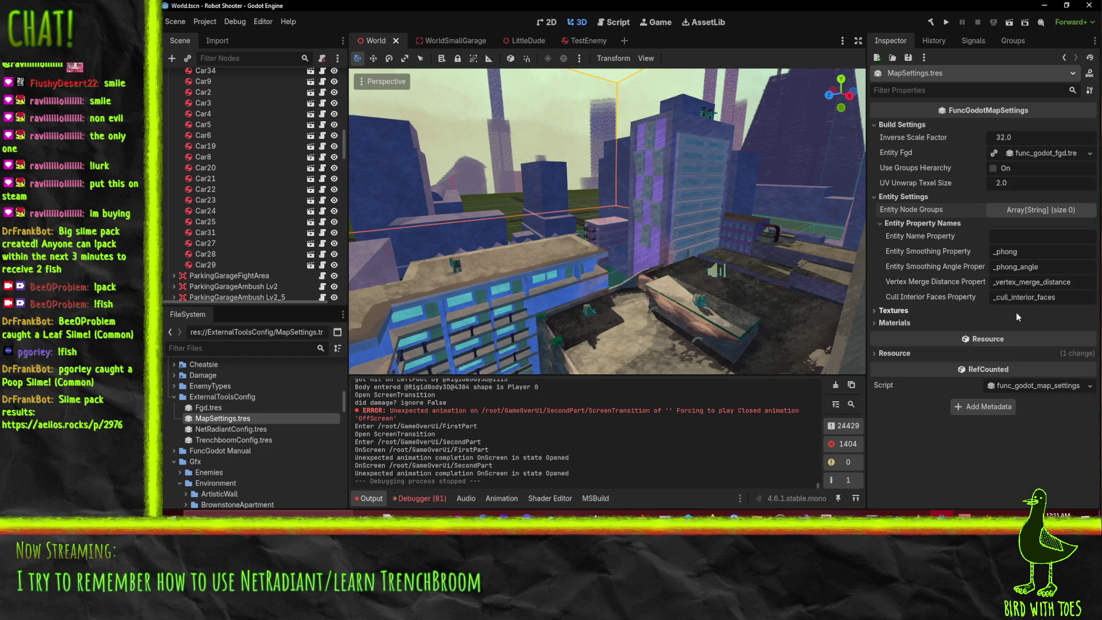
pyautogui.click(898, 311)
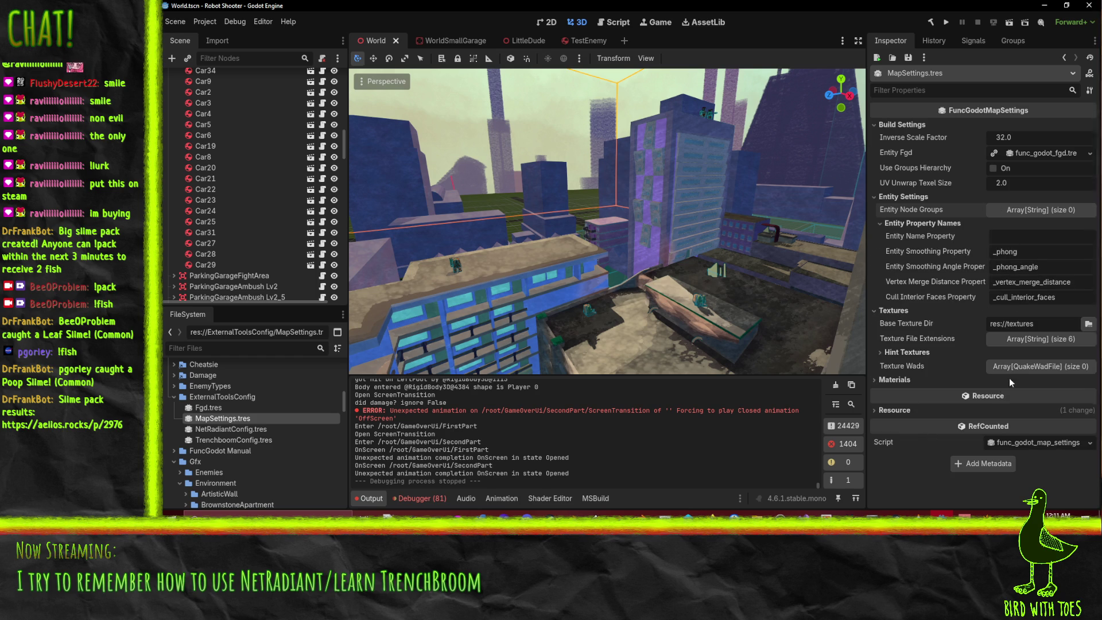
pyautogui.click(1088, 324)
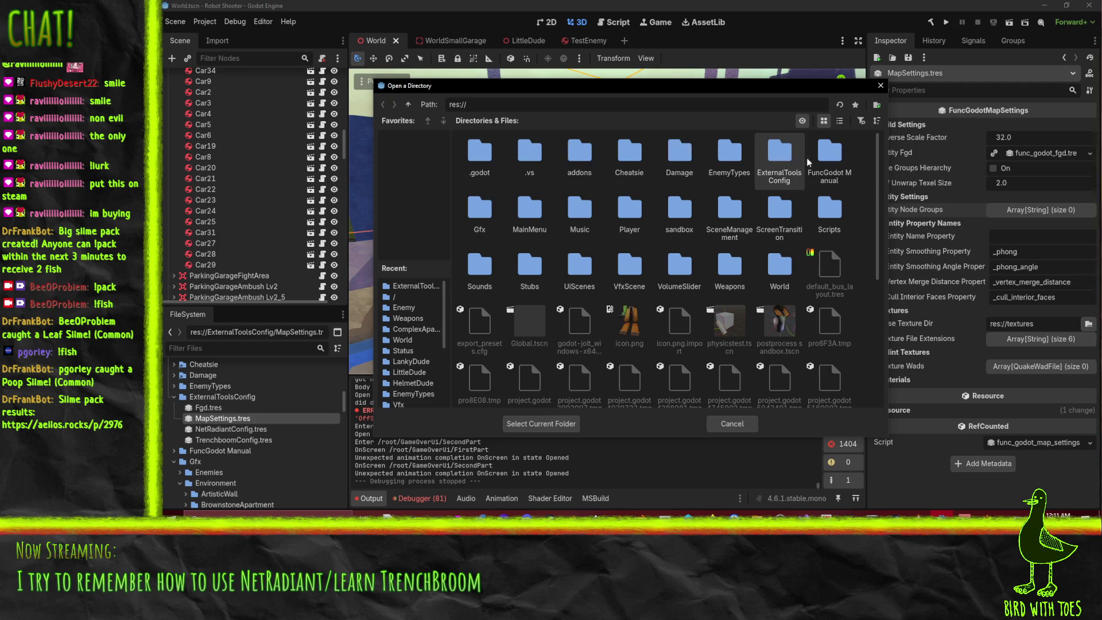
pyautogui.doubleClick(478, 224)
pyautogui.doubleClick(529, 152)
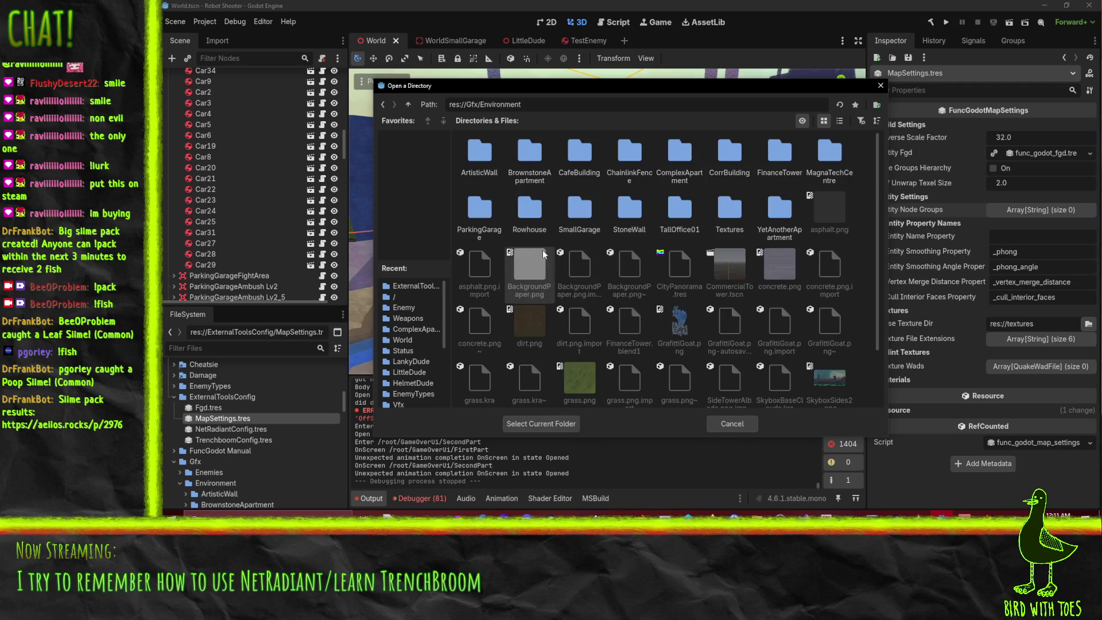
# - Set Base Texture Dir to the Textures folder under res://Gfx/Environment and review Texture File Extensions
pyautogui.doubleClick(729, 209)
pyautogui.click(543, 423)
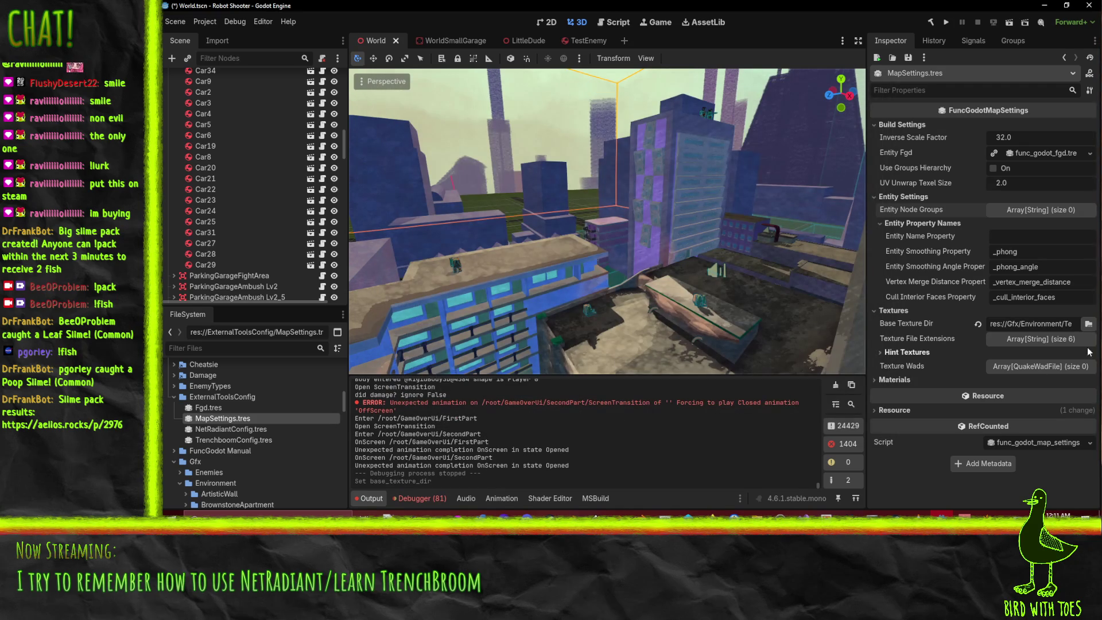
pyautogui.click(1025, 342)
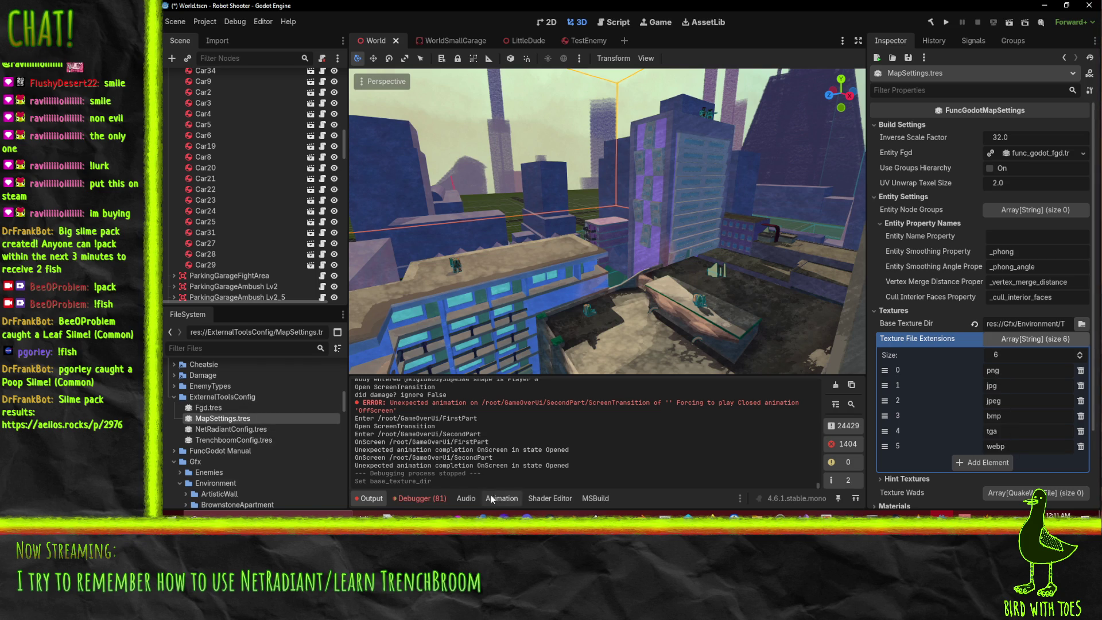
# - Scroll the FileSystem dock to func_godot's textures folder to preview default_texture.png
pyautogui.scroll(2, 218, 431)
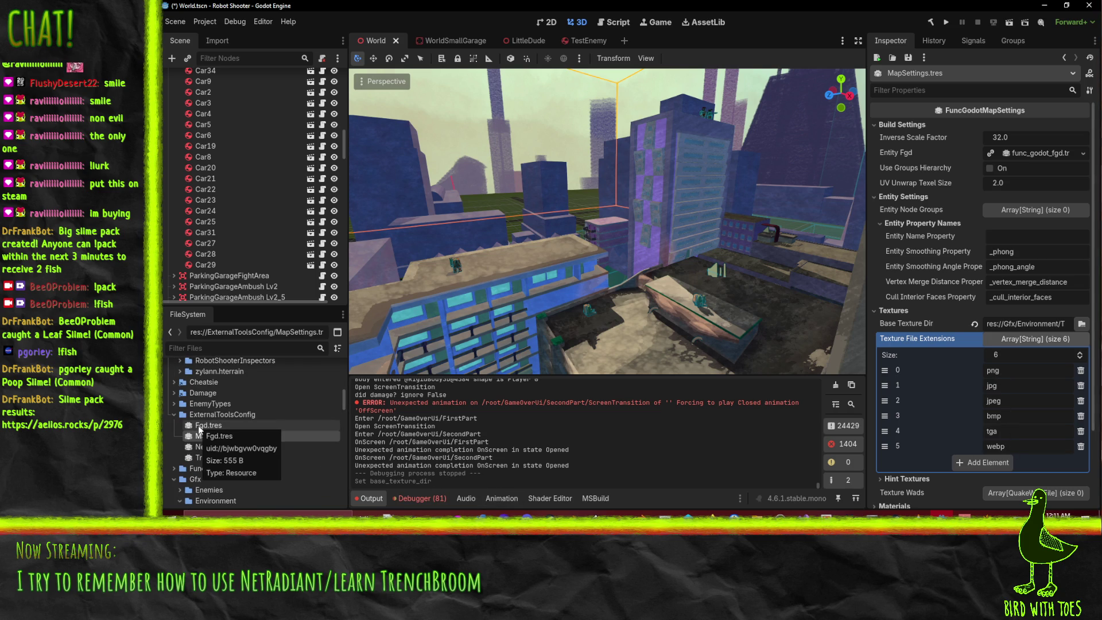
pyautogui.scroll(10, 201, 437)
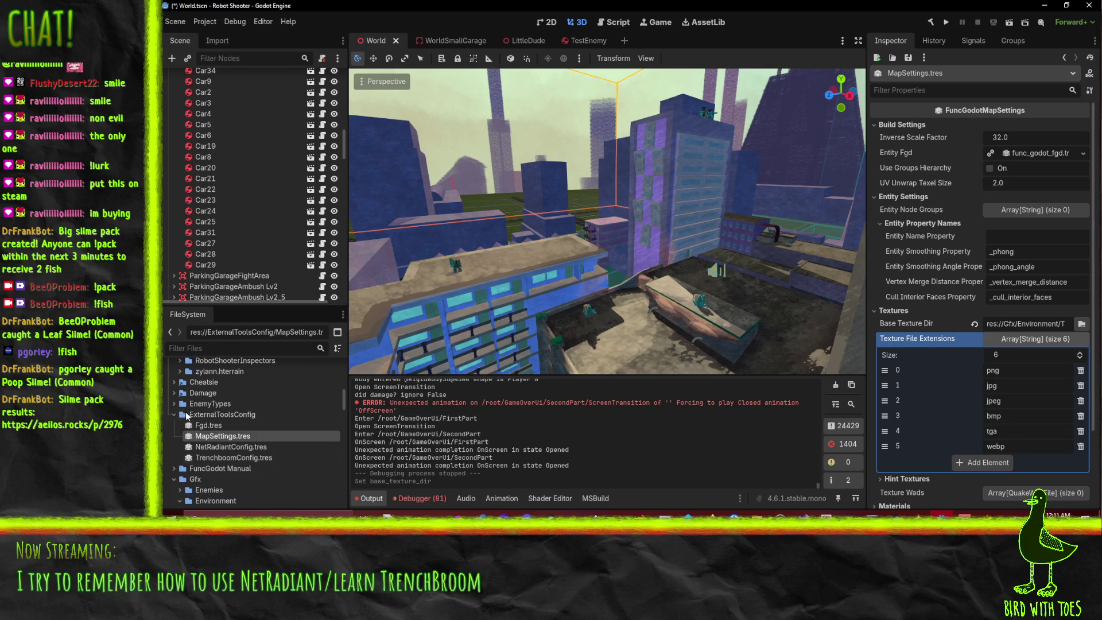
pyautogui.scroll(-5, 219, 450)
pyautogui.scroll(5, 191, 455)
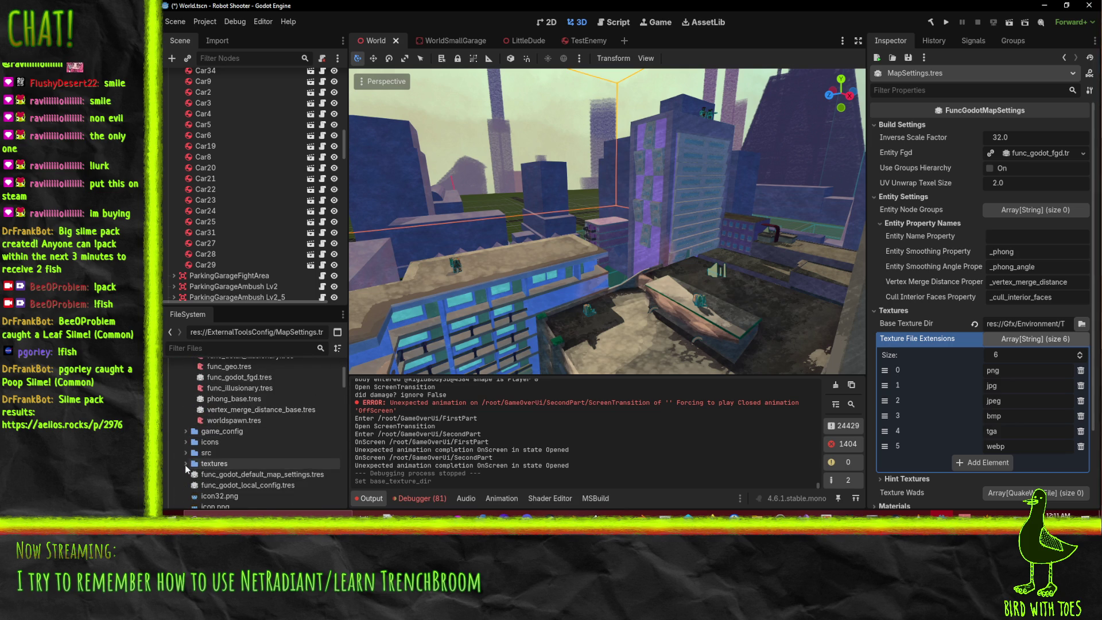
pyautogui.scroll(-5, 190, 447)
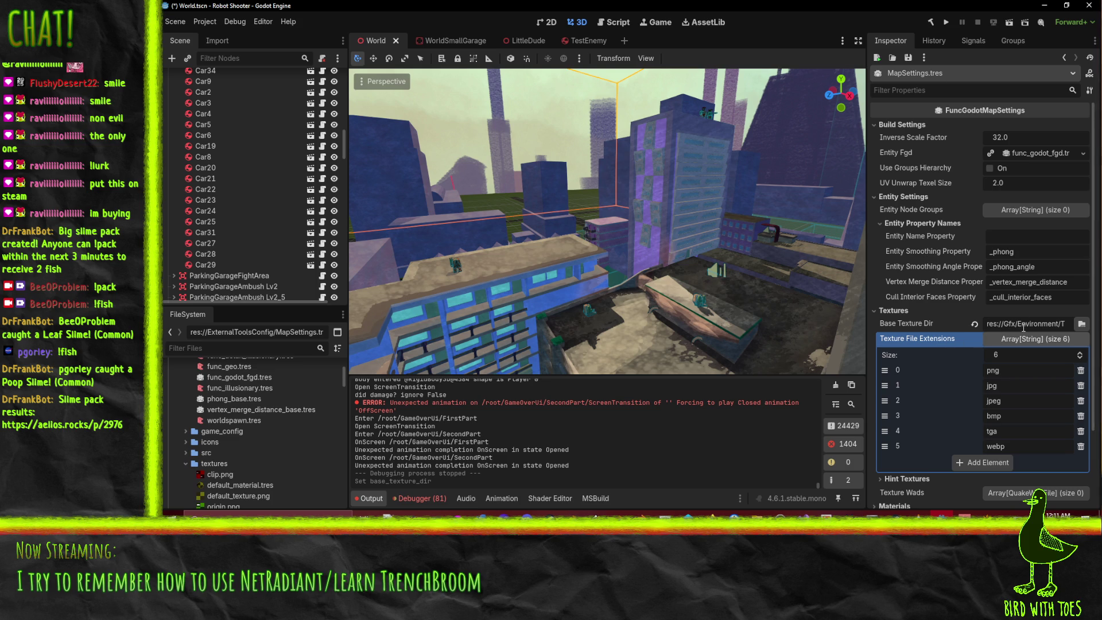
pyautogui.scroll(-4, 206, 445)
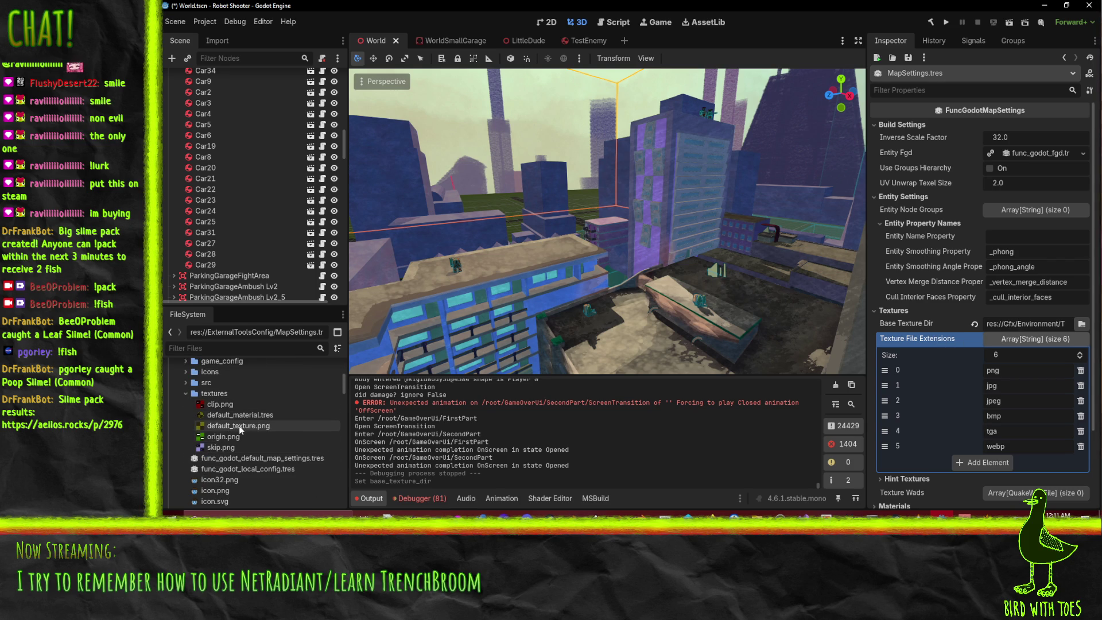
pyautogui.moveTo(238, 425)
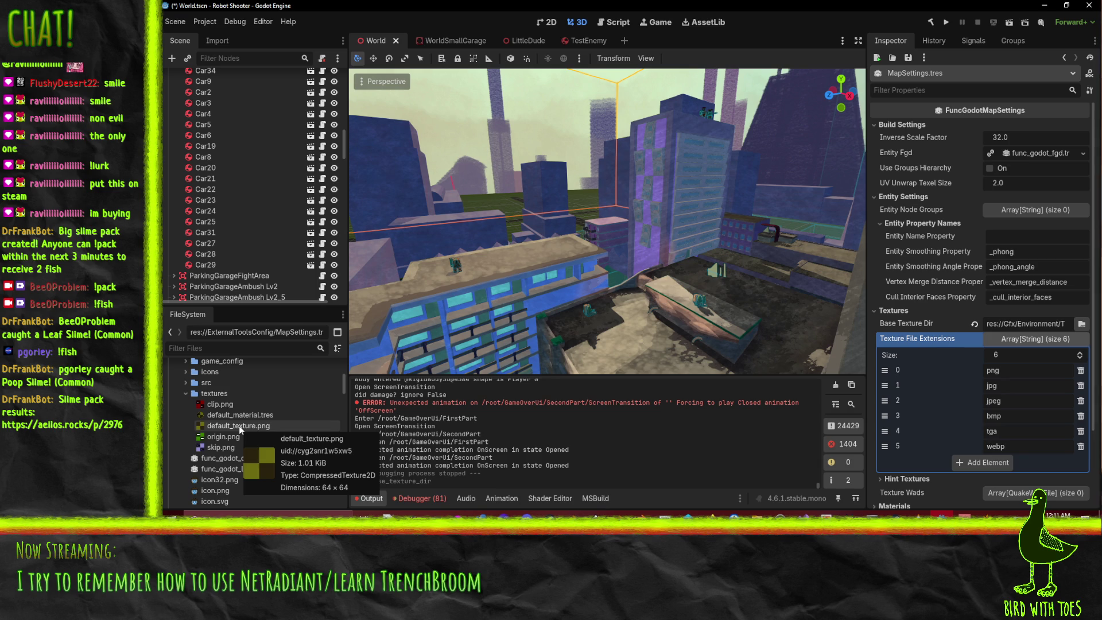
# - Bring the web browser to the front from the taskbar
pyautogui.click(687, 515)
pyautogui.moveTo(710, 516)
pyautogui.click(649, 477)
# - Search DuckDuckGo in a new tab for 'map greybox textures'
pyautogui.hotkey('ctrl', 't')
pyautogui.write('map greybox t')
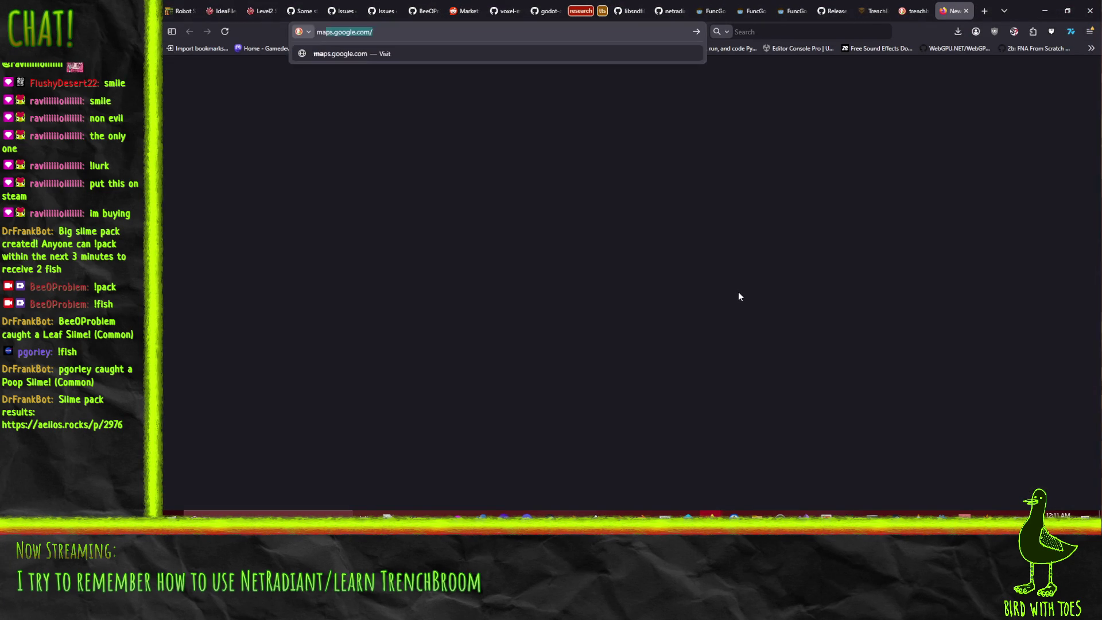
pyautogui.write('extures')
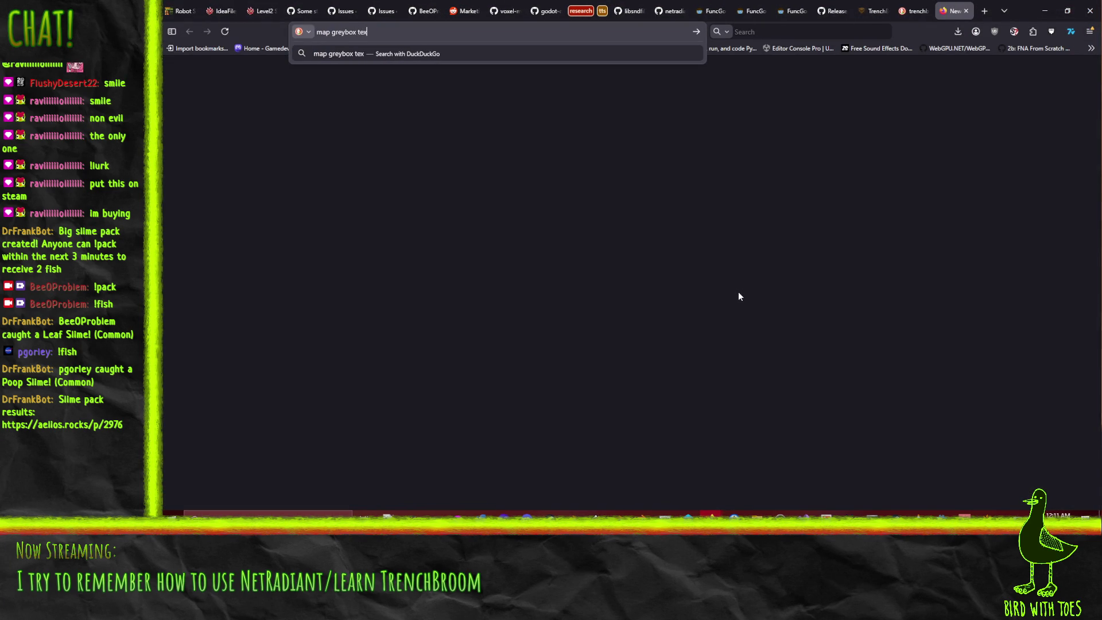
pyautogui.press('Return')
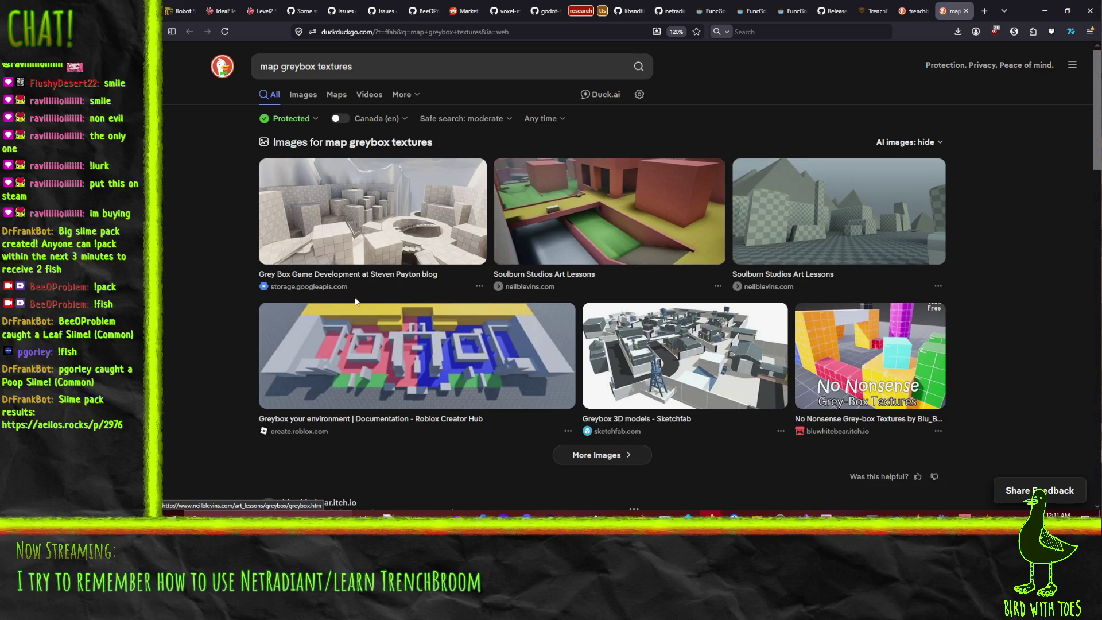
# - View the No Nonsense Grey-box Textures itch.io page, close its tab, and decline the Chronolapse update
pyautogui.scroll(-5, 184, 301)
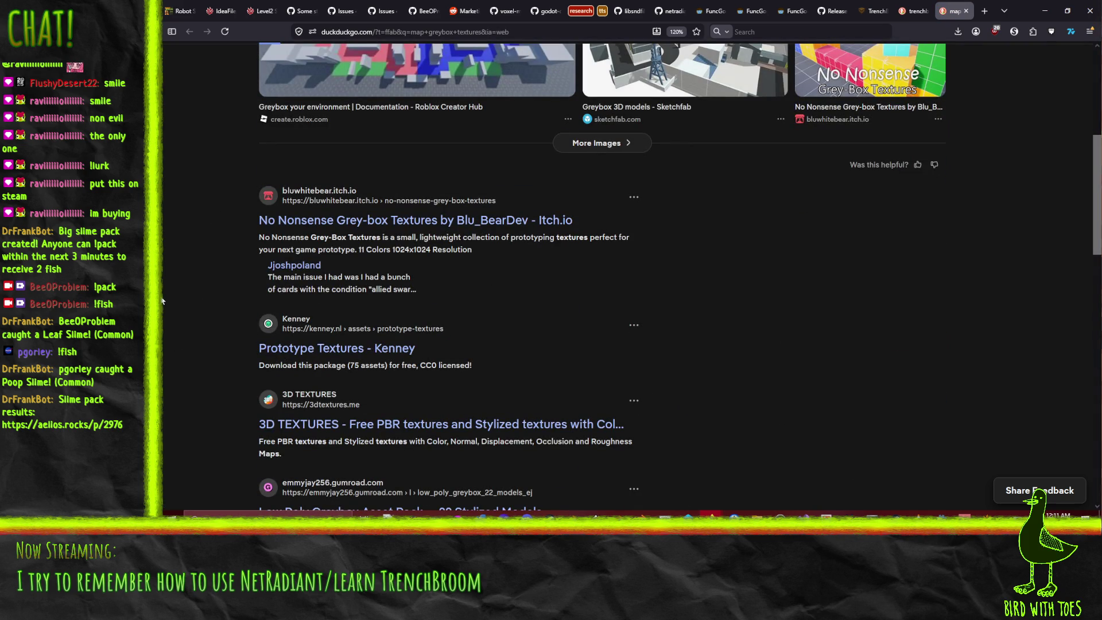
pyautogui.click(427, 222)
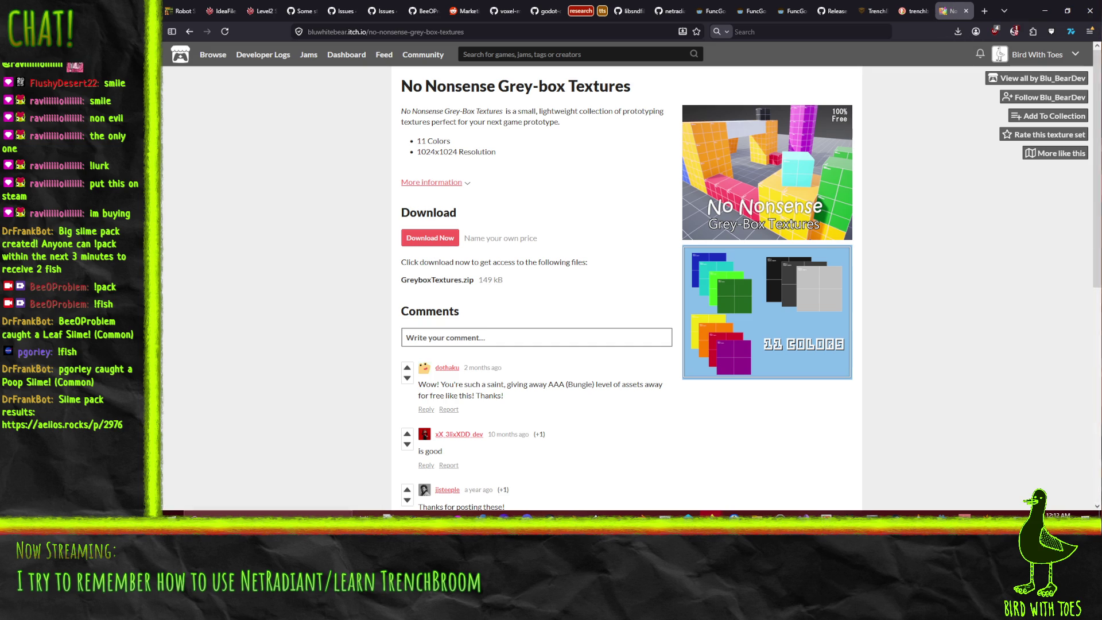
pyautogui.hotkey('ctrl', 'w')
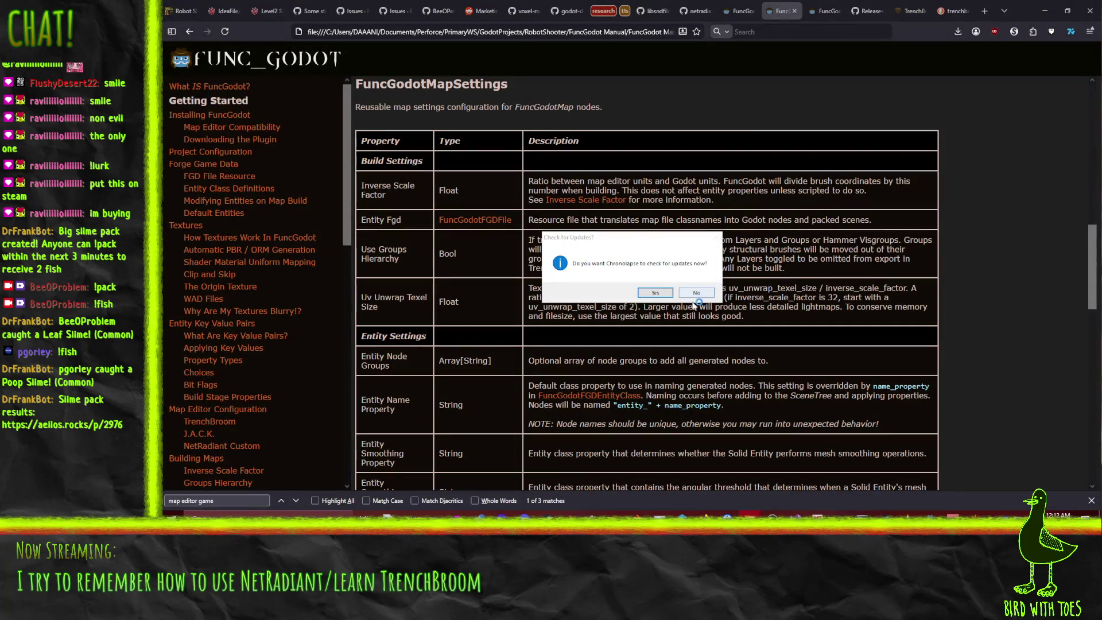
pyautogui.click(703, 294)
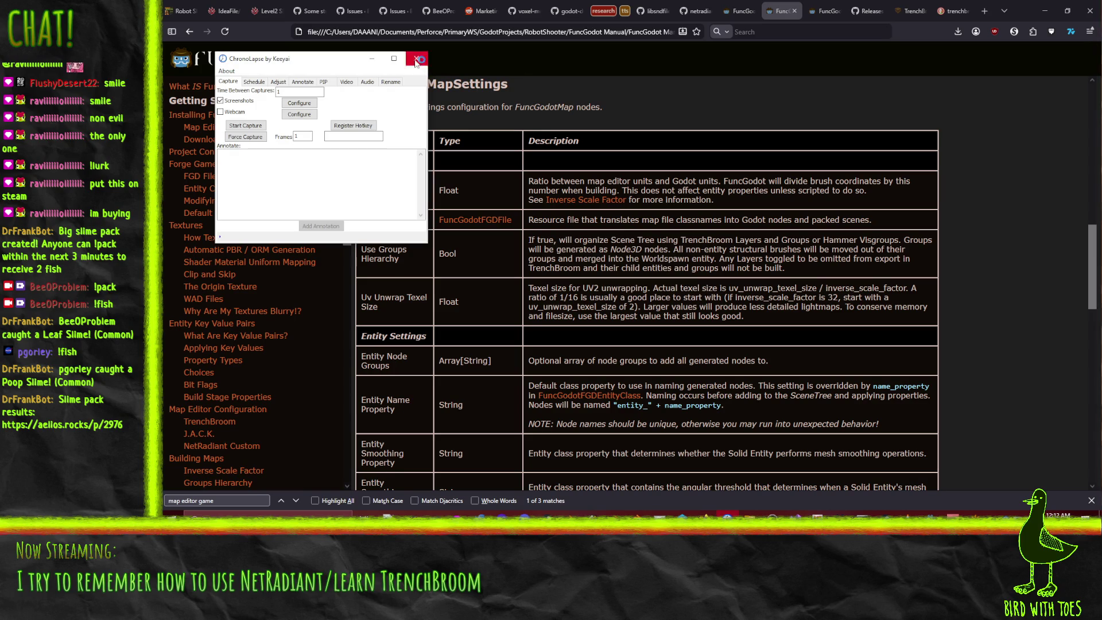
# - Confirm GreyboxTextures.zip contains a single GreyboxTextures folder, then go back to Godot
pyautogui.click(758, 532)
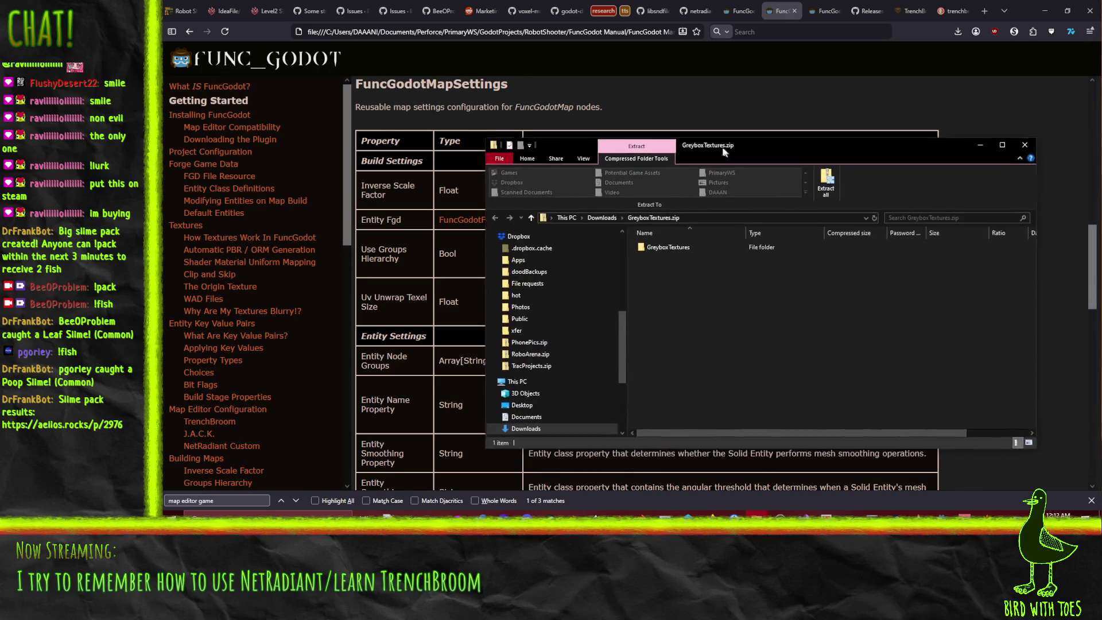
pyautogui.moveTo(761, 534)
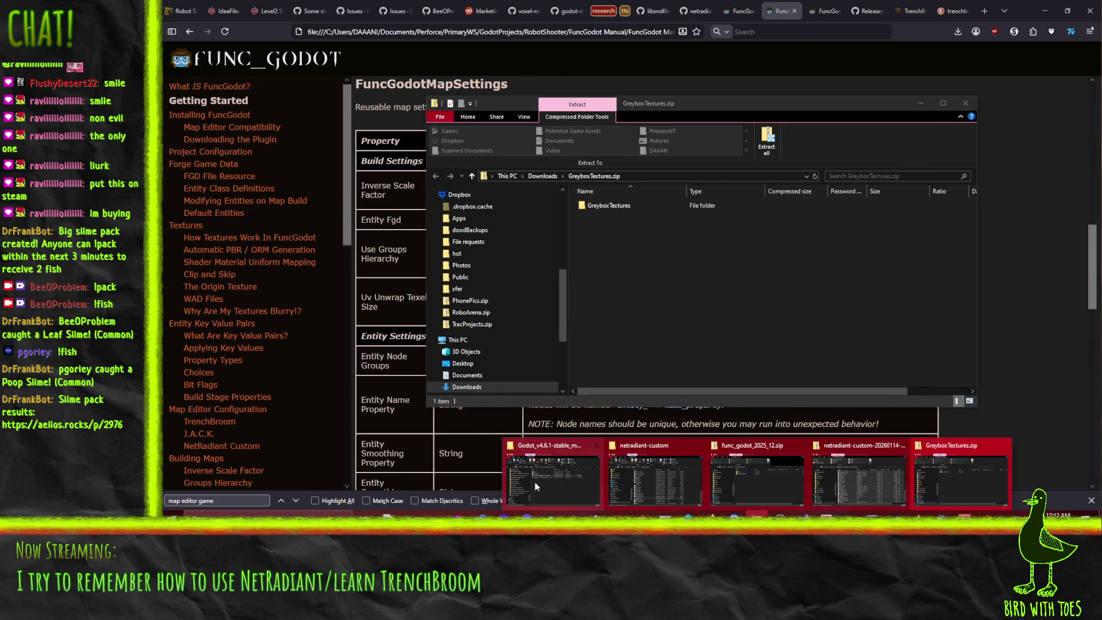
pyautogui.moveTo(658, 467)
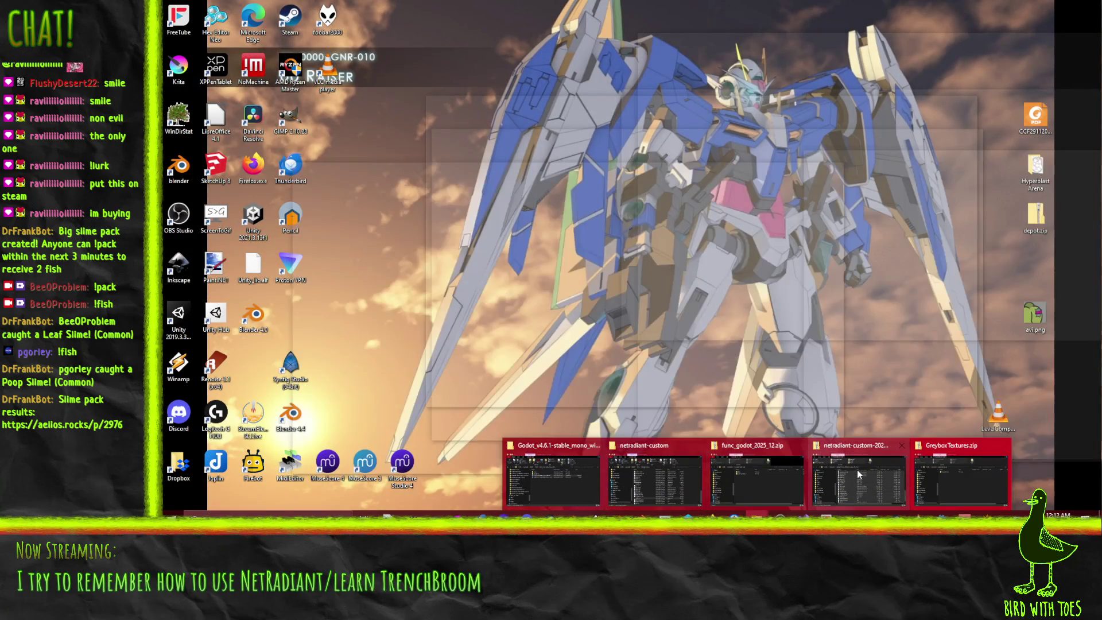
pyautogui.click(918, 472)
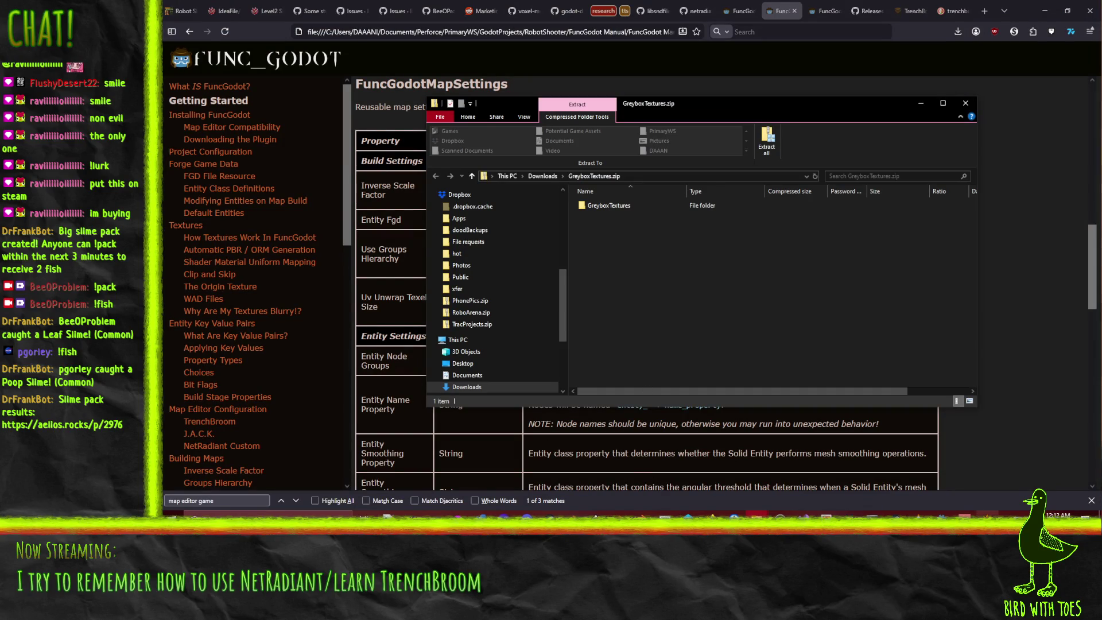
pyautogui.click(941, 514)
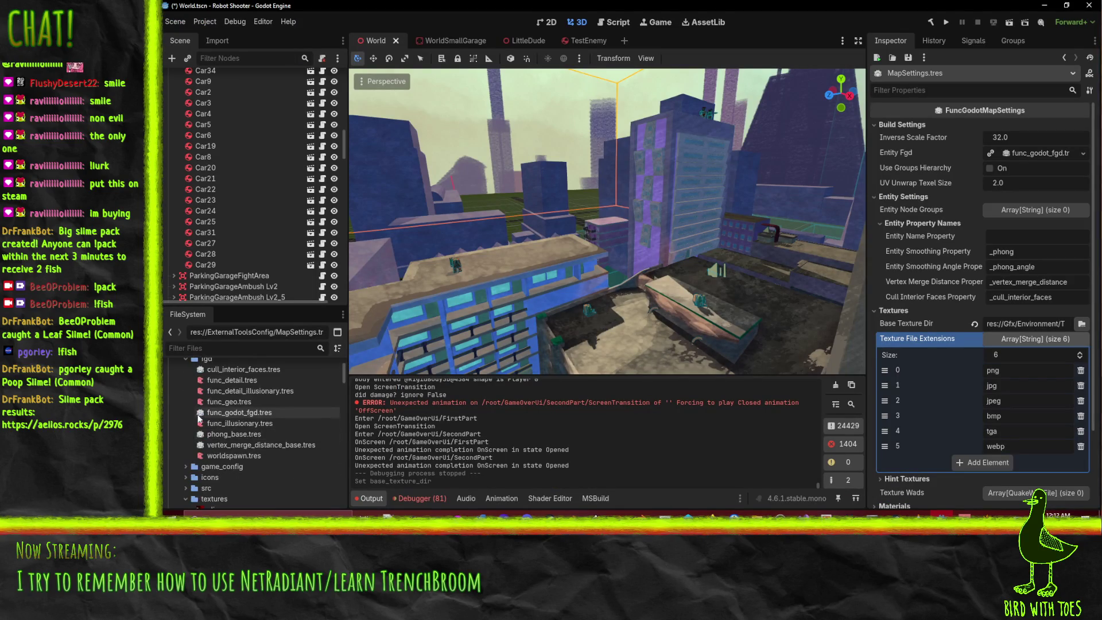
# - Collapse ExternalToolsConfig and scroll the FileSystem dock down to Gfx/Environment/Textures
pyautogui.scroll(10, 206, 421)
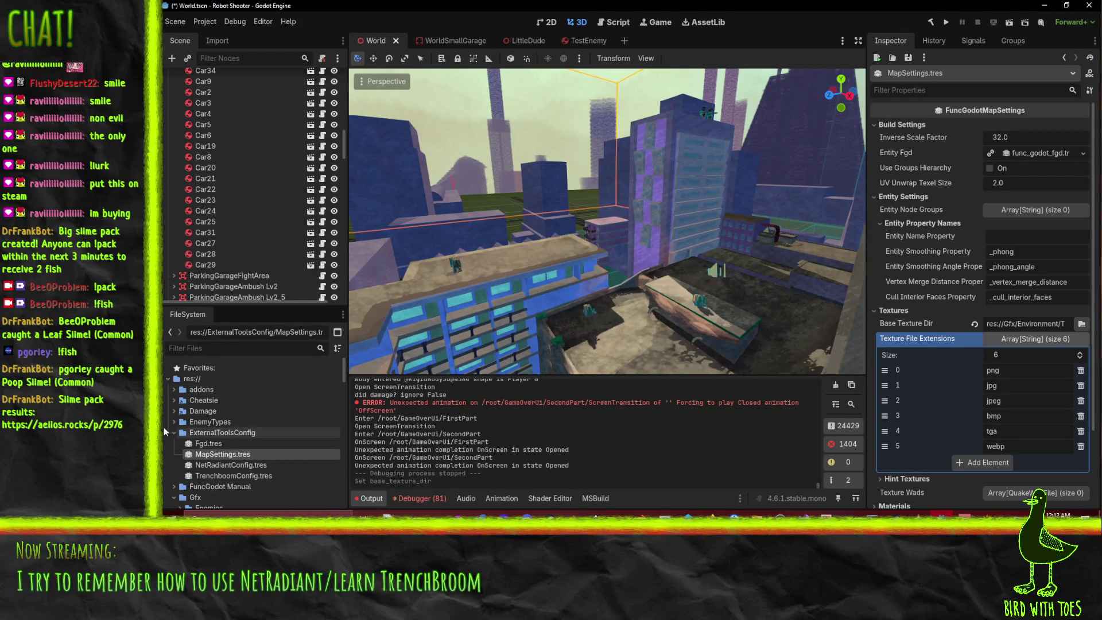
pyautogui.click(172, 432)
pyautogui.scroll(-2, 170, 432)
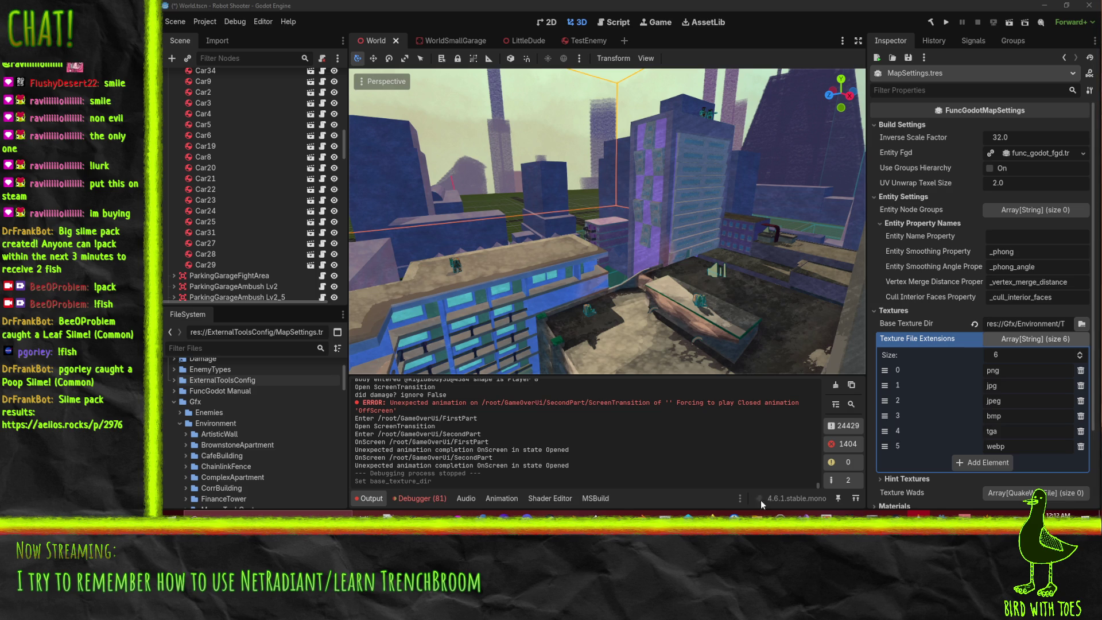
pyautogui.moveTo(712, 515)
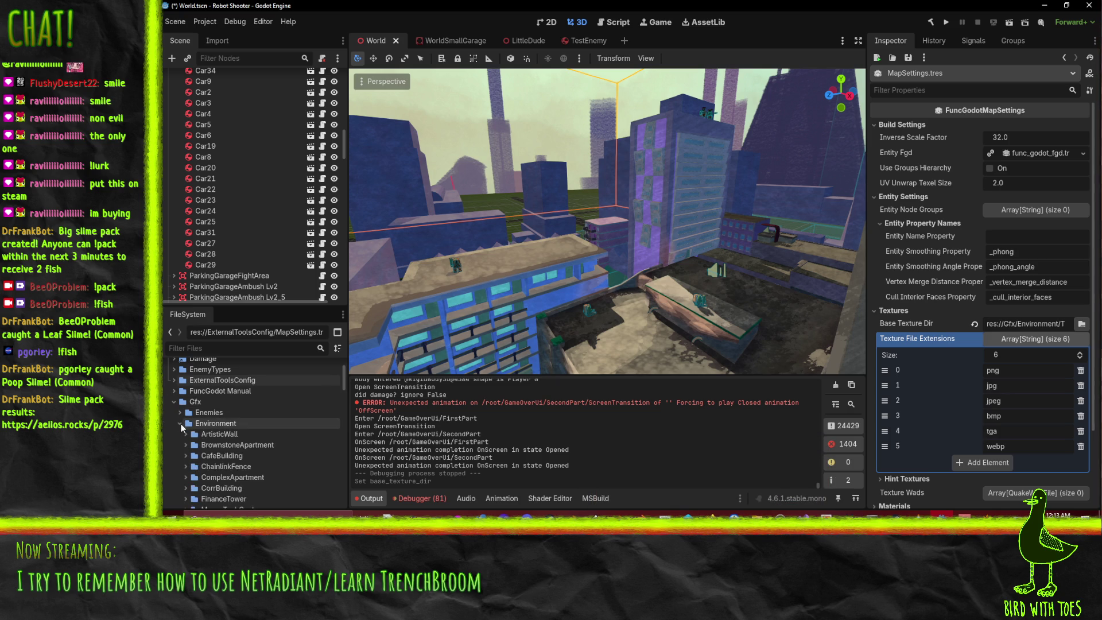
pyautogui.scroll(-4, 181, 424)
# - Create a folder named Stubs inside Textures and expand Textures to show it
pyautogui.rightClick(210, 468)
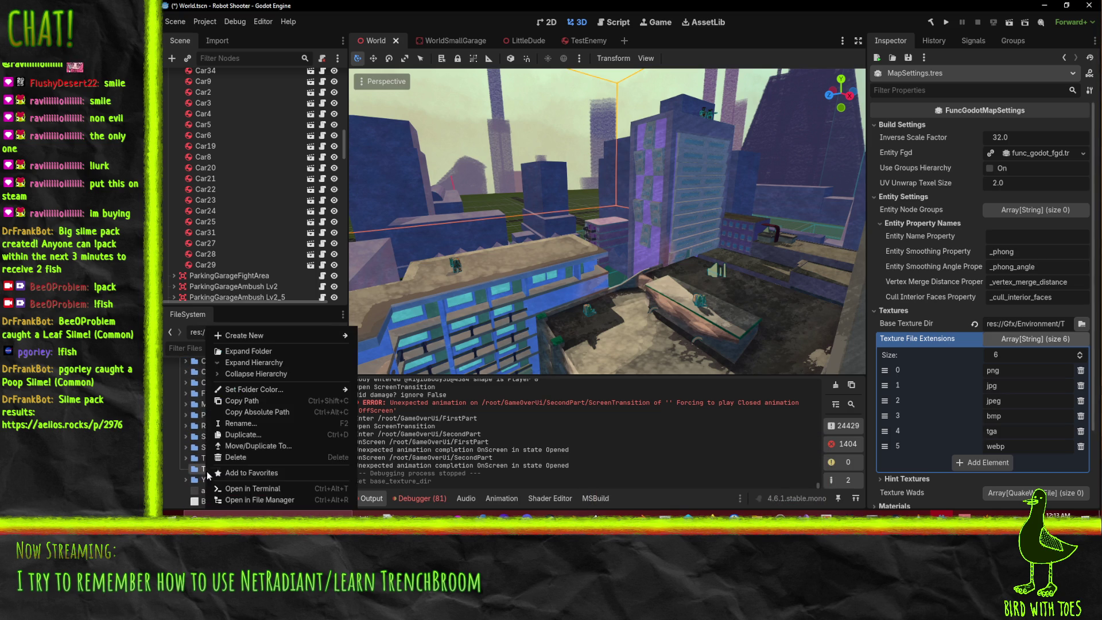
pyautogui.moveTo(294, 339)
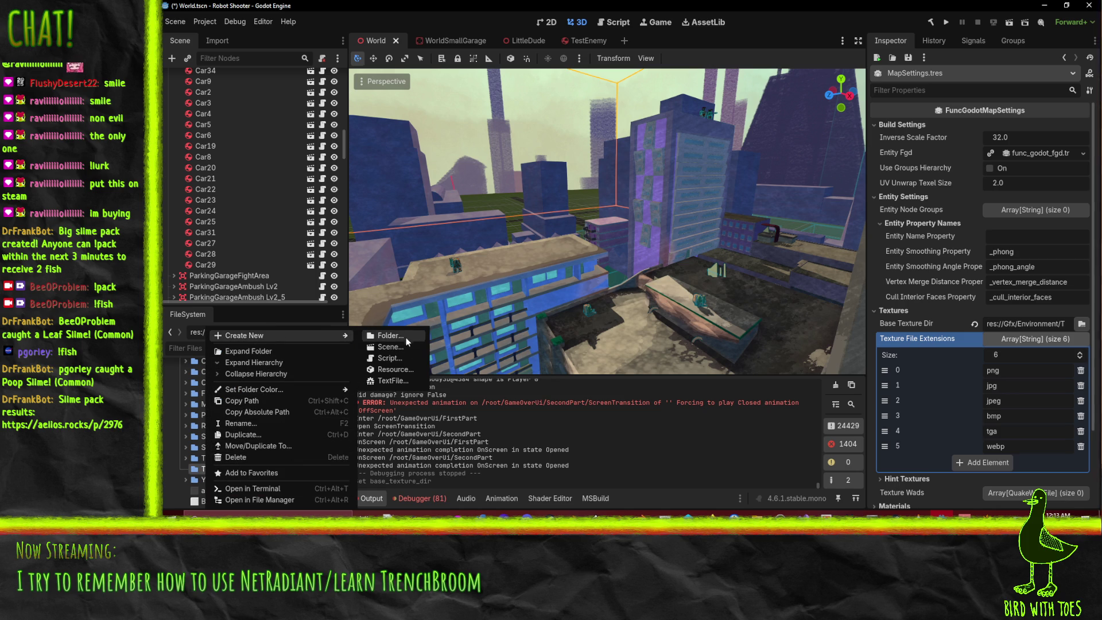
pyautogui.click(405, 335)
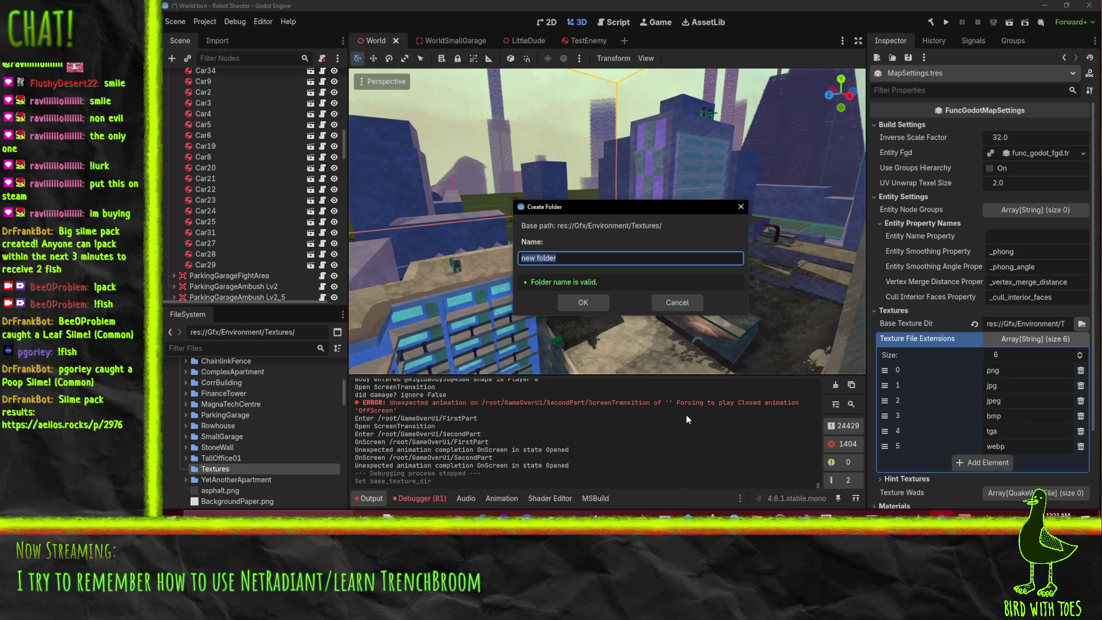
pyautogui.write('Stubs')
pyautogui.press('Return')
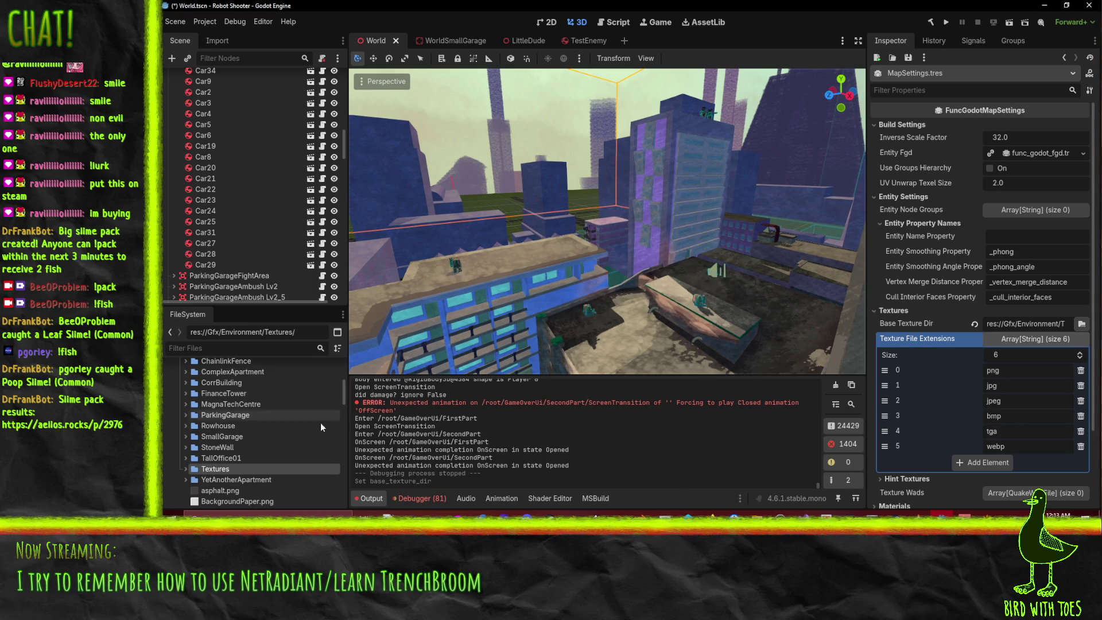
pyautogui.click(185, 470)
pyautogui.rightClick(220, 479)
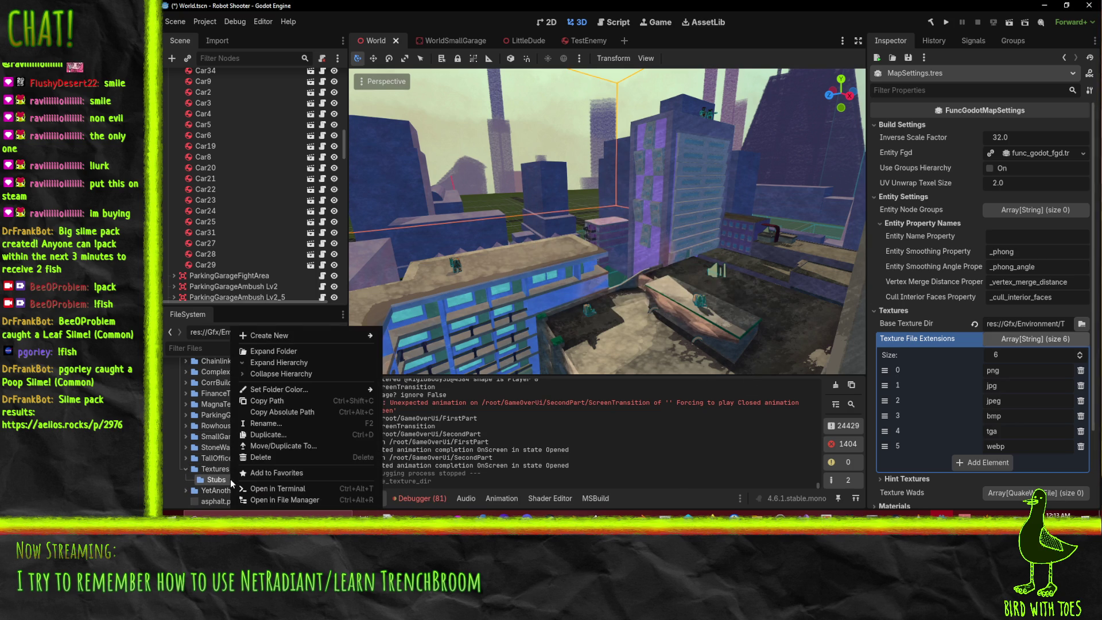
# - Open Stubs in the file manager and open the GreyboxTextures folder inside the zip
pyautogui.click(304, 499)
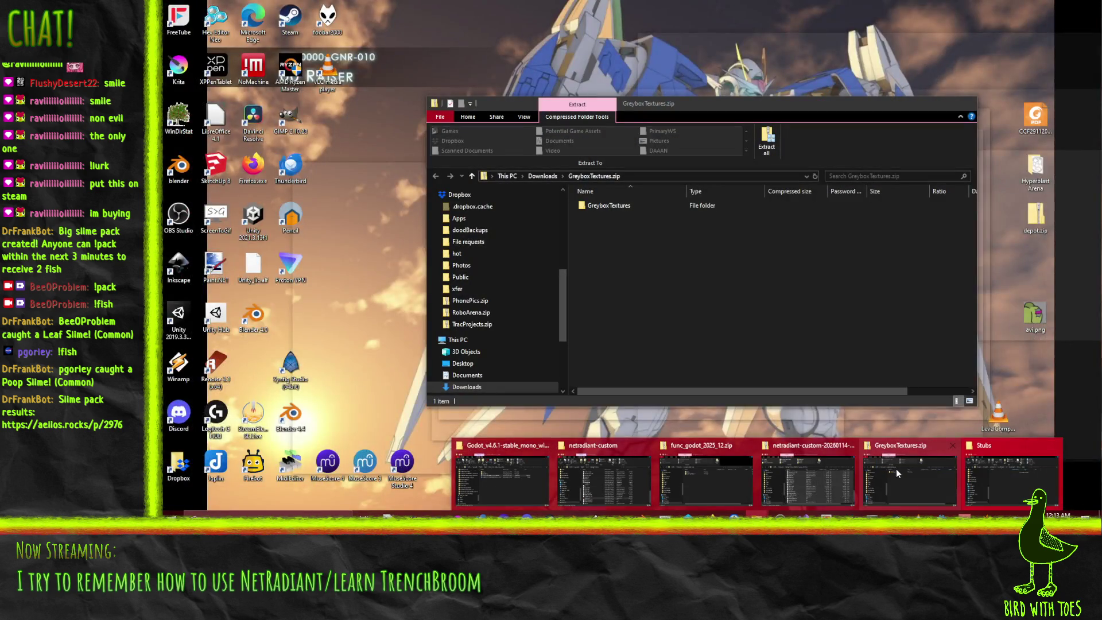
pyautogui.click(896, 469)
pyautogui.moveTo(618, 115)
pyautogui.mouseDown()
pyautogui.moveTo(686, 129)
pyautogui.moveTo(839, 254)
pyautogui.mouseUp()
pyautogui.doubleClick(805, 357)
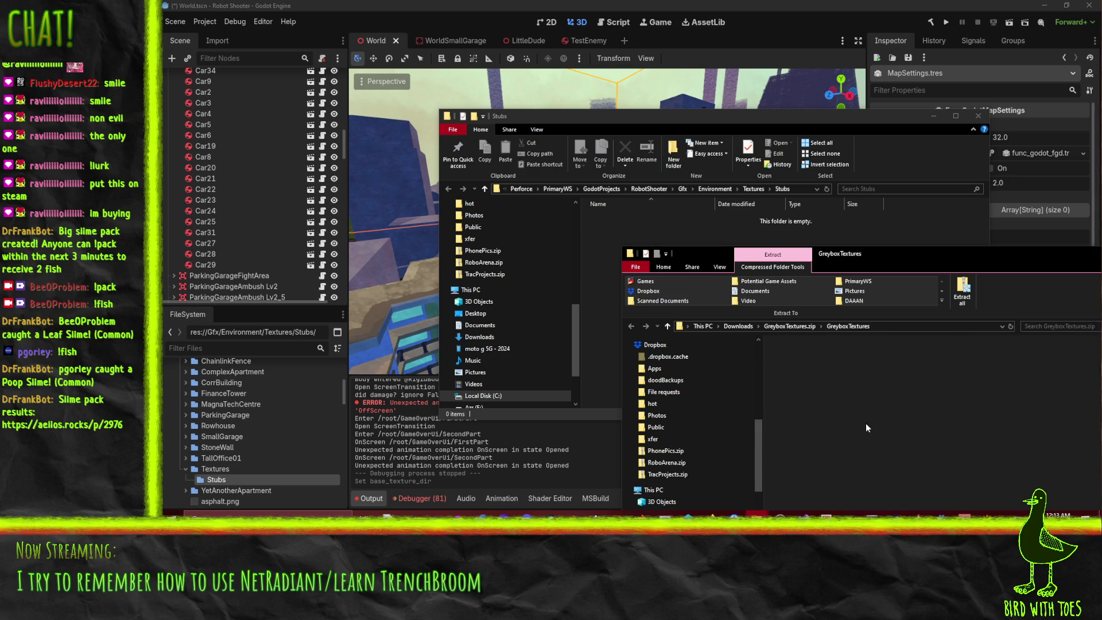
# - Copy the selected greybox PNG textures from the zip into Stubs, then return to Godot
pyautogui.moveTo(895, 253); pyautogui.dragTo(829, 204)
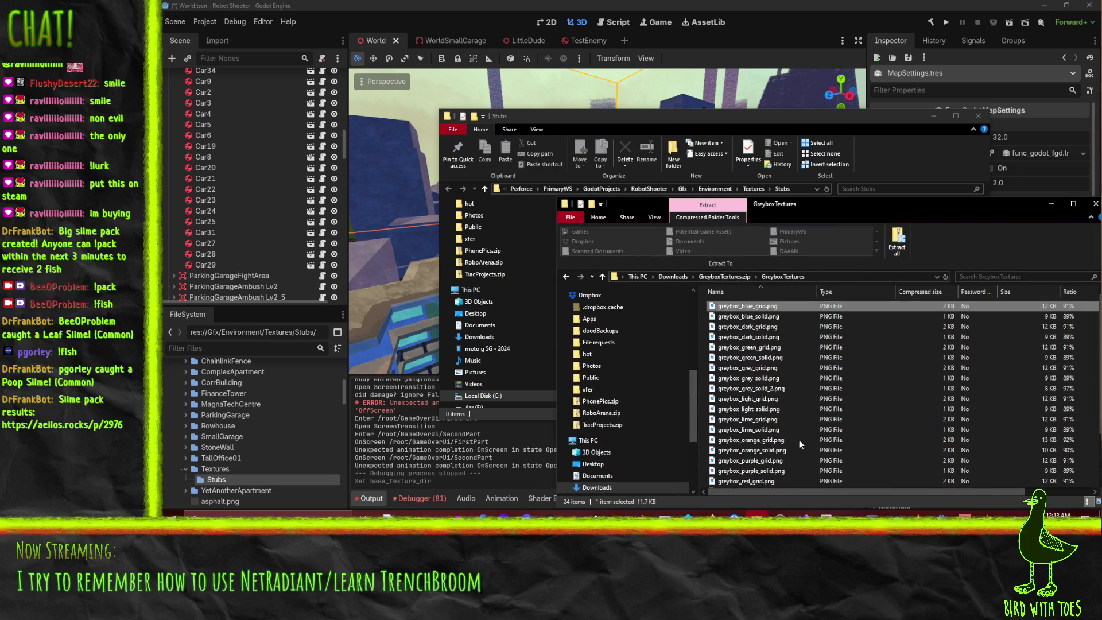
pyautogui.scroll(-2, 799, 448)
pyautogui.keyDown('shift'); pyautogui.click(749, 491); pyautogui.keyUp('shift')
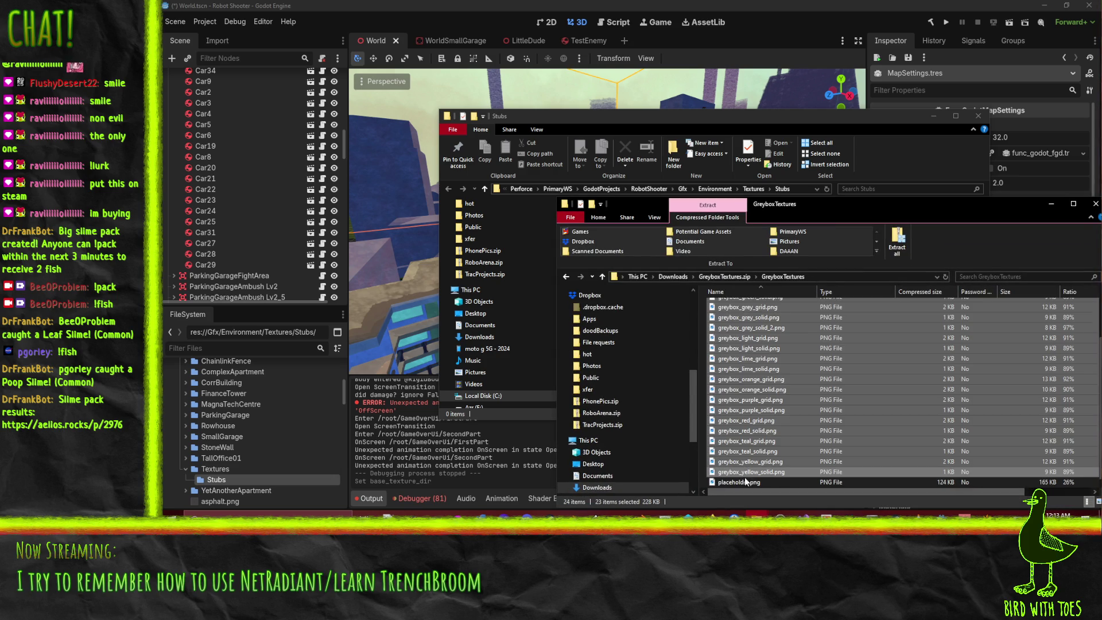
pyautogui.moveTo(796, 206); pyautogui.dragTo(999, 247)
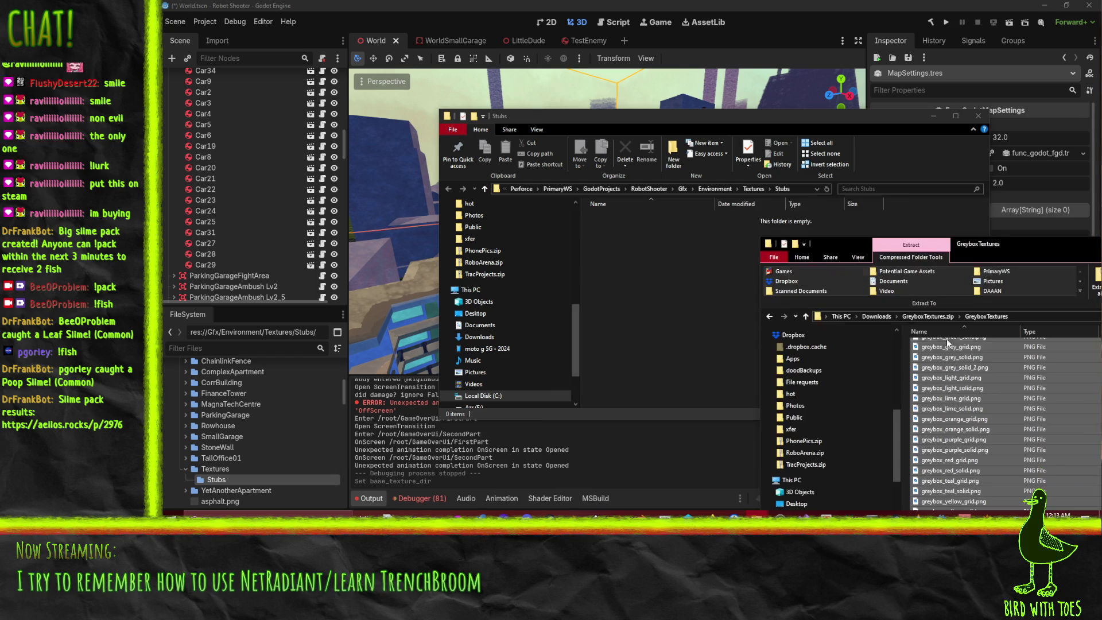
pyautogui.moveTo(959, 339)
pyautogui.mouseDown()
pyautogui.moveTo(602, 265)
pyautogui.moveTo(660, 322)
pyautogui.mouseUp()
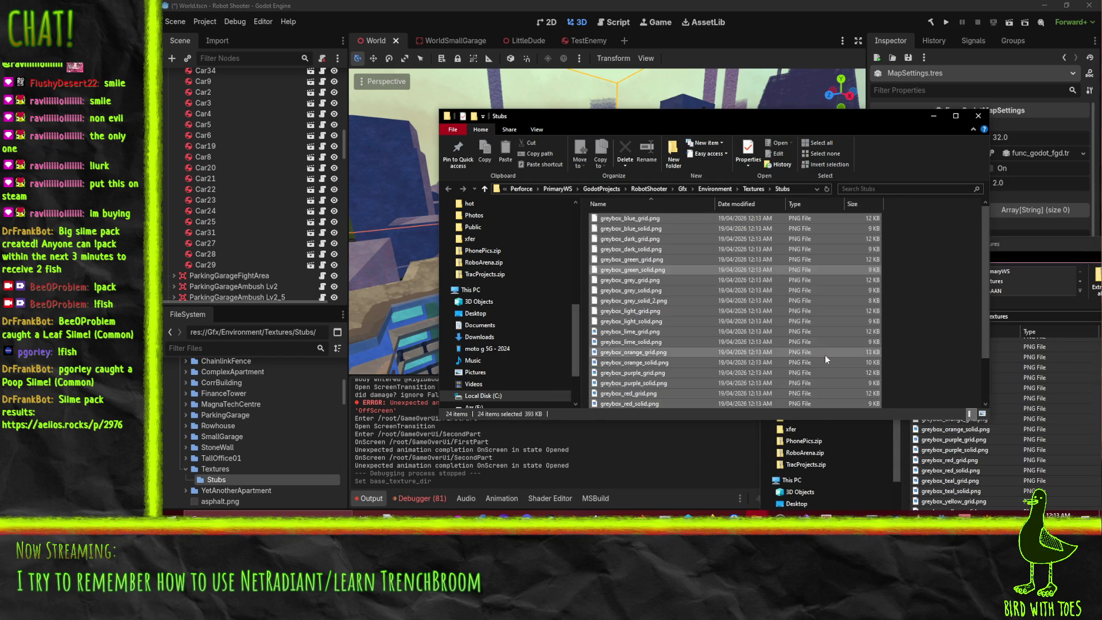
pyautogui.scroll(-2, 746, 353)
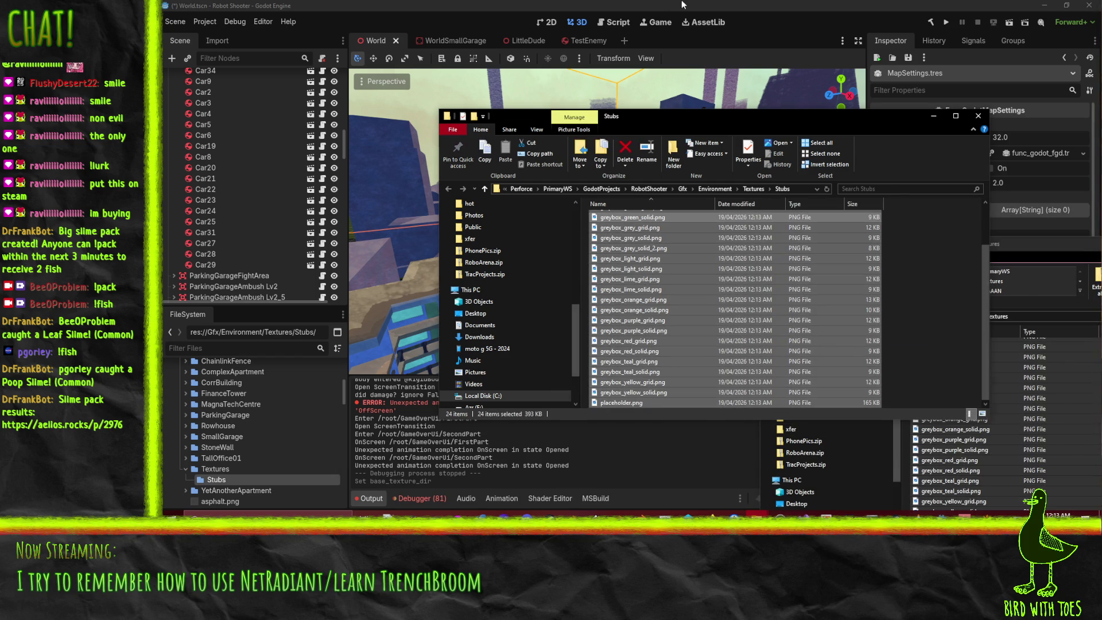
pyautogui.hotkey('alt', 'Tab')
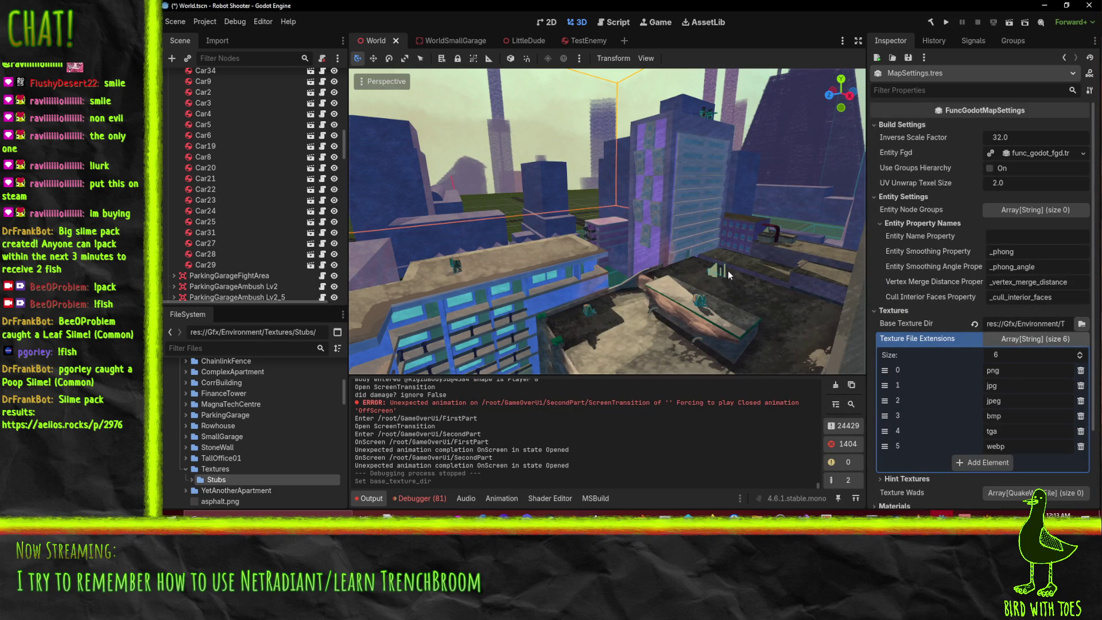
# - Save the World scene and inspect the Texture Wads, Materials and Default Material settings
pyautogui.hotkey('ctrl', 's')
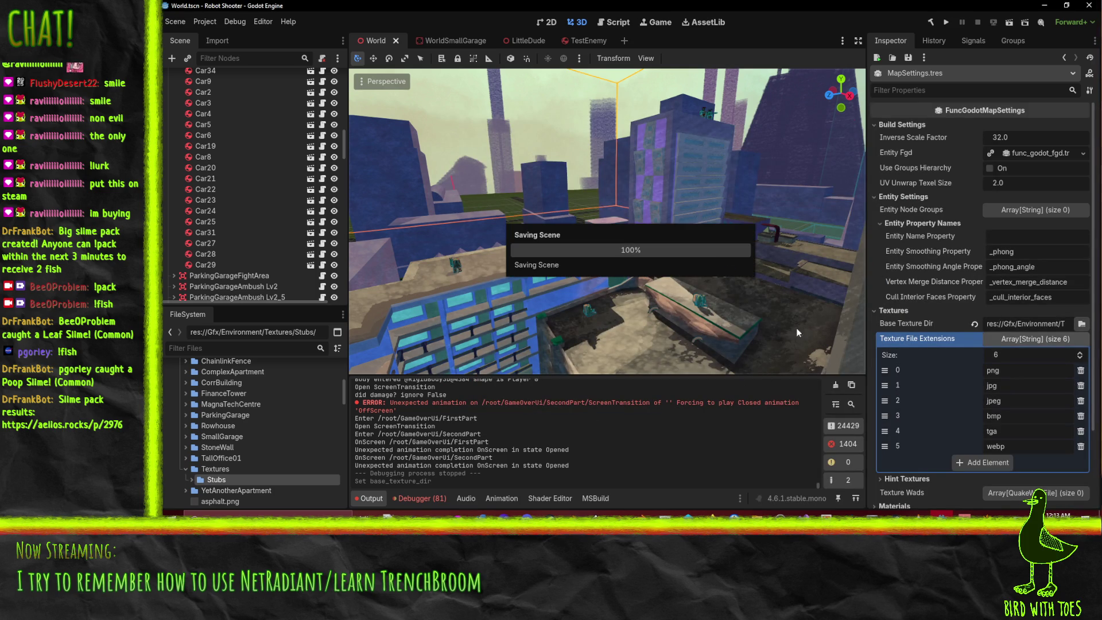
pyautogui.scroll(-3, 998, 336)
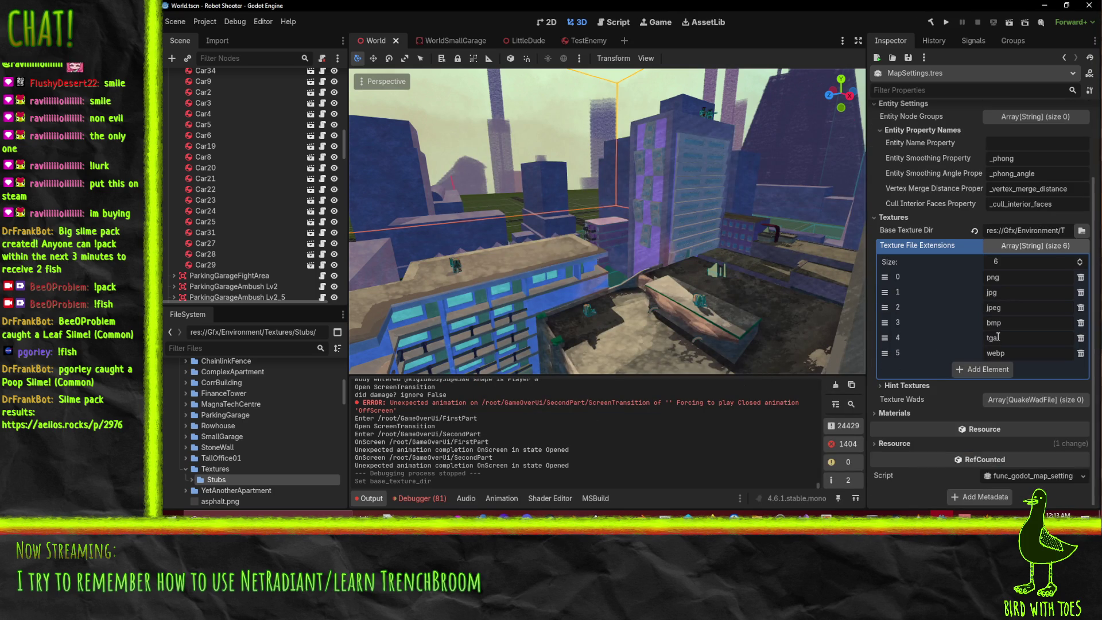
pyautogui.click(1022, 401)
pyautogui.click(1021, 404)
pyautogui.click(901, 411)
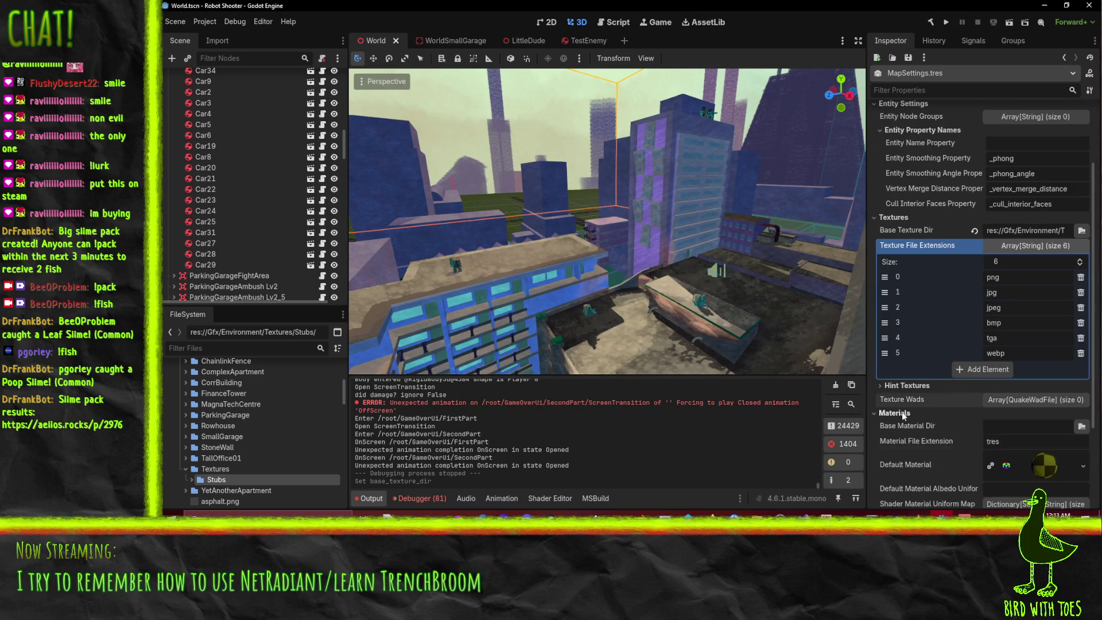
pyautogui.scroll(-4, 888, 412)
pyautogui.click(1048, 349)
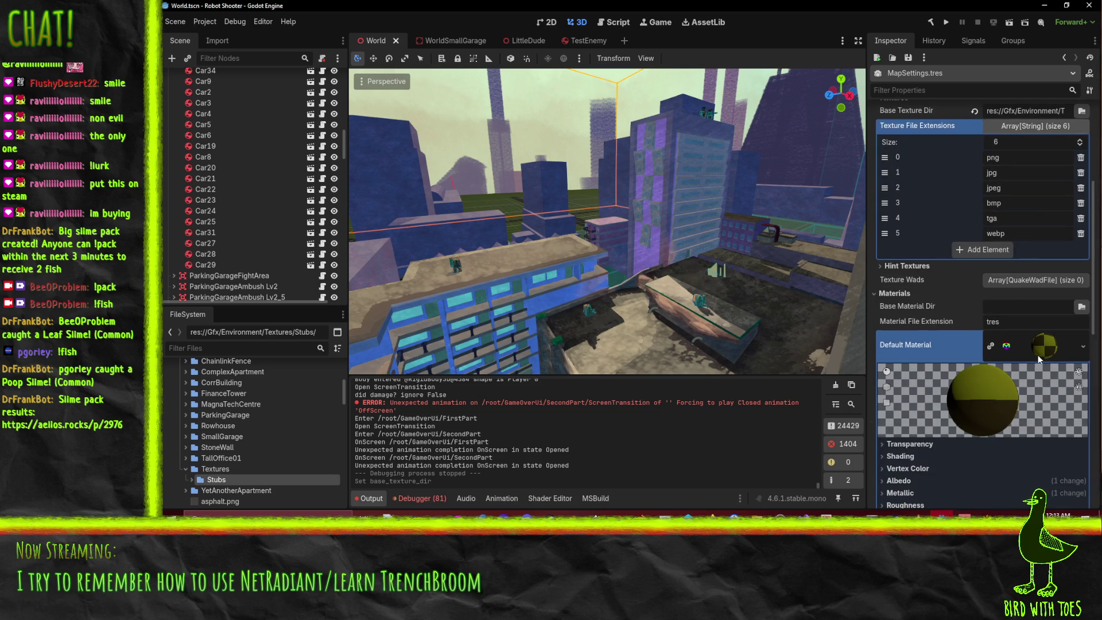
pyautogui.click(1039, 350)
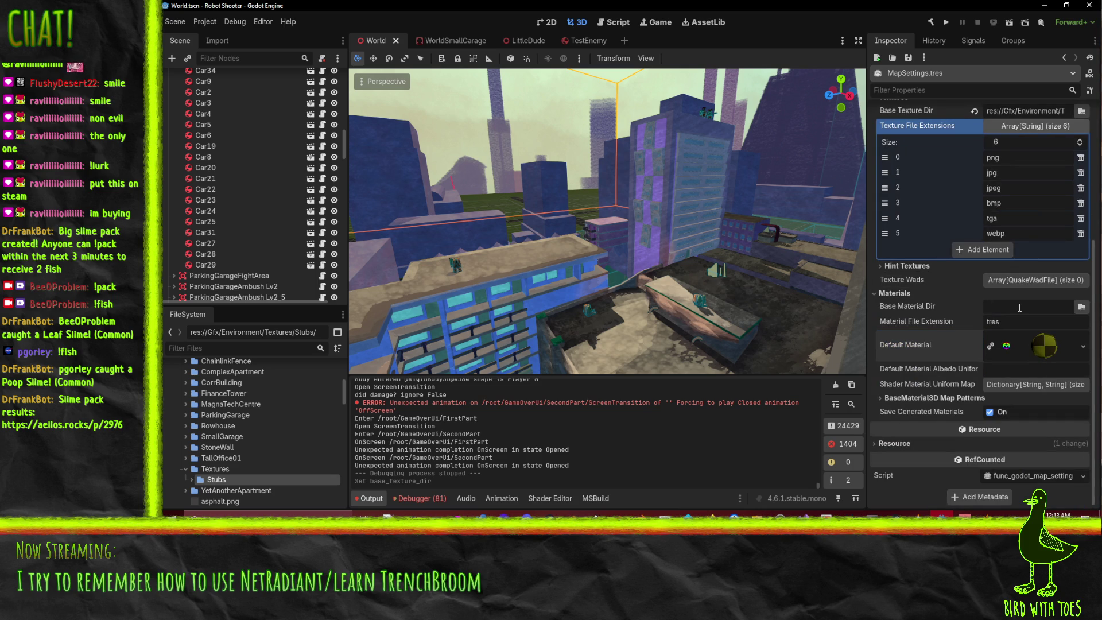
# - Browse for a Base Material Dir, cancel the picker, and return to the FuncGodot manual
pyautogui.click(1082, 308)
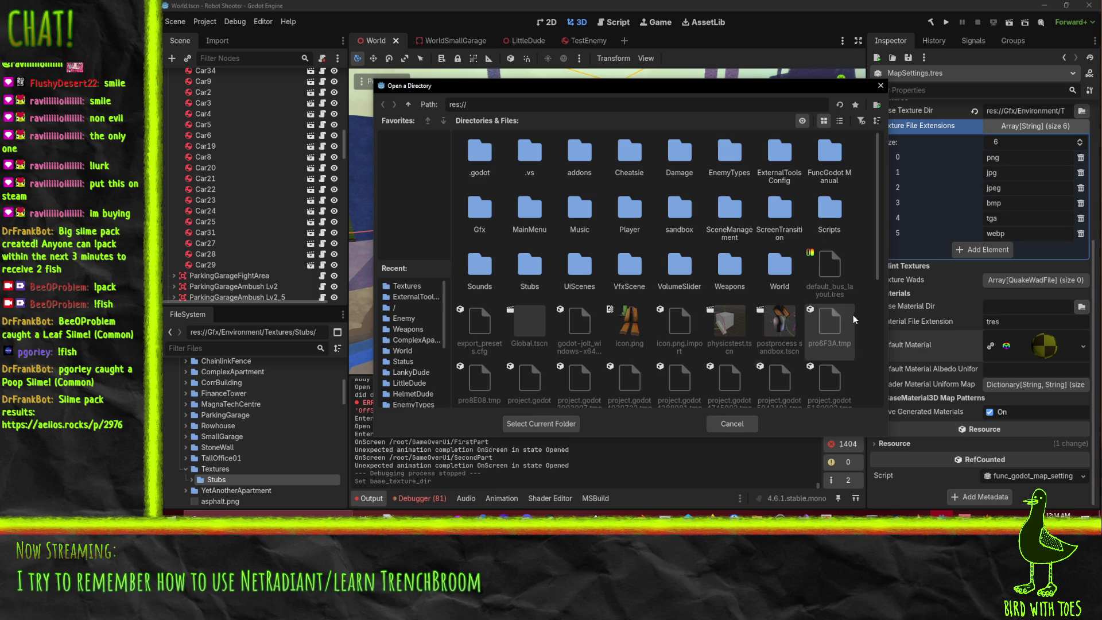
pyautogui.scroll(-5, 757, 370)
pyautogui.click(732, 424)
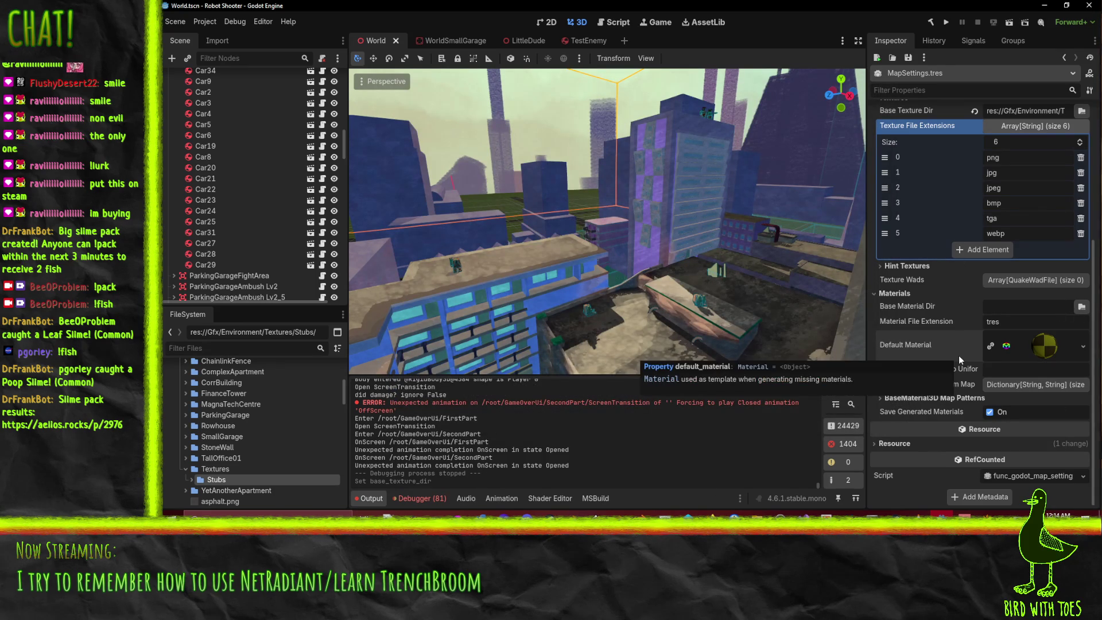
pyautogui.moveTo(712, 517)
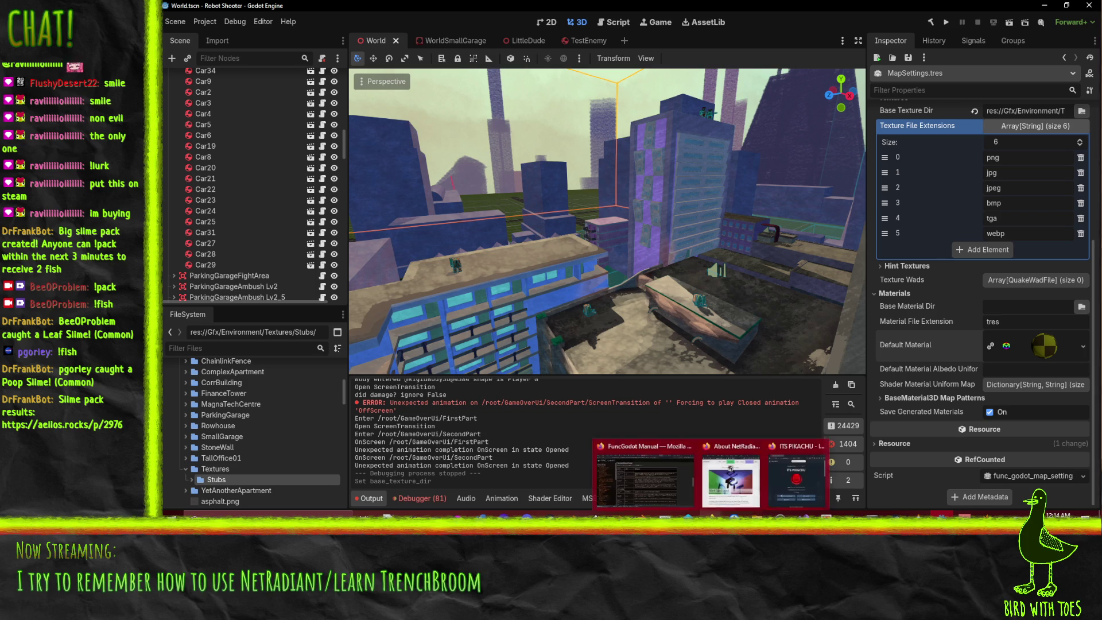
pyautogui.click(711, 482)
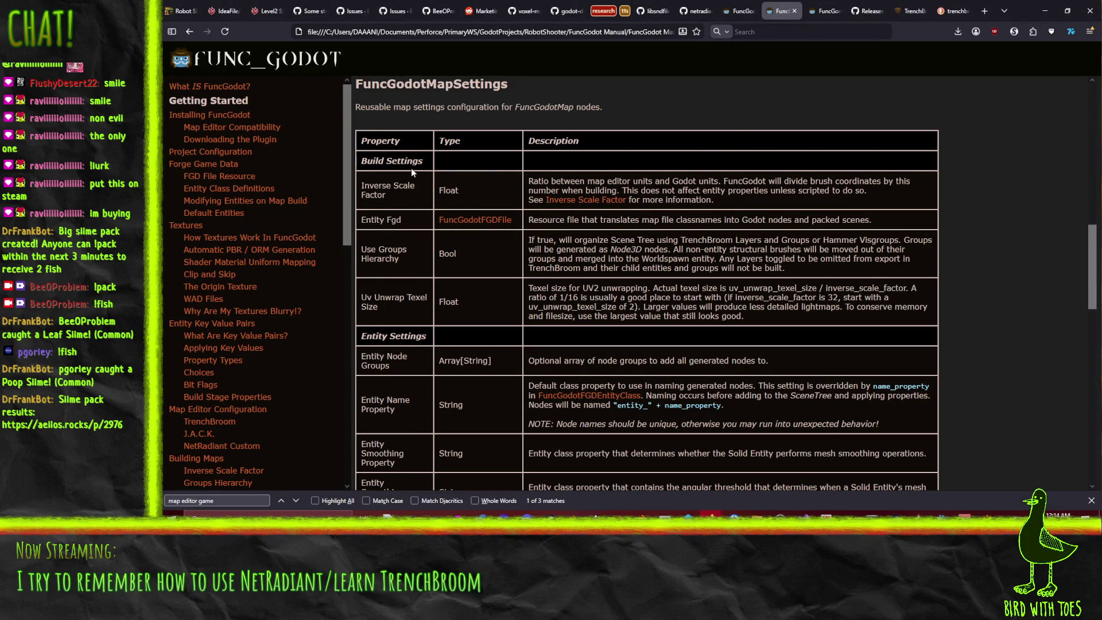
# - Read through the FuncGodotMapSettings property table, then minimize Firefox
pyautogui.scroll(7, 666, 98)
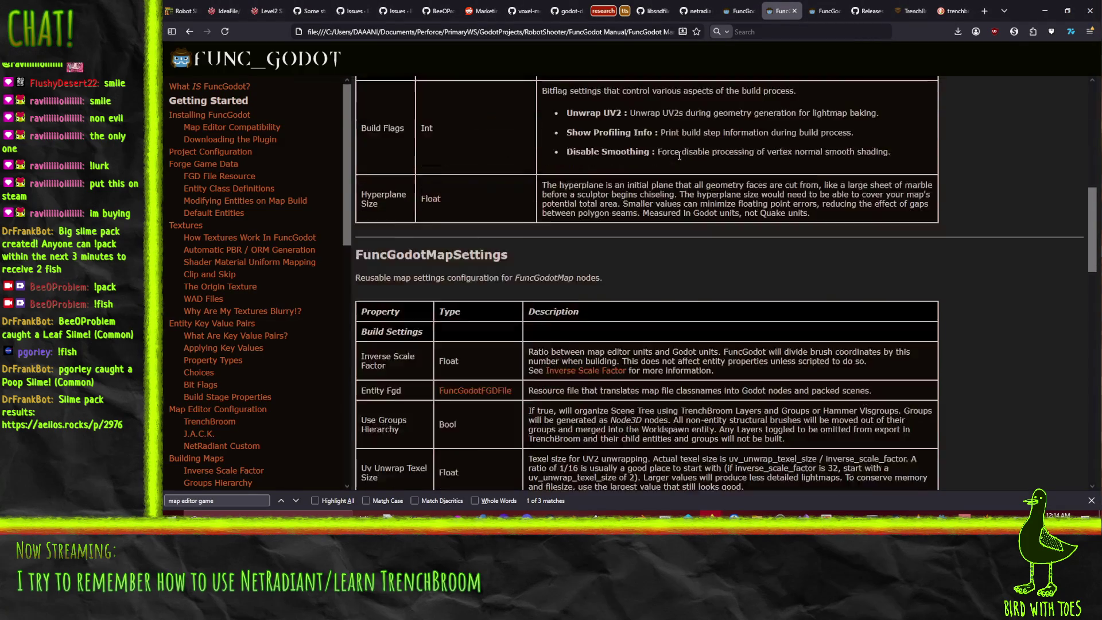
pyautogui.scroll(-7, 679, 157)
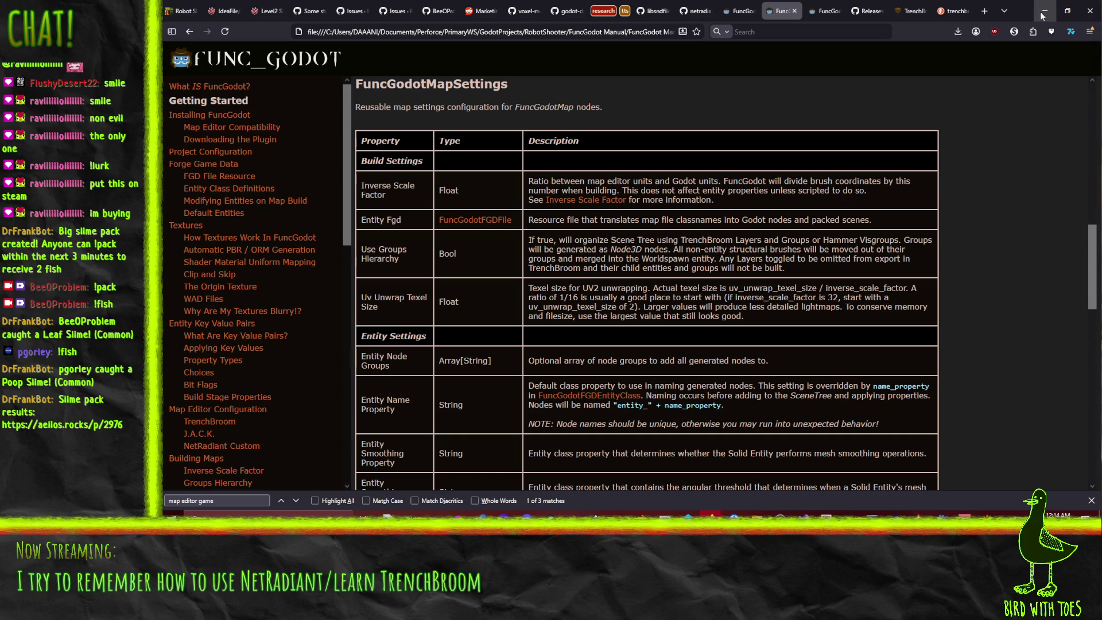
pyautogui.click(1045, 10)
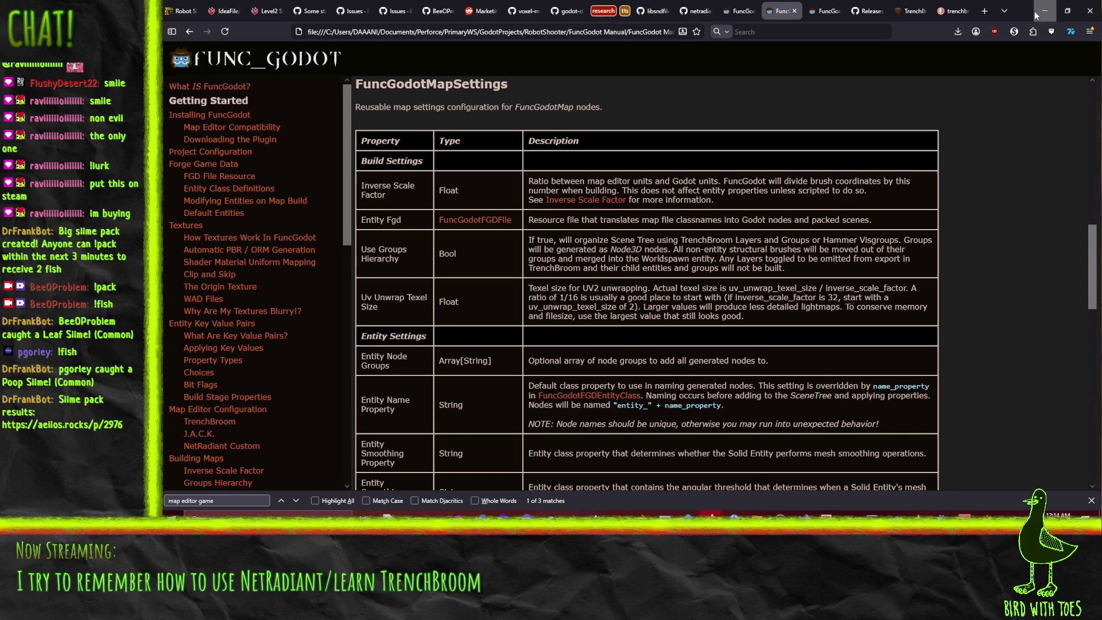
# - Click into Godot's Inverse Scale Factor field, then switch over to NetRadiant
pyautogui.click(1020, 138)
pyautogui.click(1021, 139)
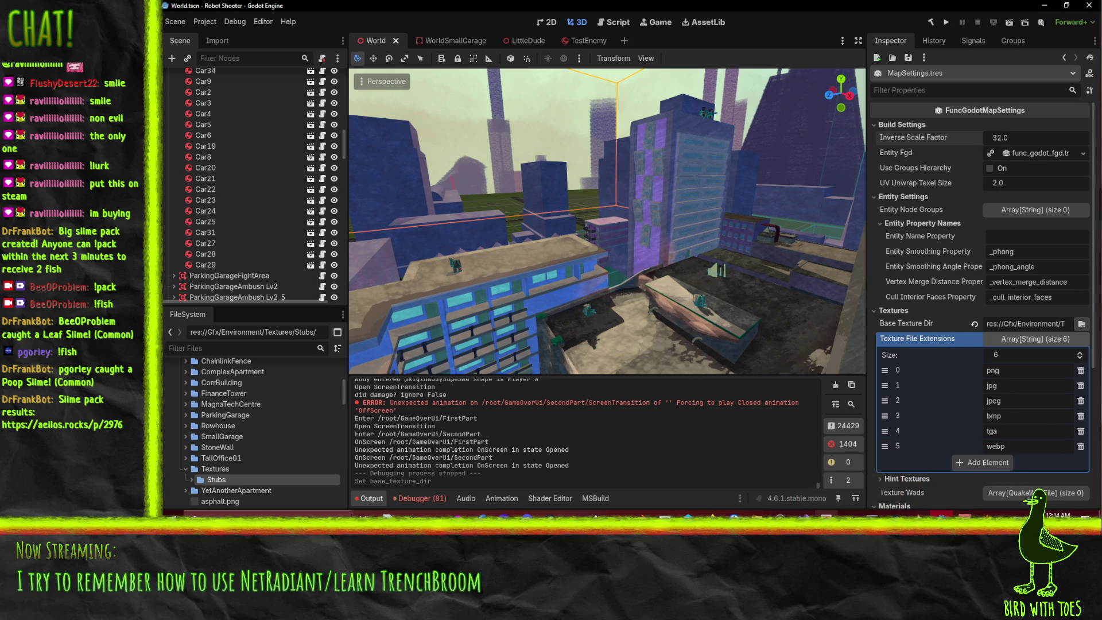
pyautogui.click(797, 455)
# - Pick the skip texture, undo the last brush resize, and deselect the brush
pyautogui.click(704, 348)
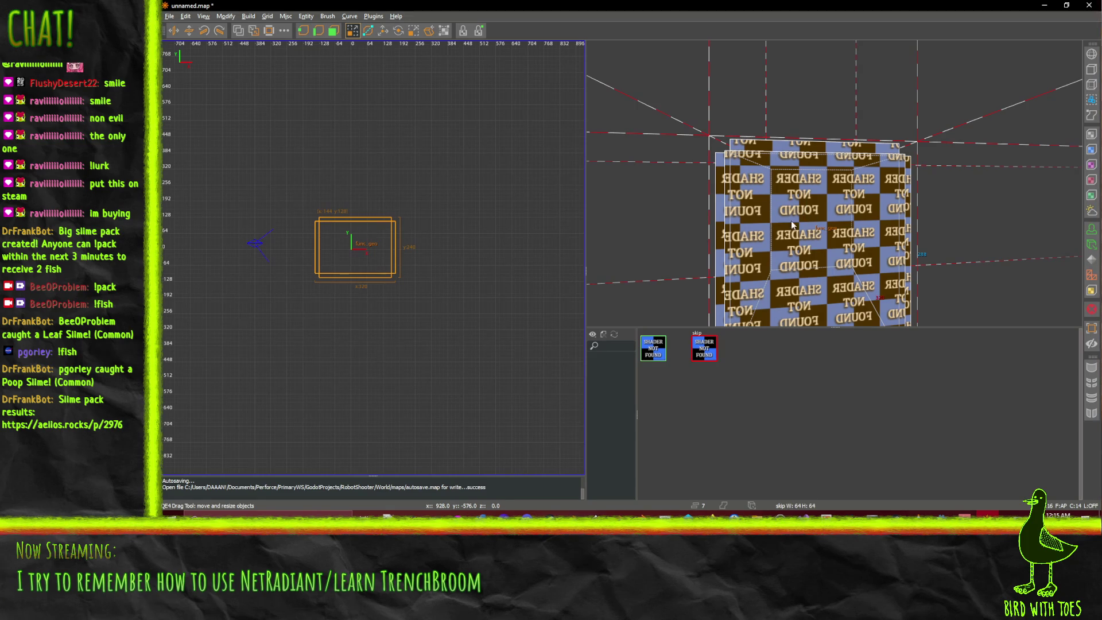
pyautogui.scroll(7, 442, 222)
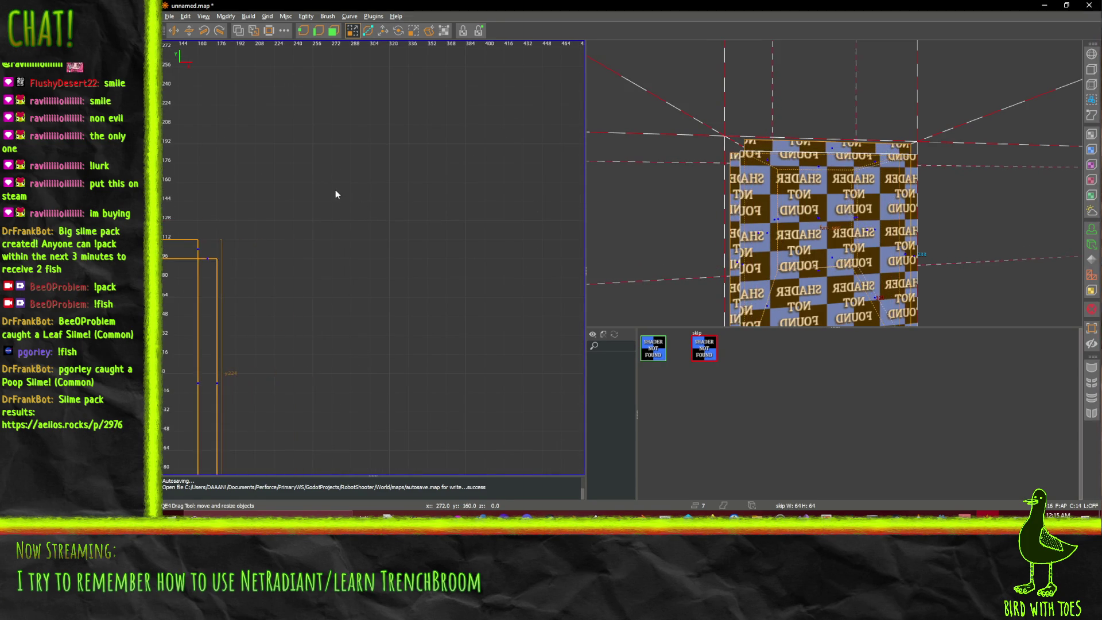
pyautogui.scroll(-6, 335, 189)
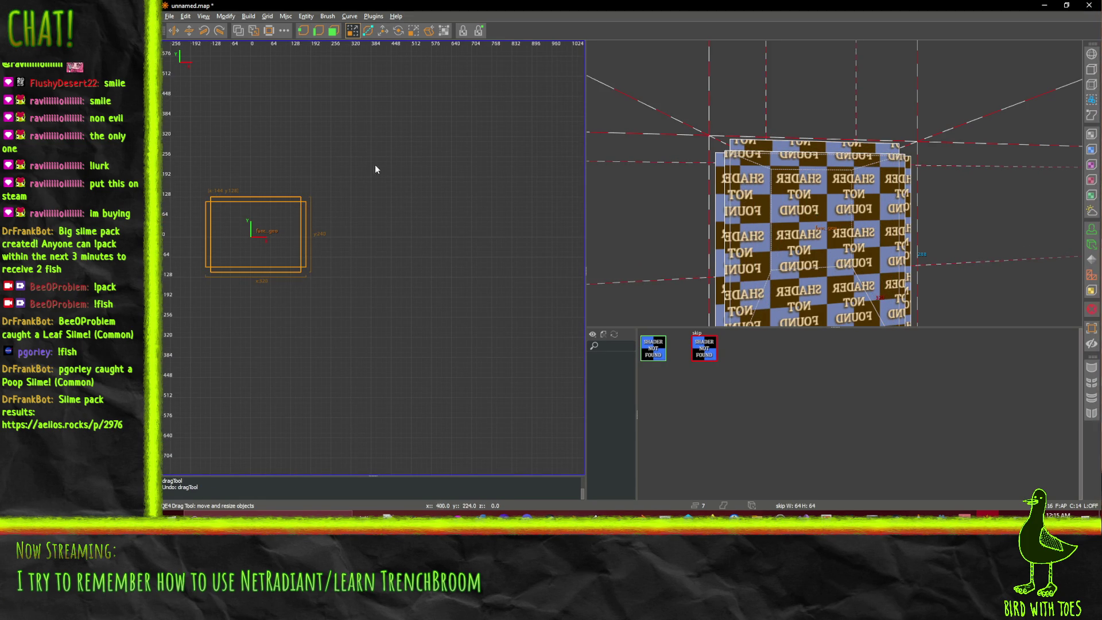
pyautogui.hotkey('ctrl', 'z')
pyautogui.hotkey('ctrl', 'z')
pyautogui.press('Escape')
# - Draw a new brush in the top 2D view, deselect it, and return to Godot
pyautogui.scroll(3, 429, 253)
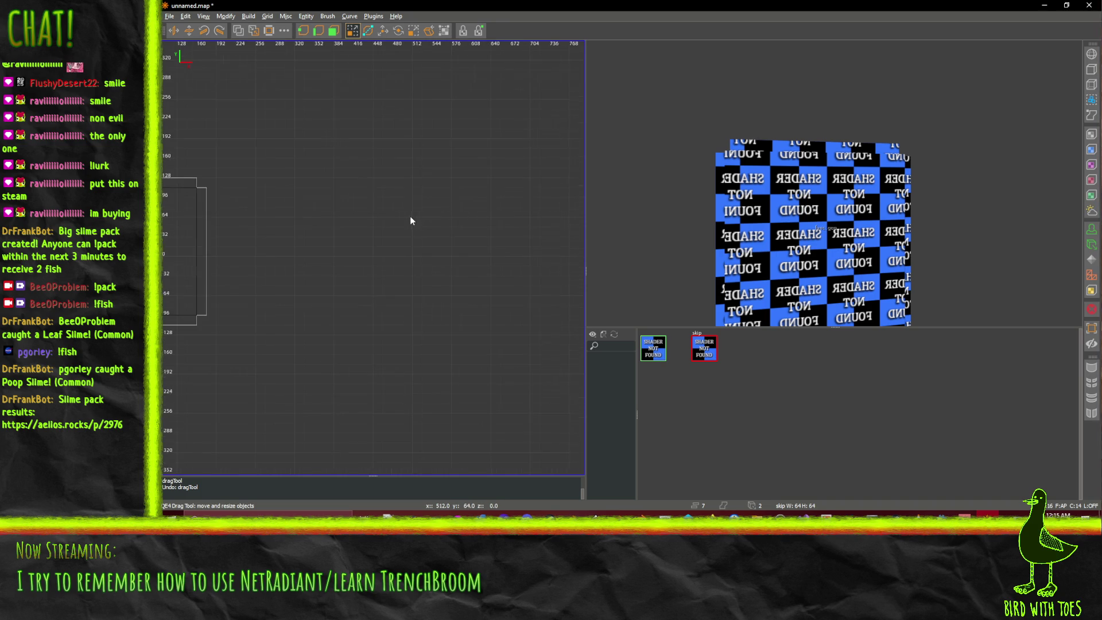
pyautogui.moveTo(372, 137)
pyautogui.mouseDown()
pyautogui.moveTo(445, 150)
pyautogui.moveTo(468, 158)
pyautogui.moveTo(470, 177)
pyautogui.moveTo(491, 177)
pyautogui.mouseUp()
pyautogui.press('Escape')
pyautogui.scroll(-4, 432, 269)
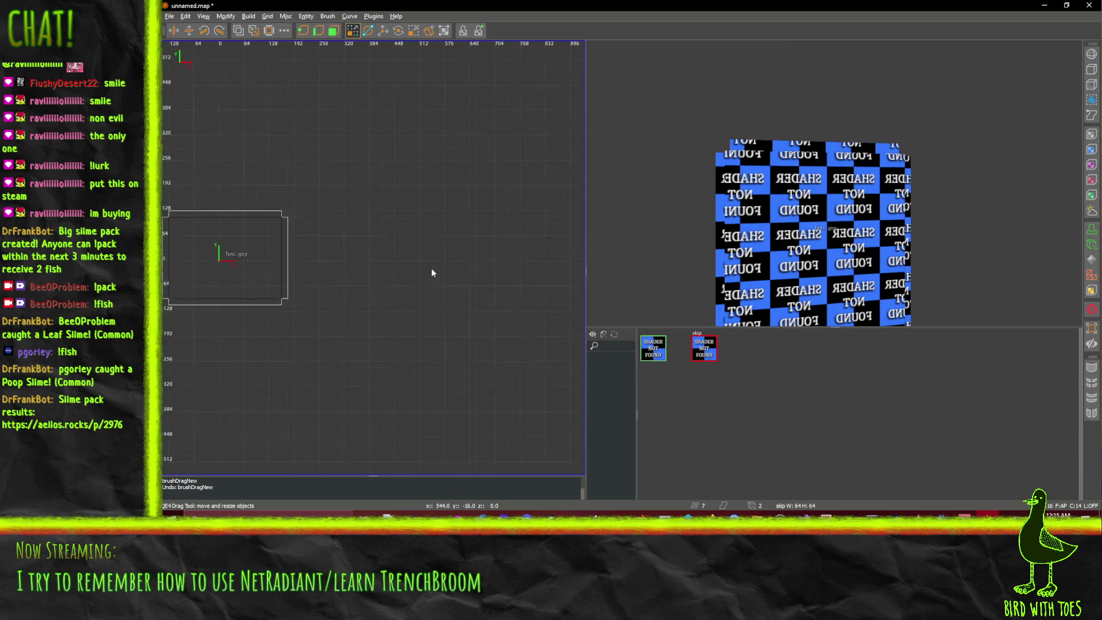
pyautogui.scroll(2, 430, 267)
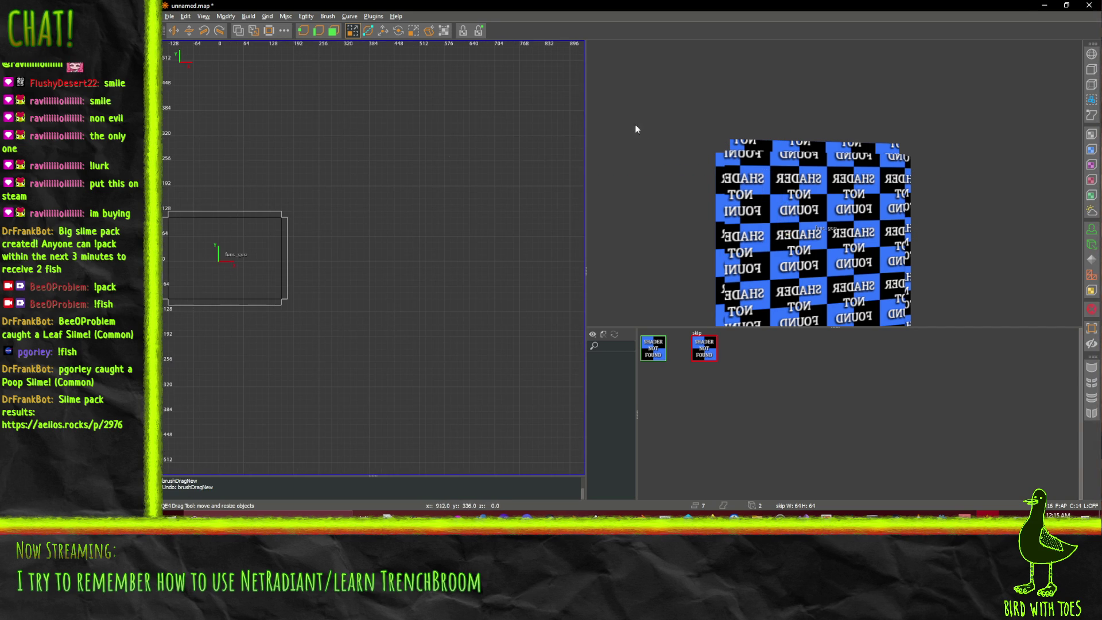
pyautogui.hotkey('alt', 'Tab')
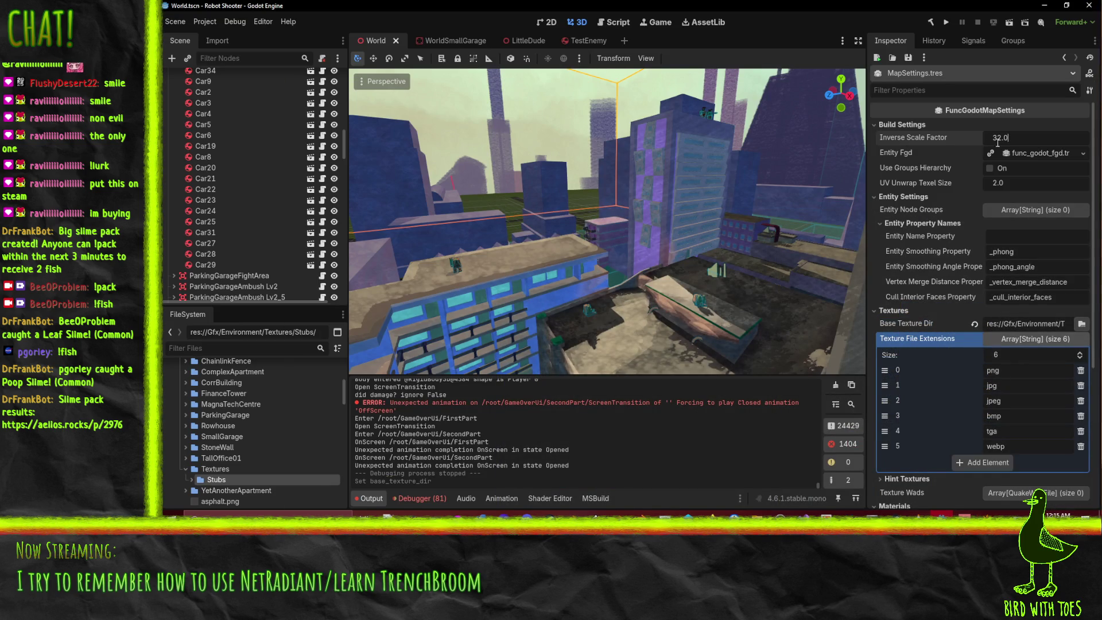
# - Set the Inverse Scale Factor to 64.0
pyautogui.hotkey('ctrl', 'a')
pyautogui.write('6')
pyautogui.write('4')
pyautogui.press('Return')
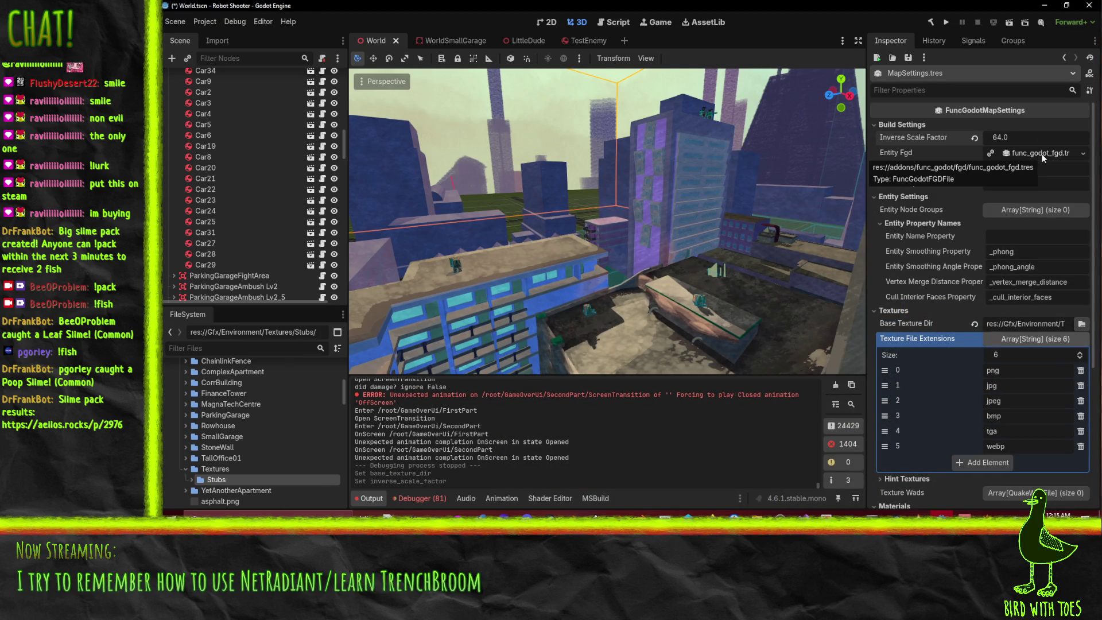
# - Quick-load Fgd.tres as the Entity Fgd and save the World scene
pyautogui.click(1082, 153)
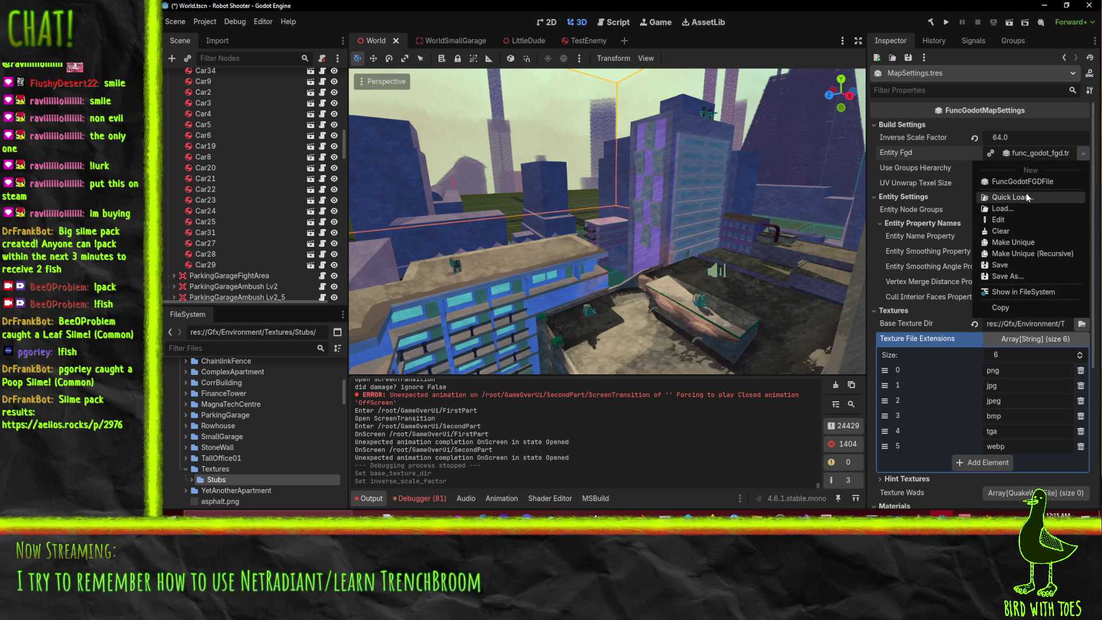
pyautogui.click(1010, 197)
pyautogui.doubleClick(501, 150)
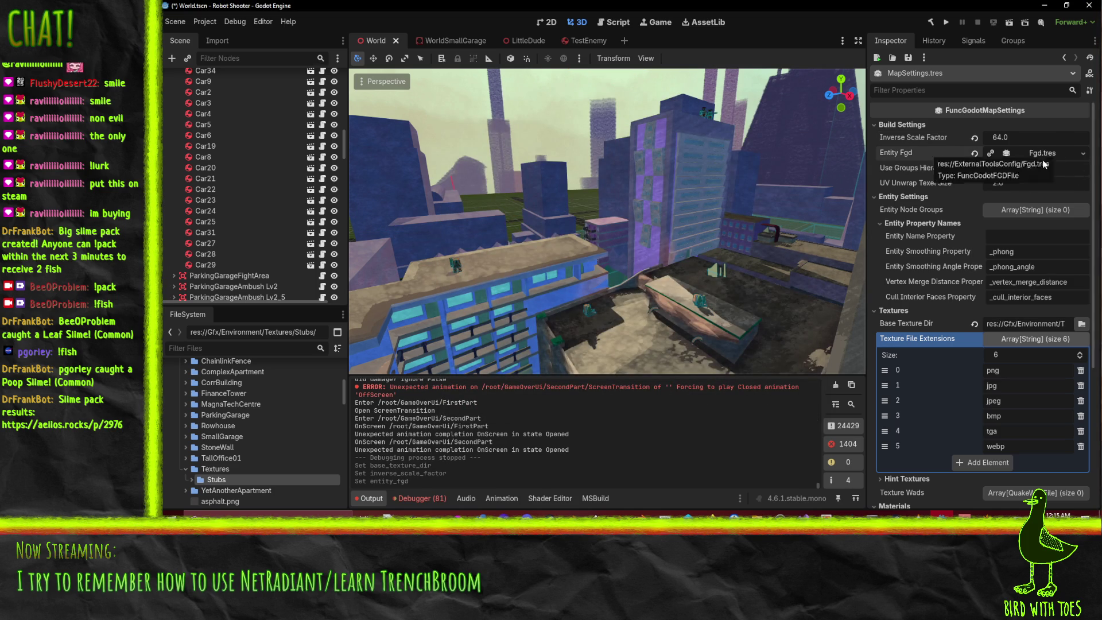
pyautogui.moveTo(901, 165)
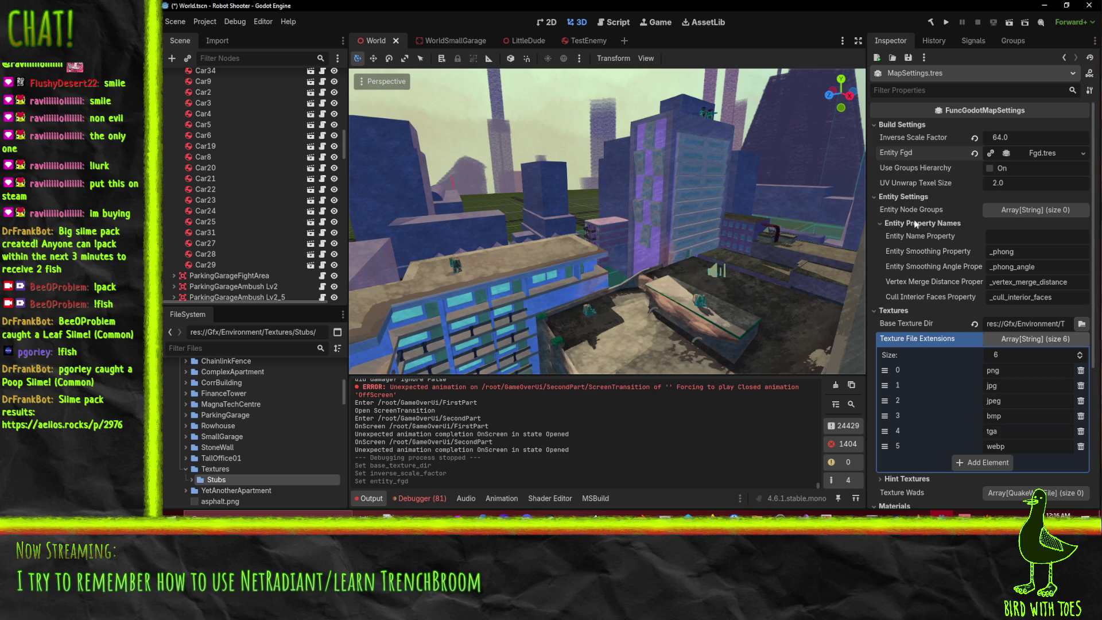
pyautogui.moveTo(908, 184)
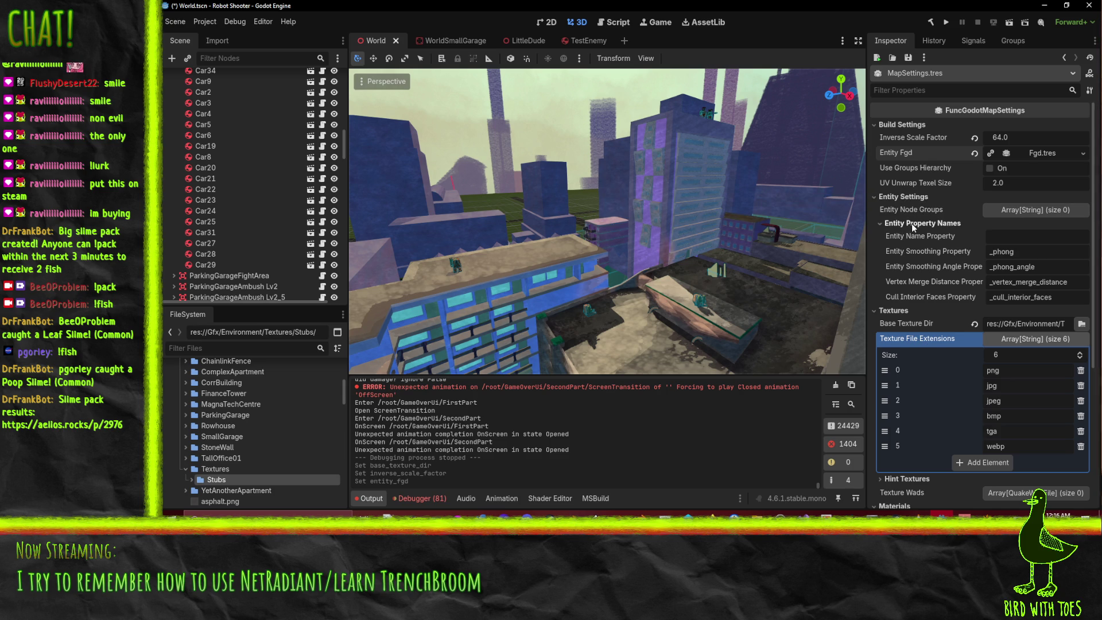
pyautogui.moveTo(910, 236)
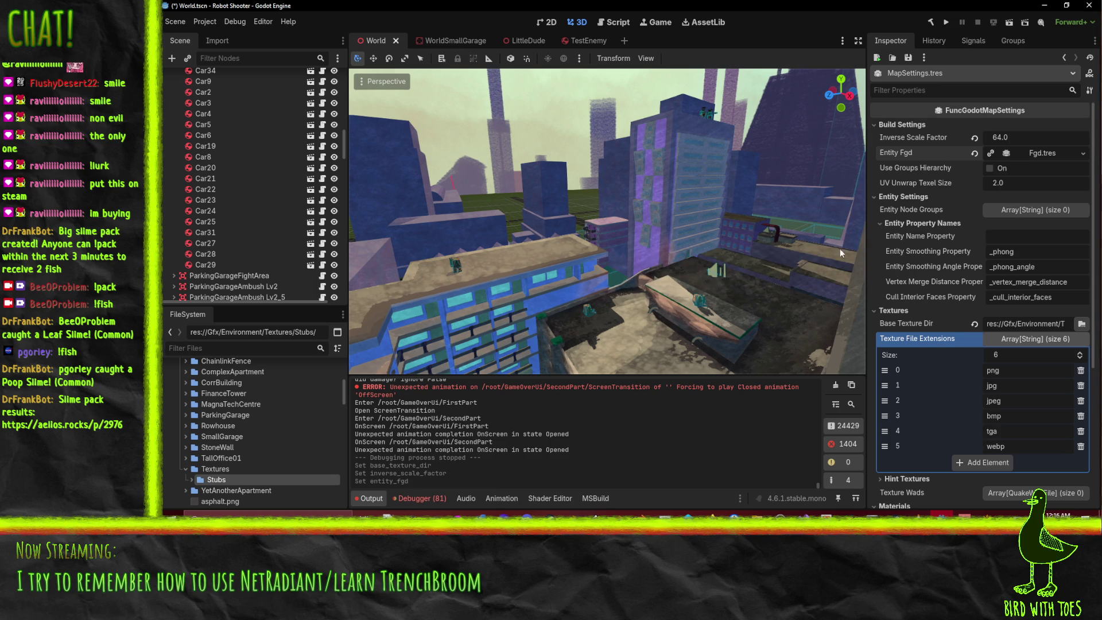
pyautogui.moveTo(928, 283)
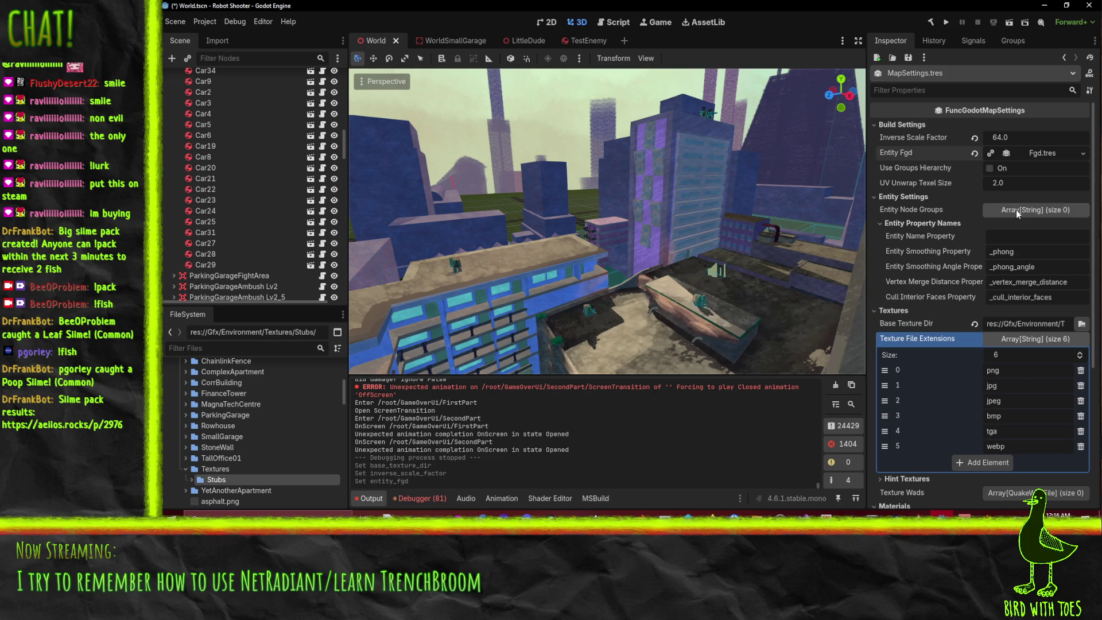
pyautogui.moveTo(899, 209)
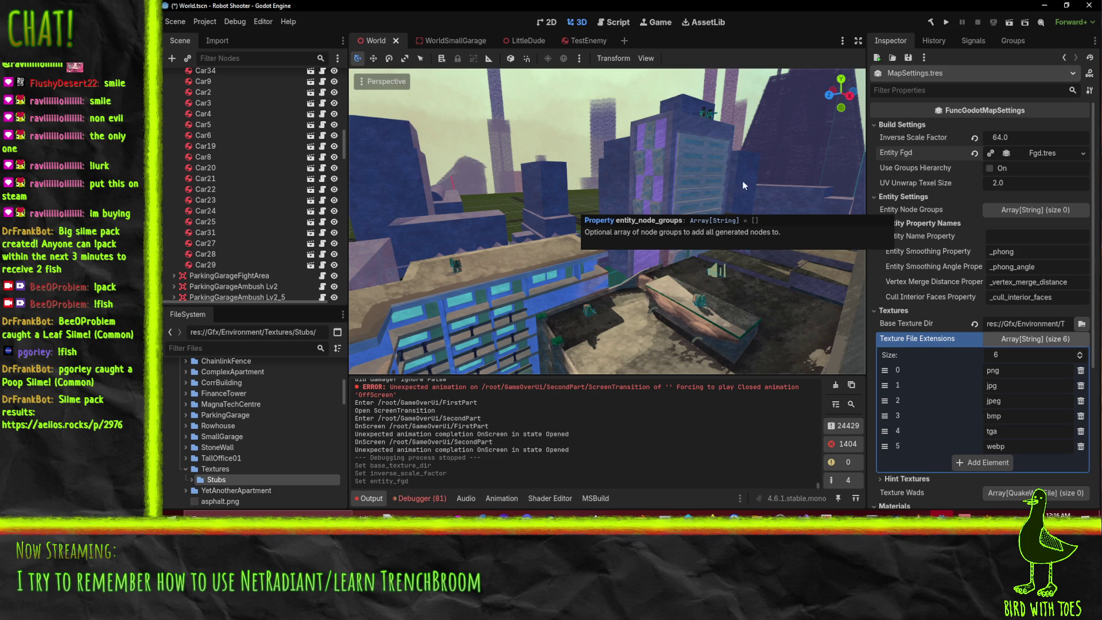
pyautogui.hotkey('ctrl', 's')
# - Collapse the Texture File Extensions list and Hint Textures group in MapSettings.tres
pyautogui.scroll(-2, 973, 195)
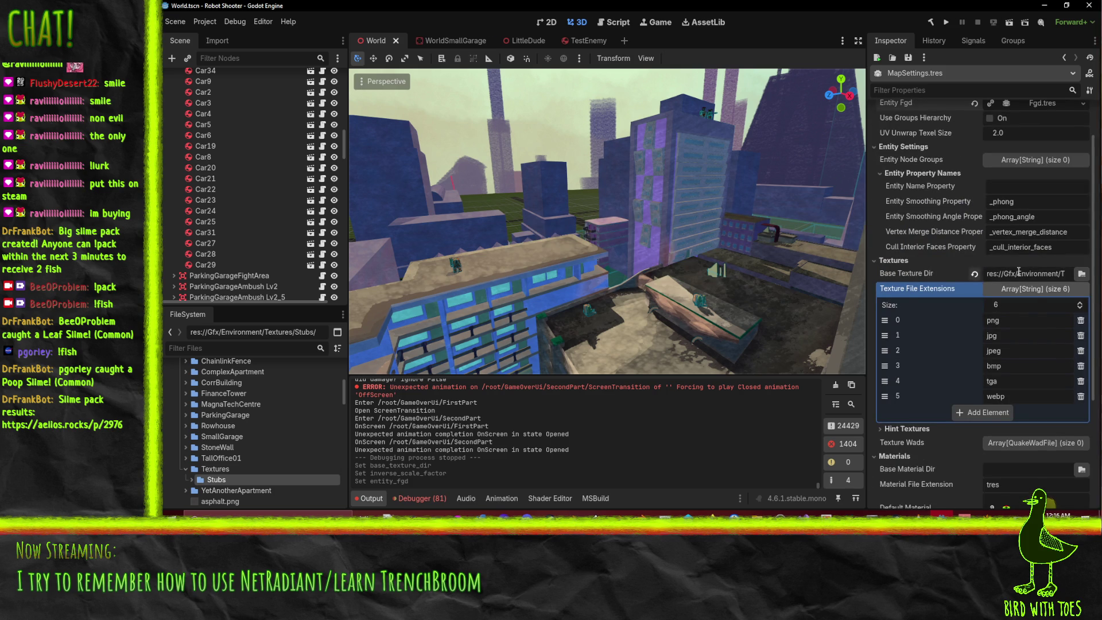
pyautogui.click(1026, 290)
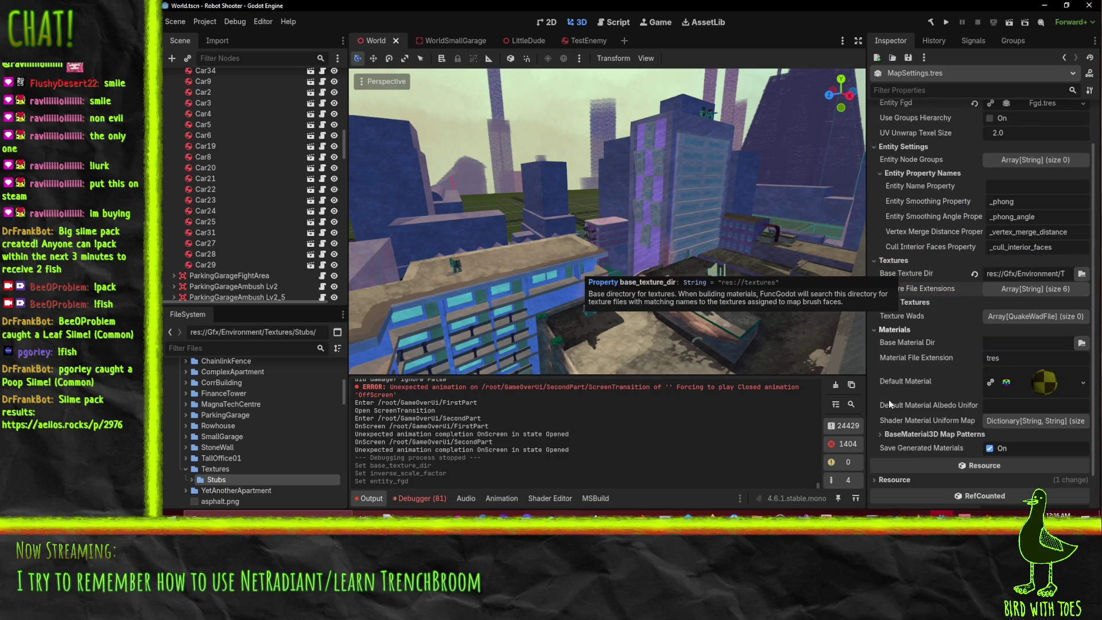
pyautogui.click(888, 303)
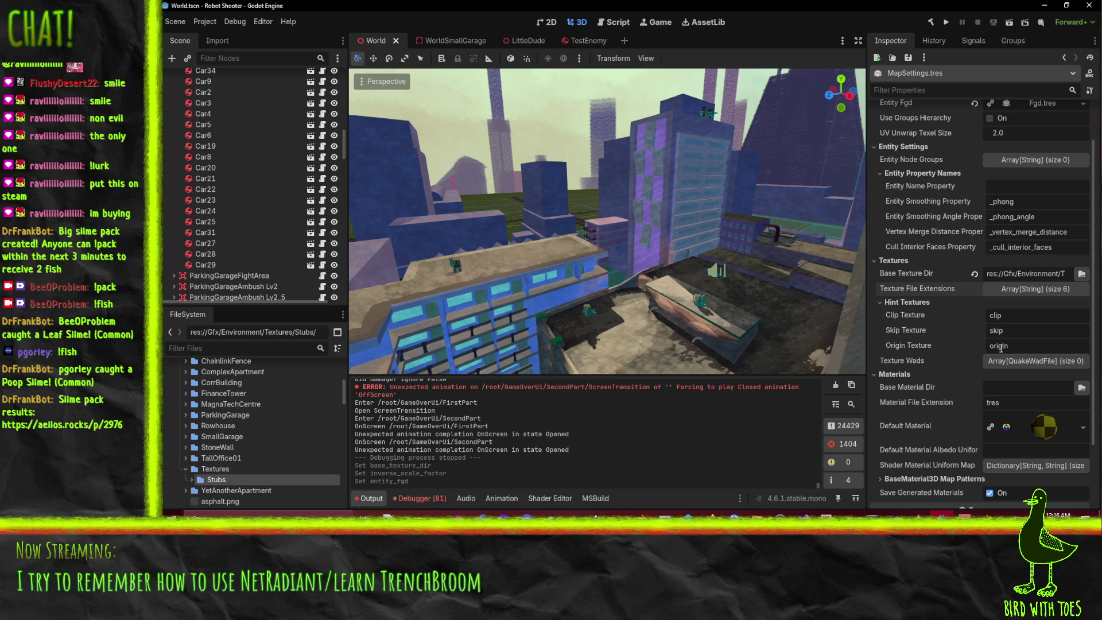
pyautogui.click(917, 301)
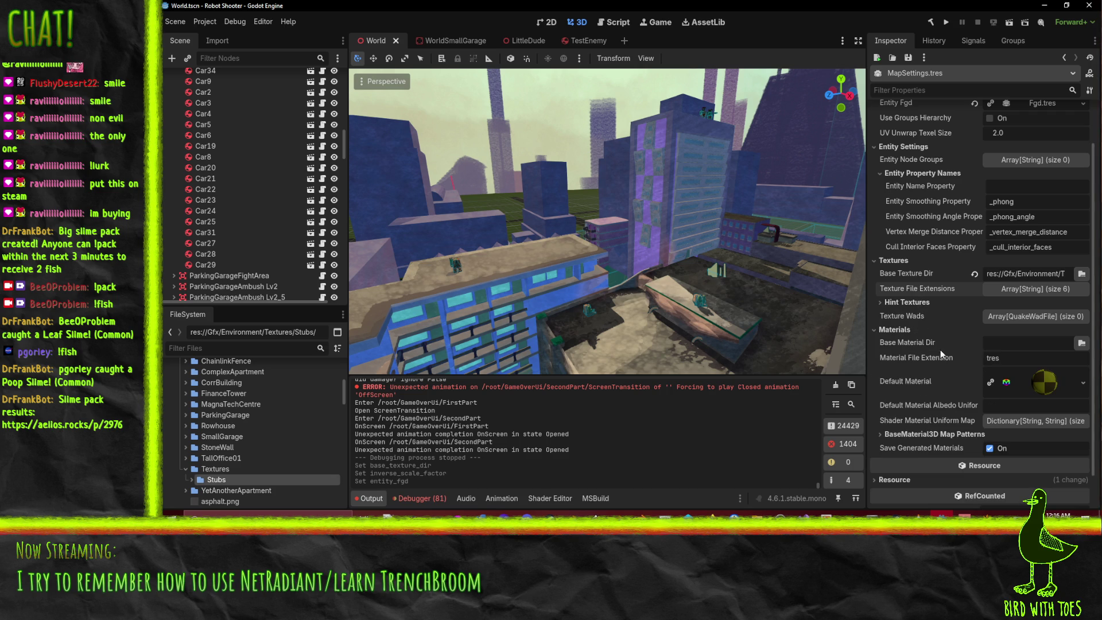
pyautogui.moveTo(924, 343)
pyautogui.scroll(-1, 1000, 353)
pyautogui.scroll(3, 976, 307)
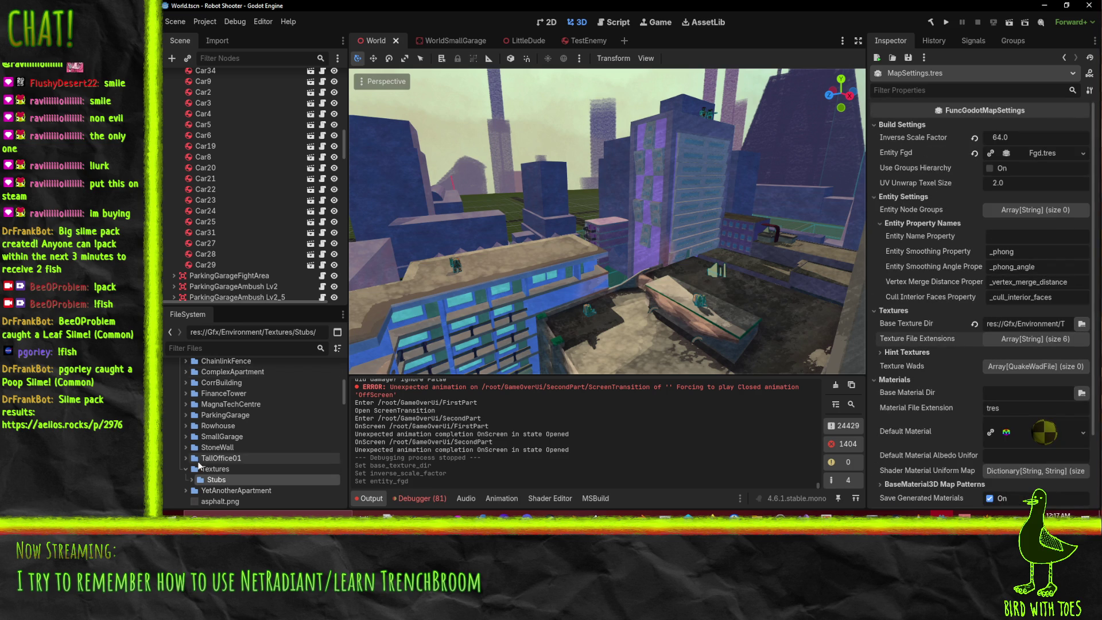
pyautogui.scroll(-4, 231, 455)
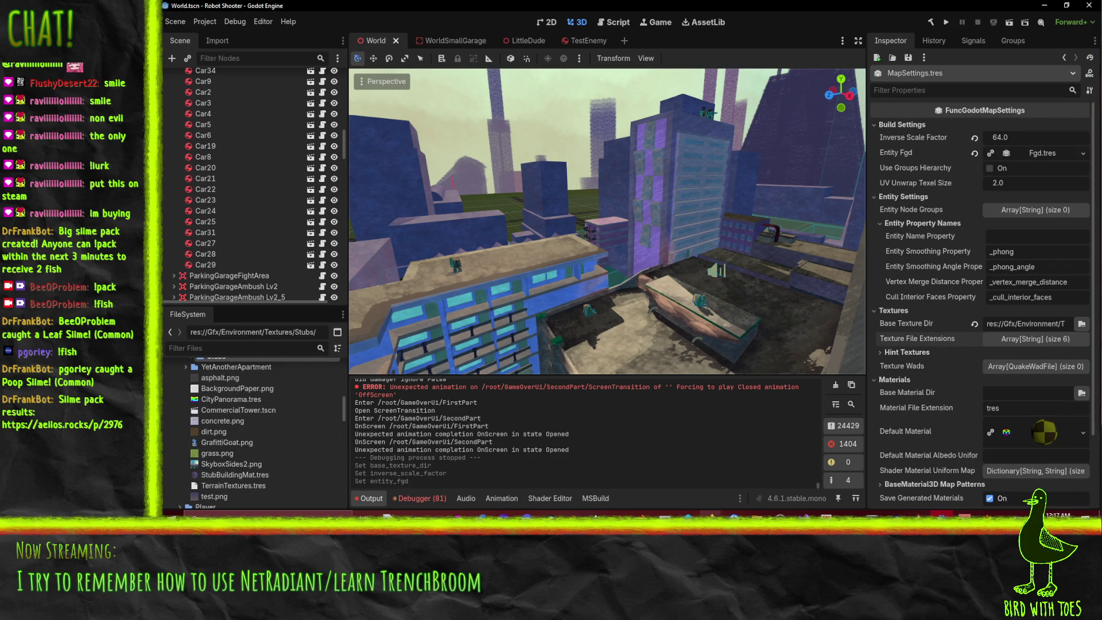
pyautogui.click(711, 517)
pyautogui.click(650, 482)
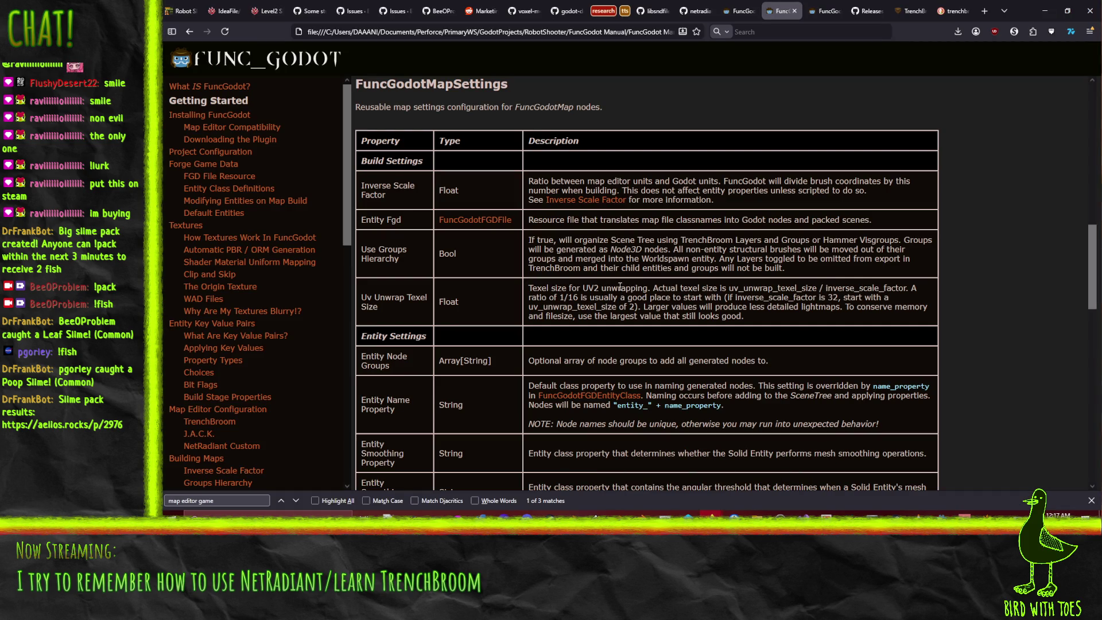
pyautogui.scroll(-15, 605, 268)
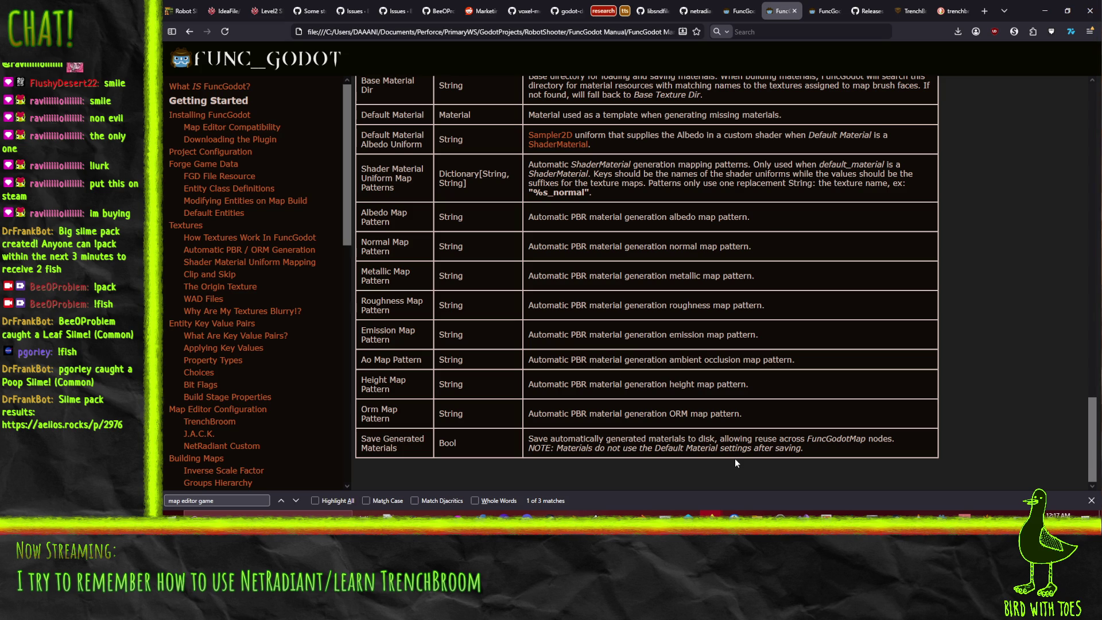
pyautogui.scroll(2, 734, 457)
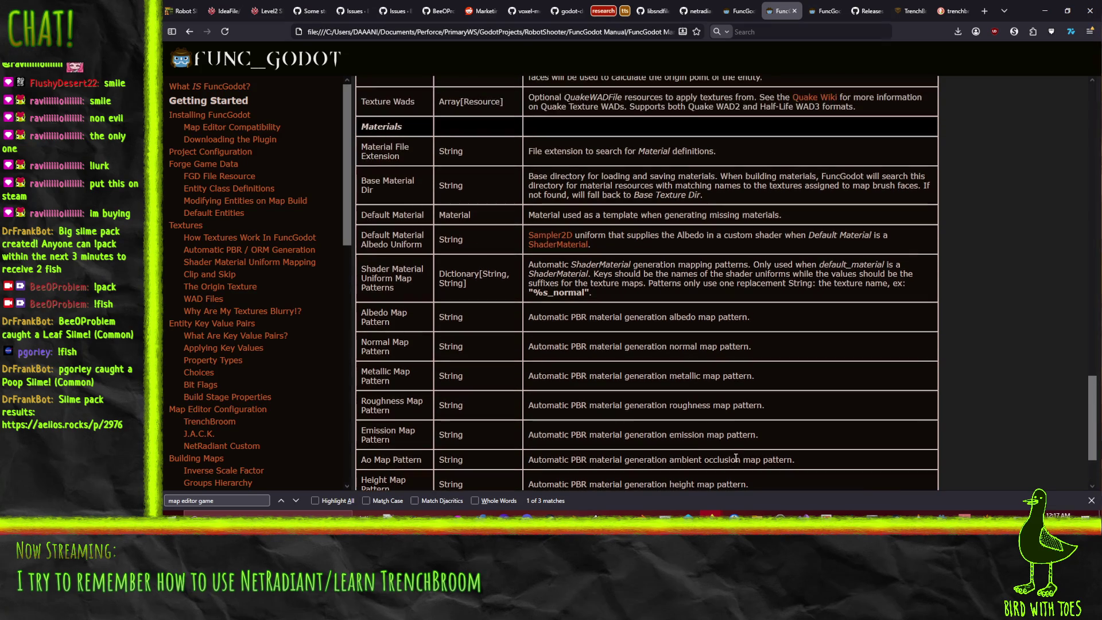
pyautogui.scroll(2, 728, 415)
pyautogui.scroll(1, 728, 415)
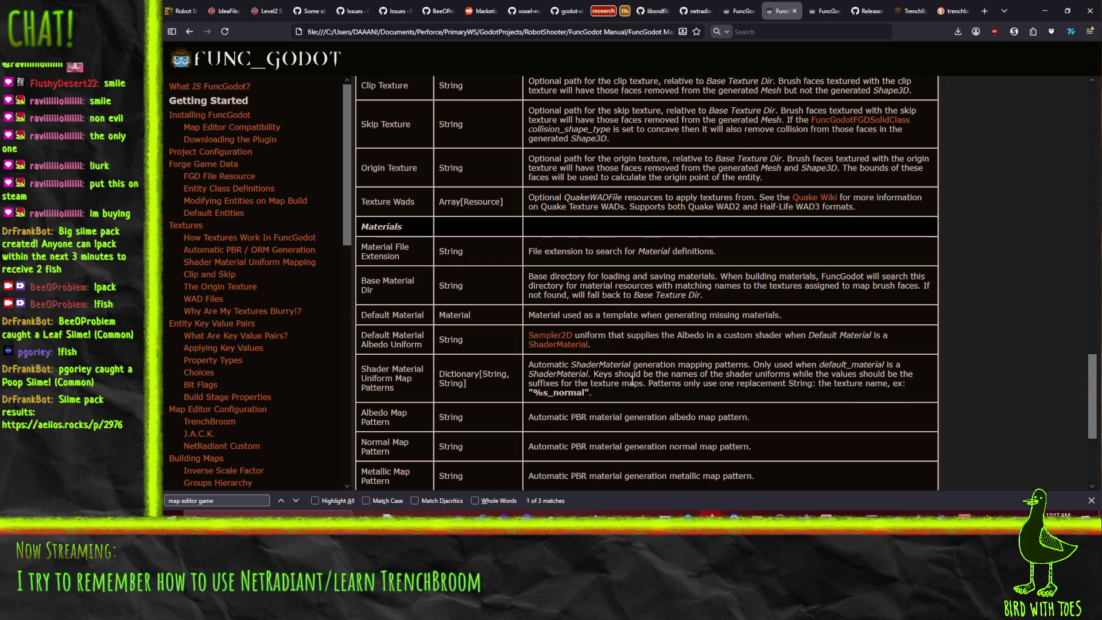
pyautogui.scroll(-4, 631, 380)
pyautogui.scroll(20, 630, 376)
pyautogui.scroll(5, 627, 372)
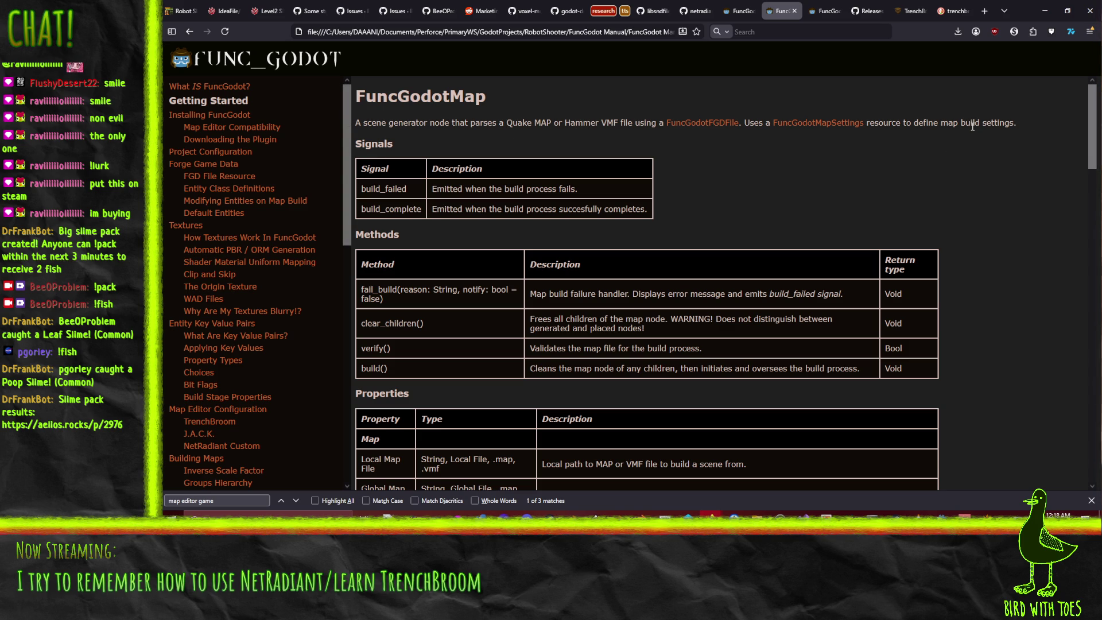
pyautogui.click(818, 123)
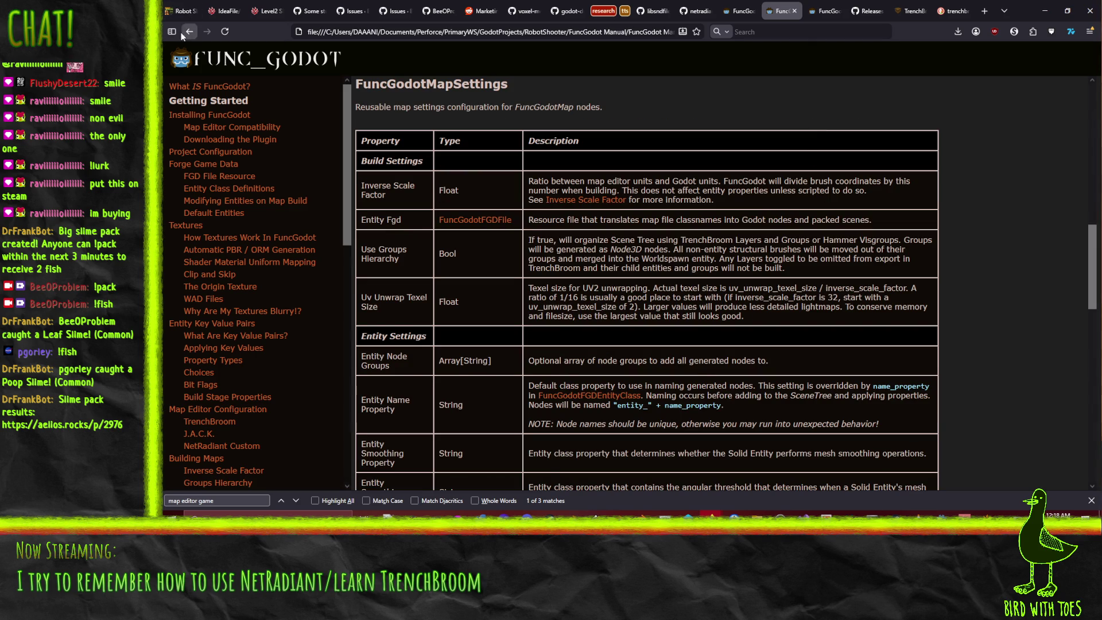
pyautogui.hotkey('alt', 'Left')
pyautogui.click(1044, 10)
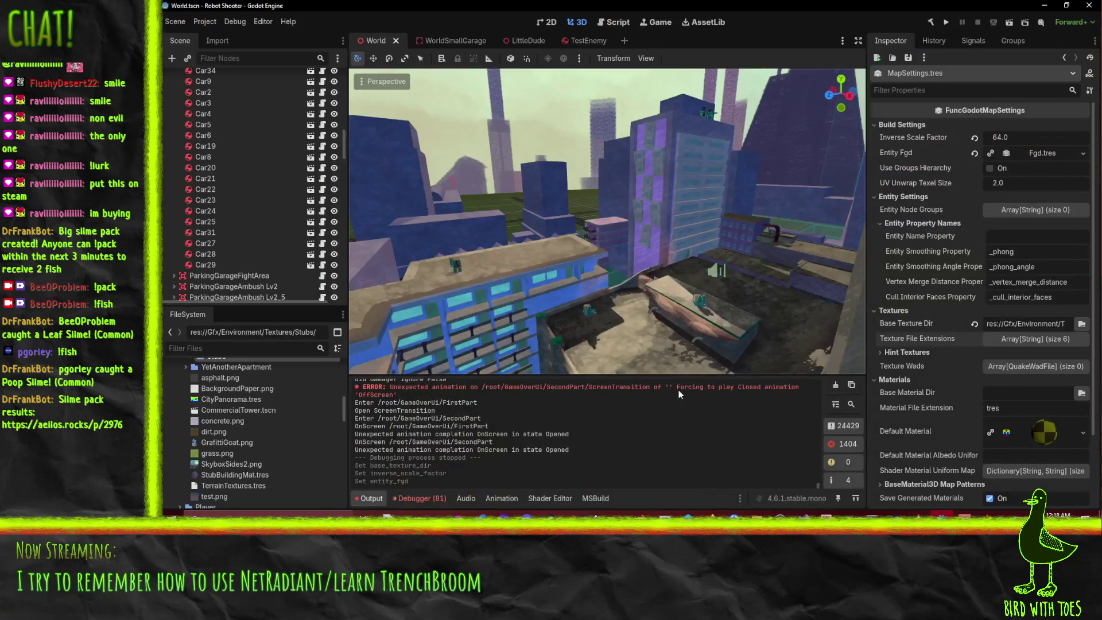
# - Expand the maps folder to show sandbox.map and reopen ExternalToolsConfig in the FileSystem dock
pyautogui.scroll(3, 230, 442)
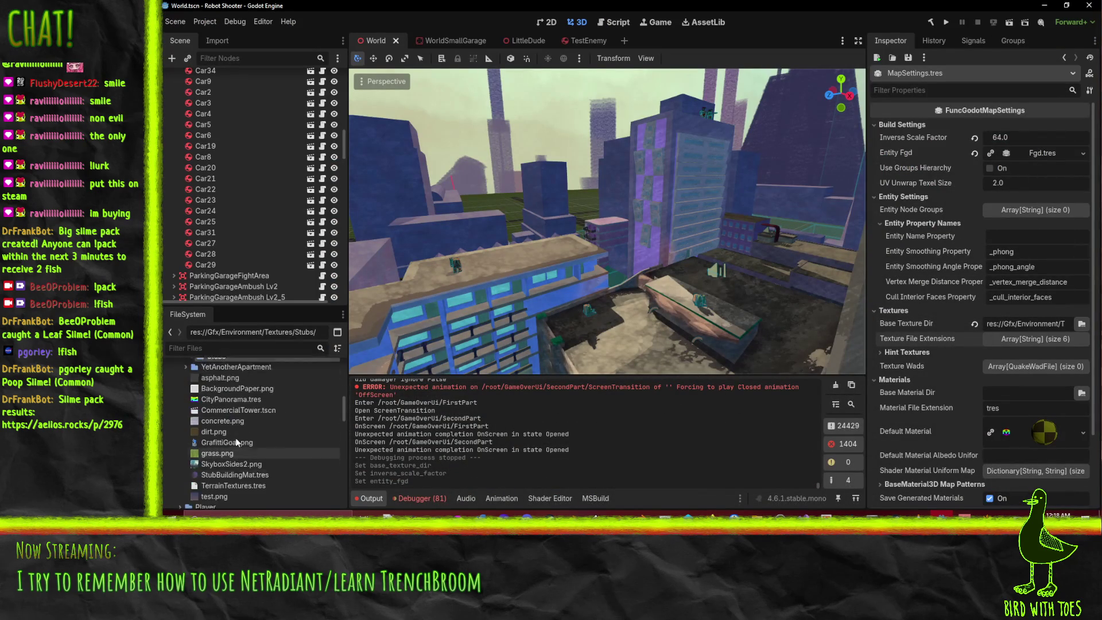
pyautogui.doubleClick(252, 412)
pyautogui.scroll(-3, 257, 416)
pyautogui.scroll(10, 261, 416)
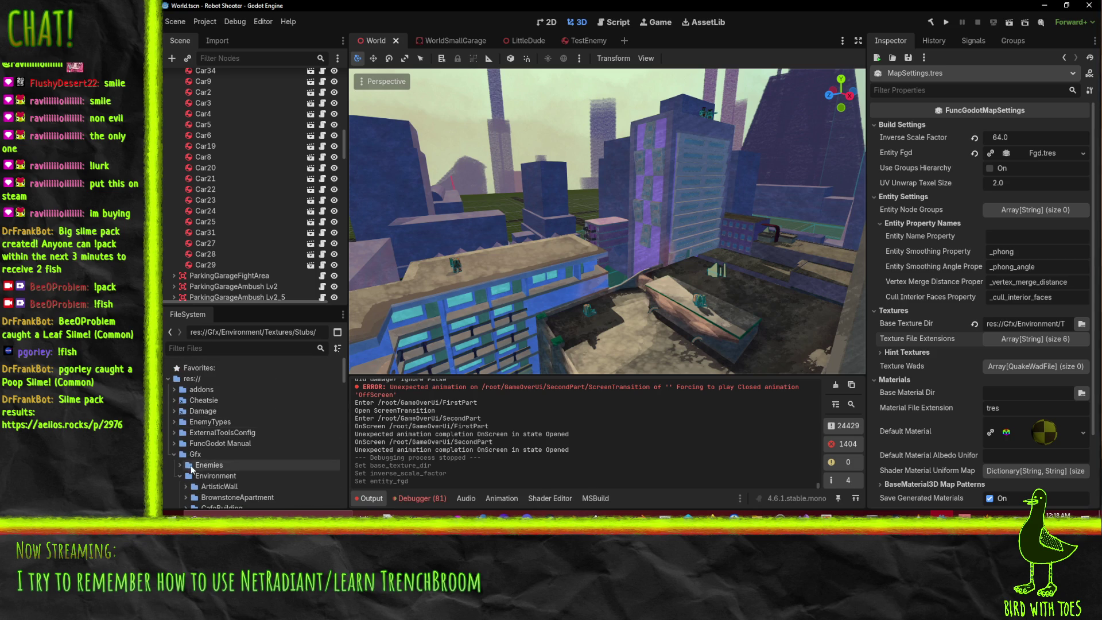
pyautogui.click(174, 454)
pyautogui.scroll(-5, 201, 452)
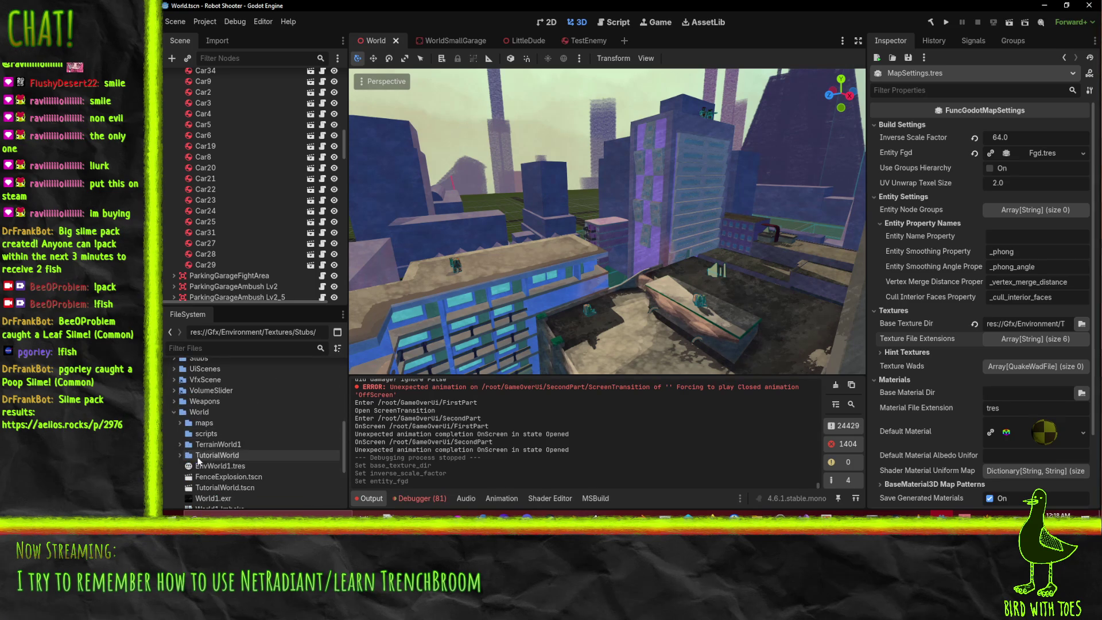
pyautogui.click(179, 423)
pyautogui.click(179, 423)
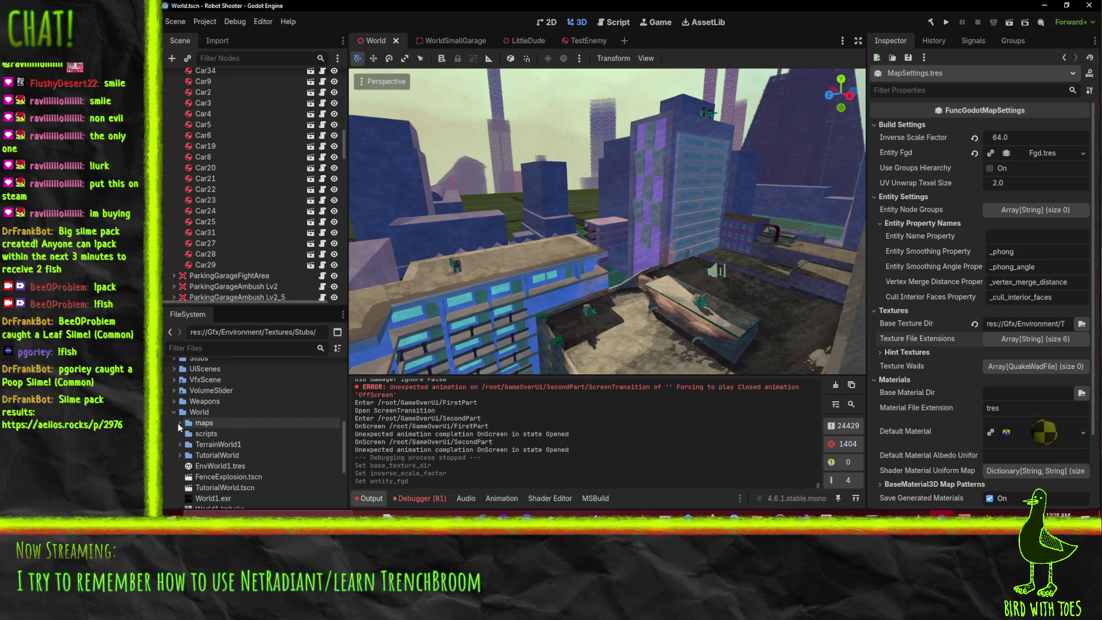
pyautogui.click(180, 423)
pyautogui.click(226, 434)
pyautogui.scroll(10, 224, 434)
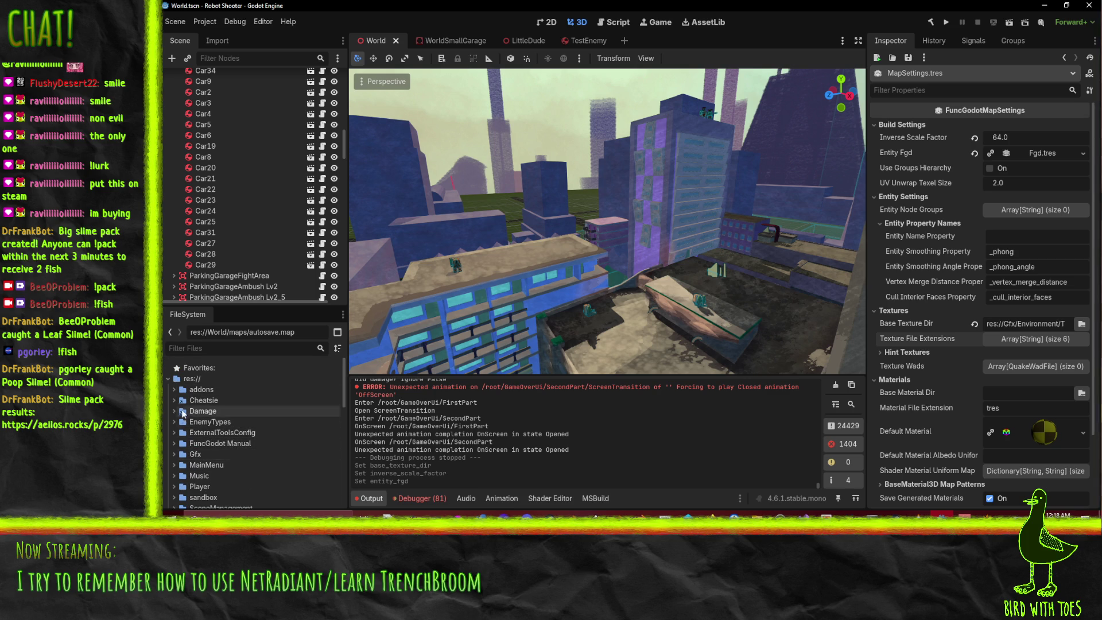
pyautogui.click(175, 433)
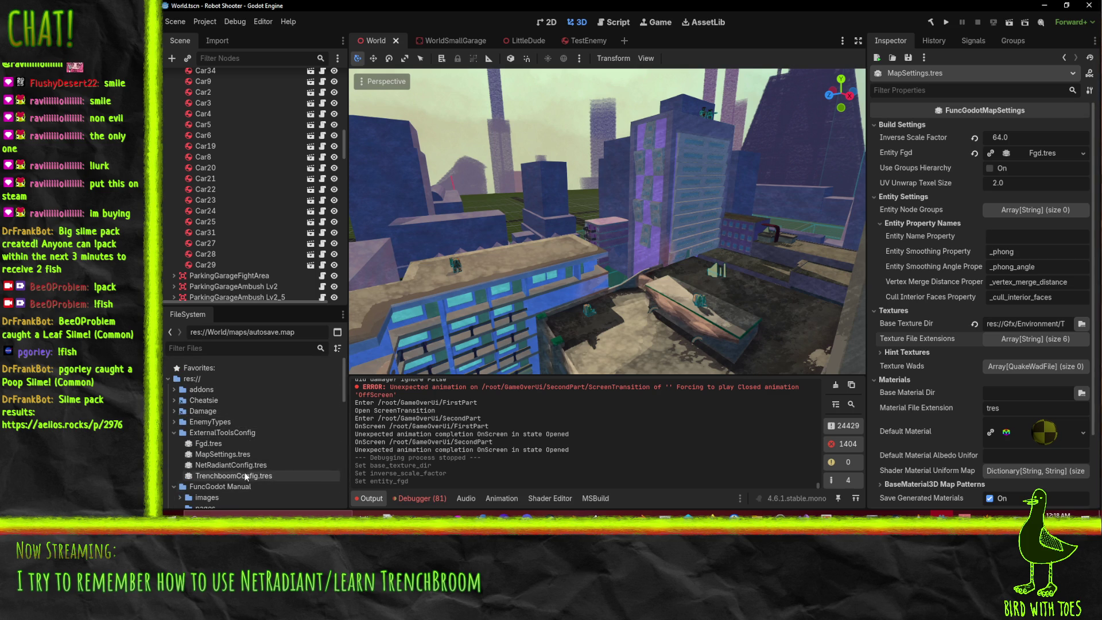
# - Rename MapSettings.tres to DefaultMapSettings.tres
pyautogui.click(236, 456)
pyautogui.press('F2')
pyautogui.press('Home')
pyautogui.write('Defa')
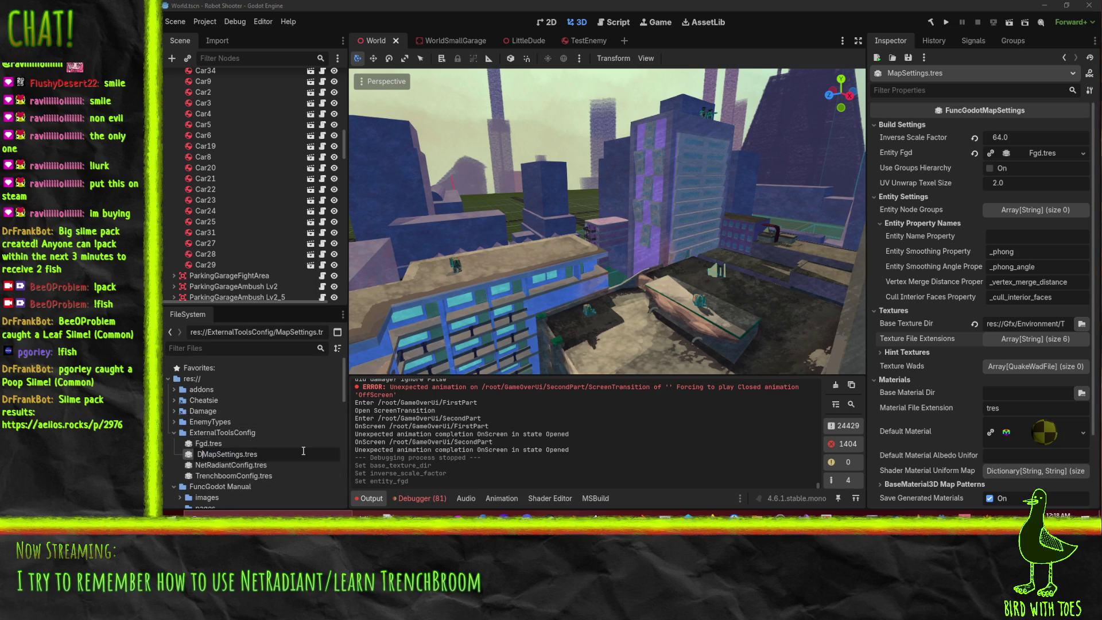
pyautogui.write('ult')
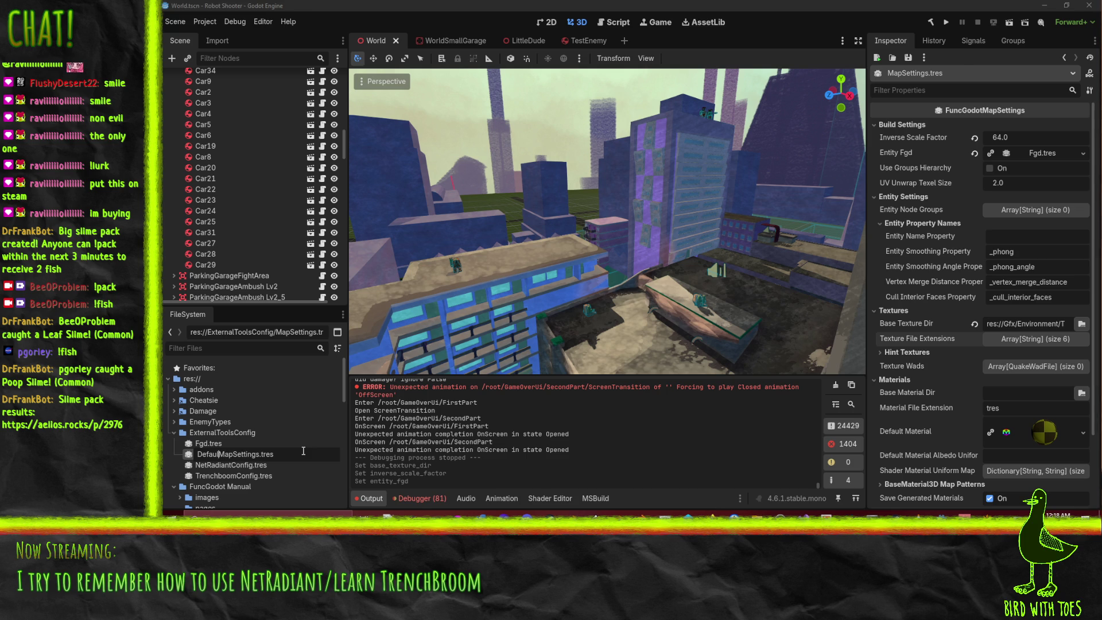
pyautogui.press('Return')
# - Rename Fgd.tres to RobotShooterFgd.tres
pyautogui.click(304, 454)
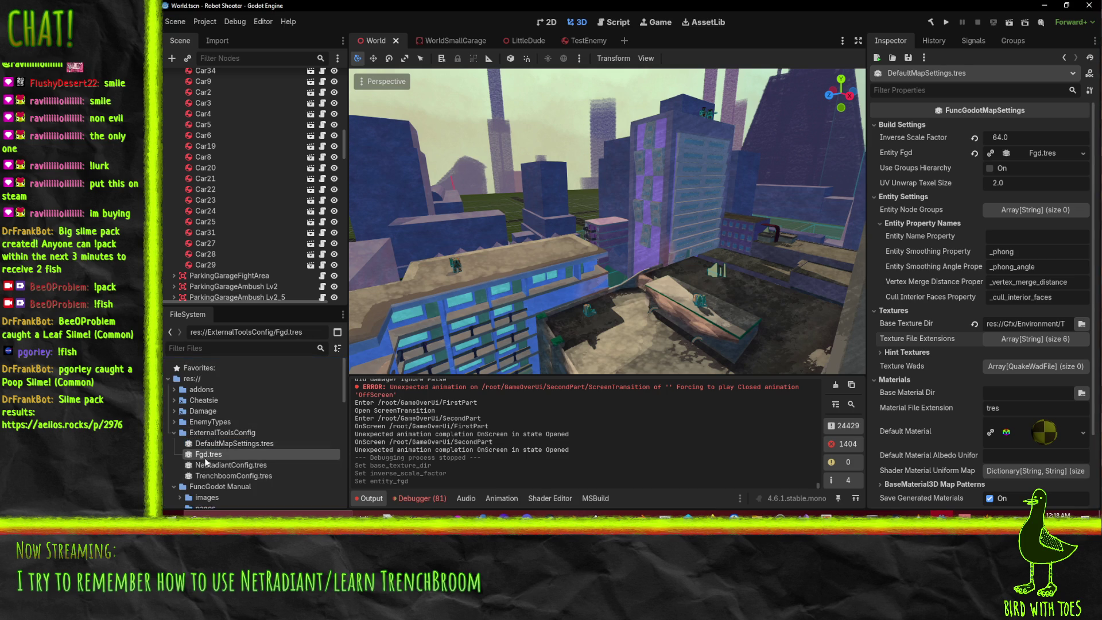
pyautogui.press('F2')
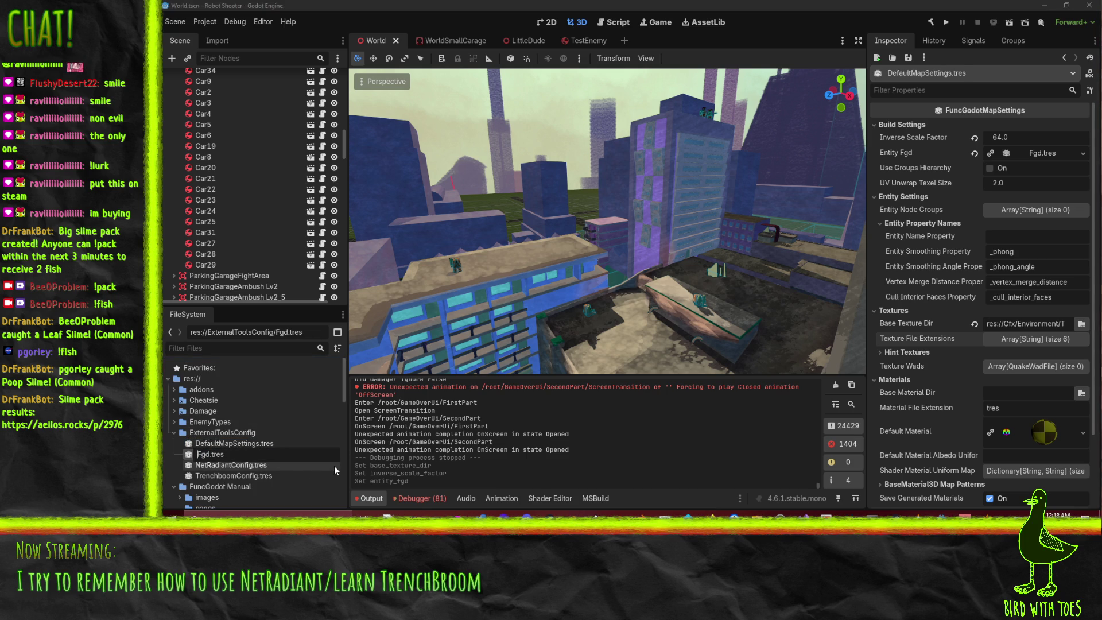
pyautogui.write('RobotShoo')
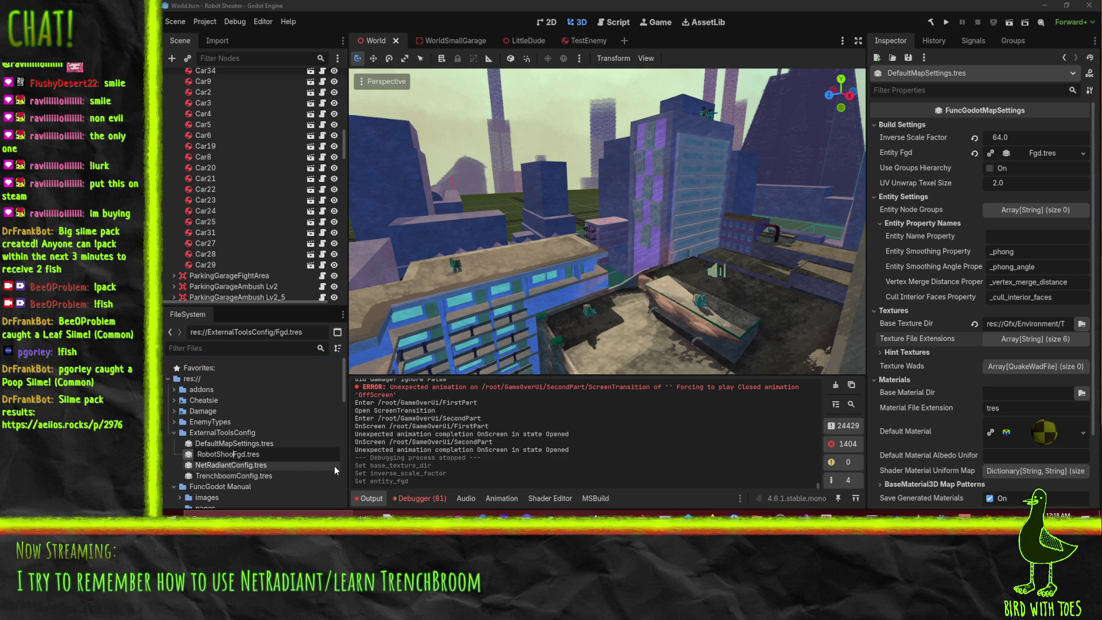
pyautogui.write('ter')
pyautogui.press('Return')
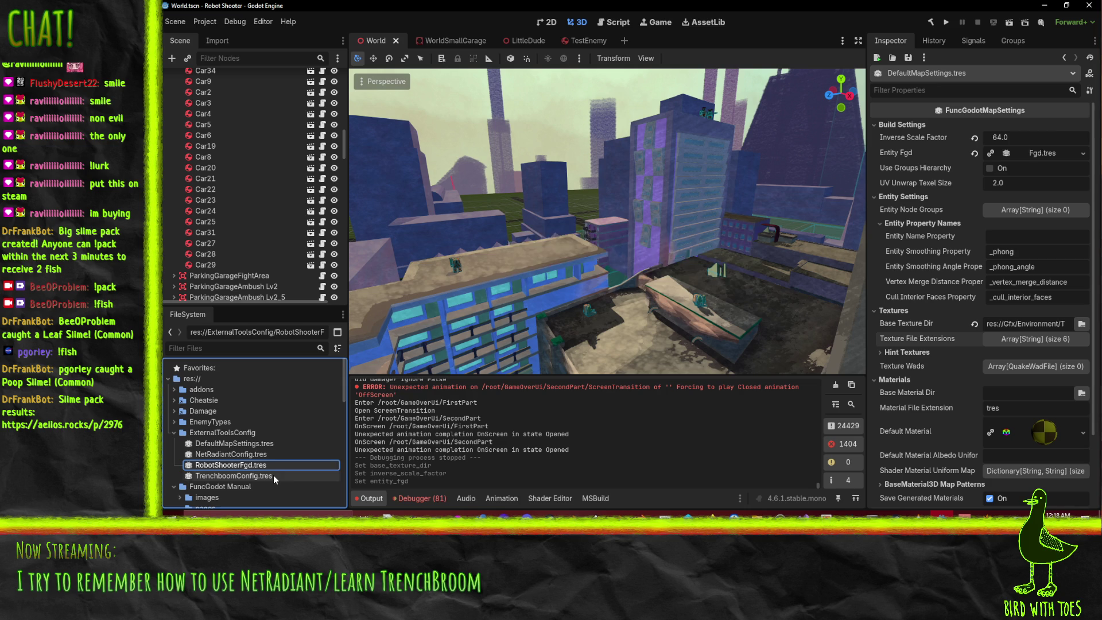
pyautogui.scroll(-4, 264, 453)
pyautogui.scroll(-8, 242, 420)
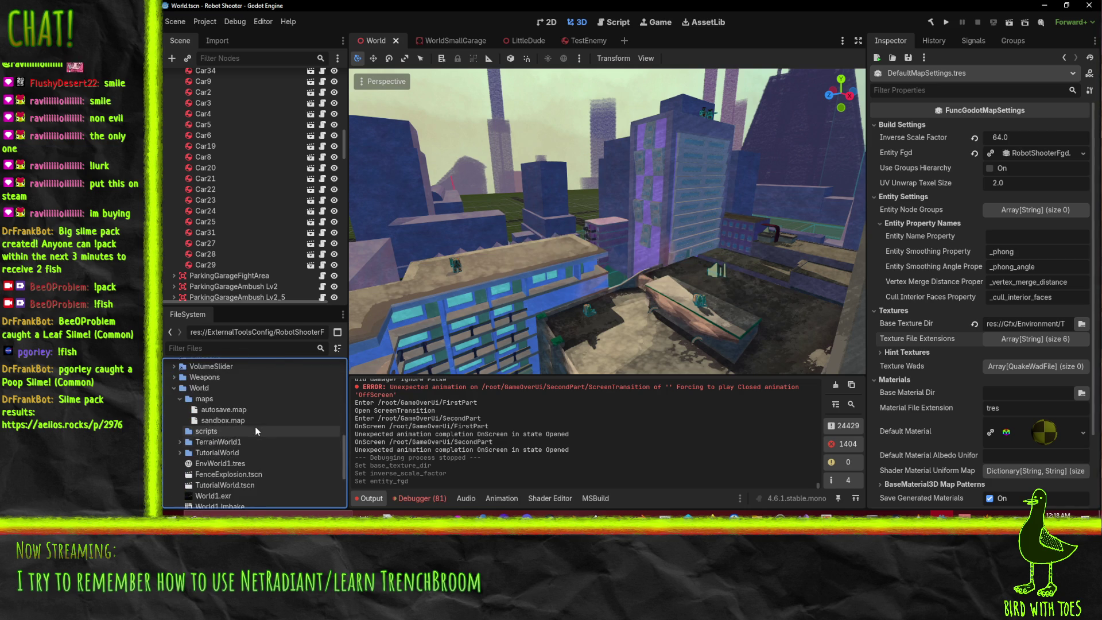
# - Create a new 3D-rooted scene named sandbox in the maps folder
pyautogui.rightClick(203, 398)
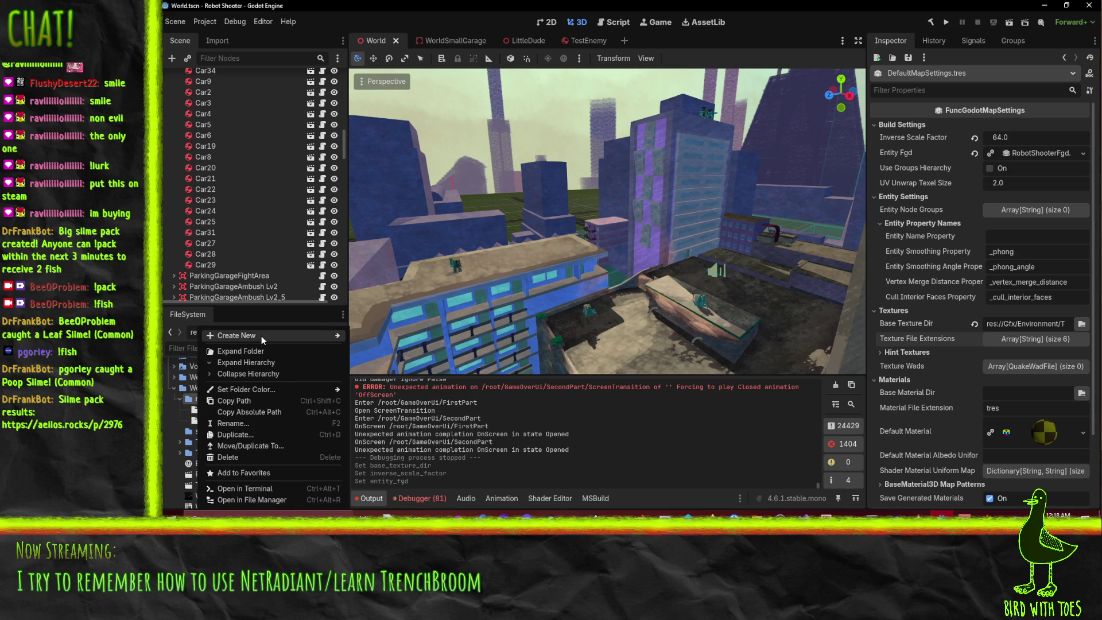
pyautogui.moveTo(263, 340)
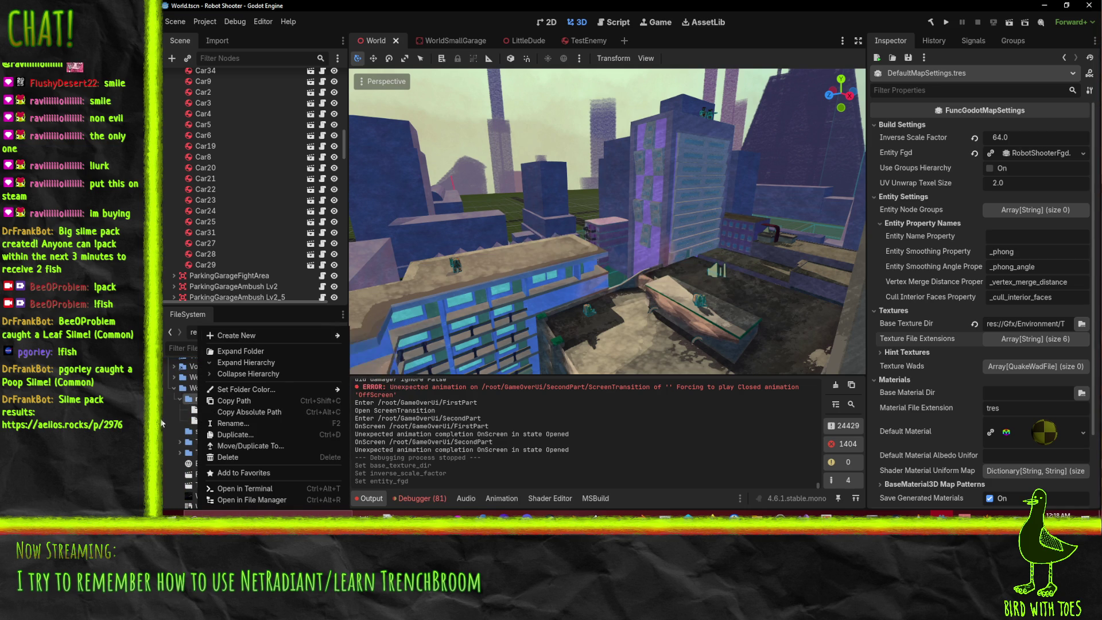
pyautogui.click(203, 412)
pyautogui.rightClick(203, 402)
pyautogui.moveTo(301, 336)
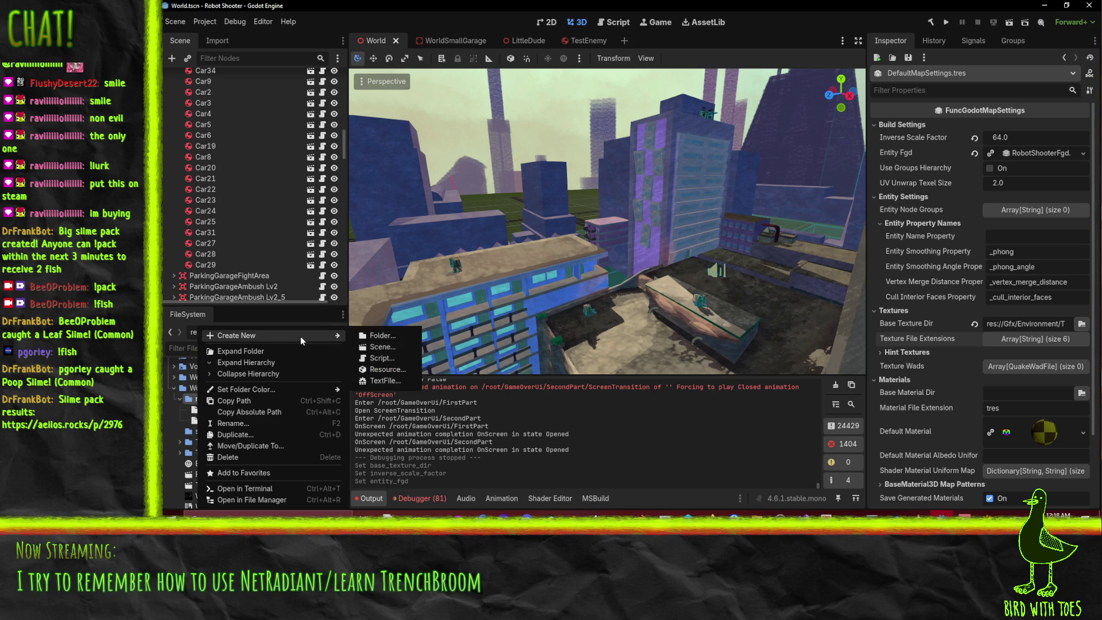
pyautogui.click(382, 347)
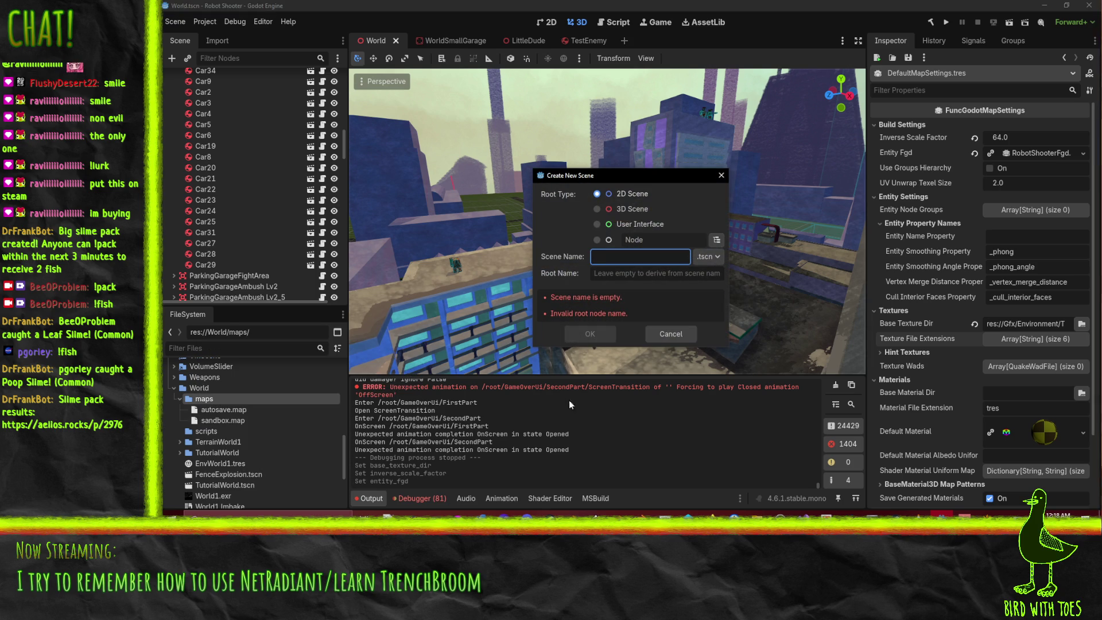
pyautogui.click(597, 209)
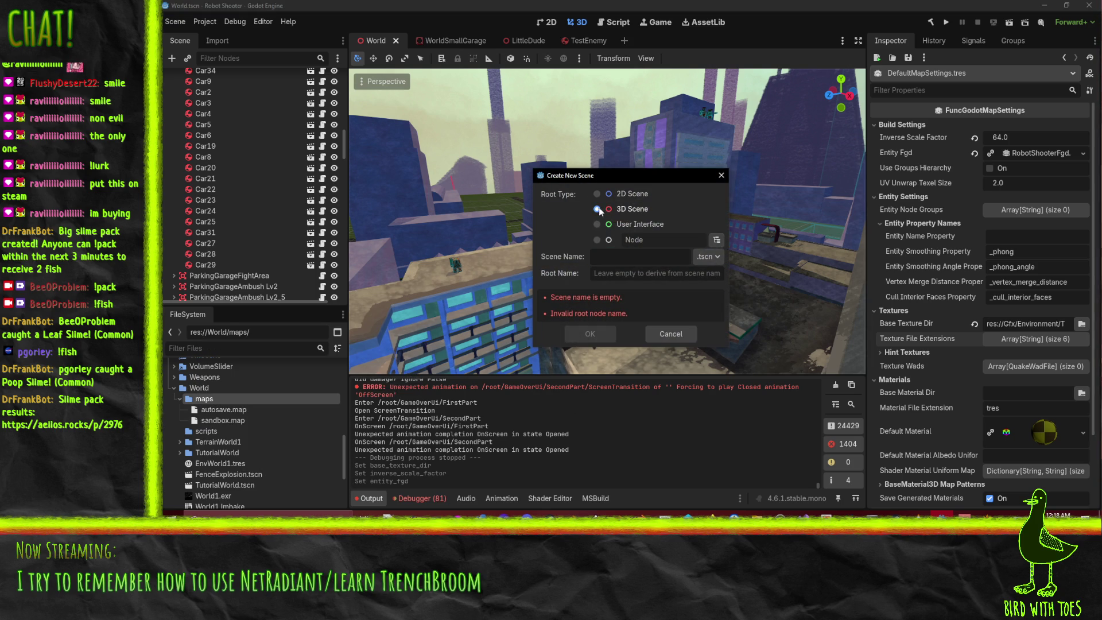
pyautogui.click(643, 257)
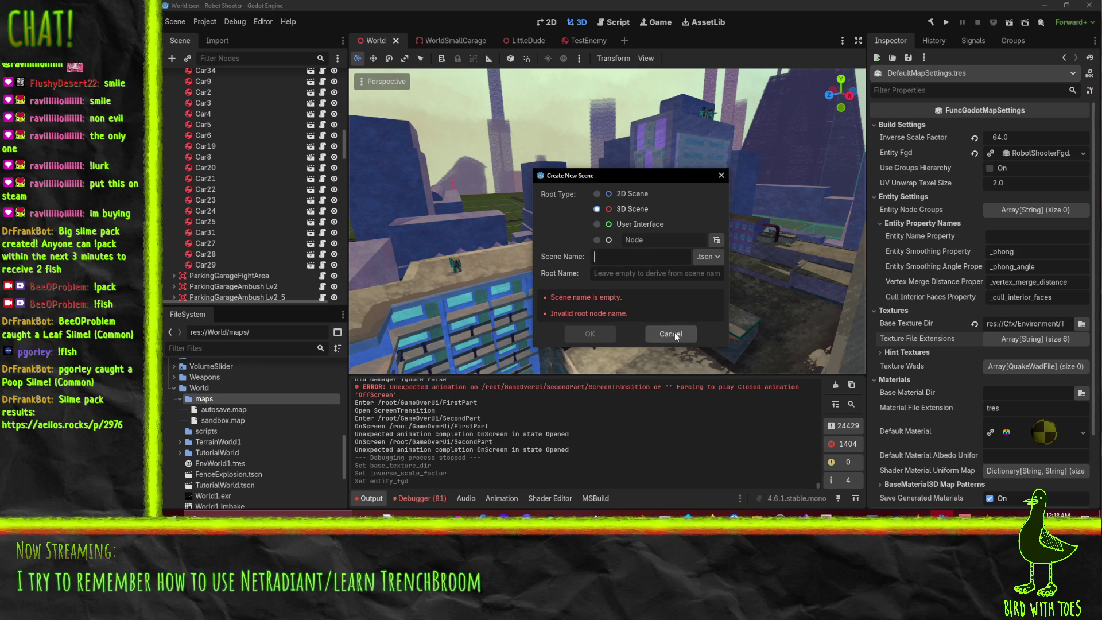
pyautogui.write('sand')
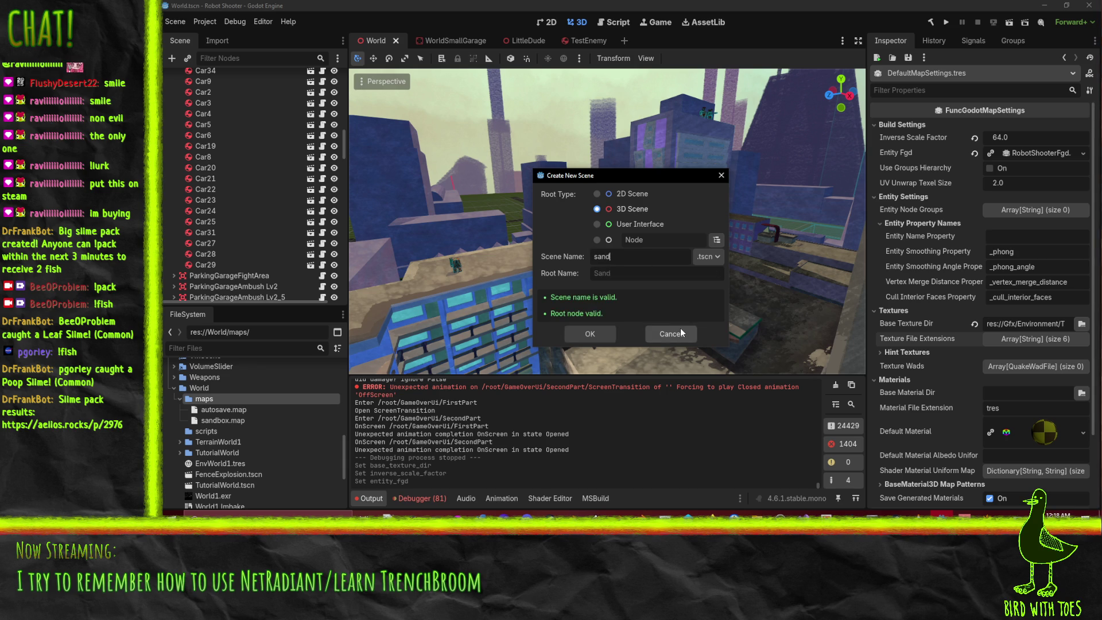
pyautogui.write('box')
pyautogui.click(595, 336)
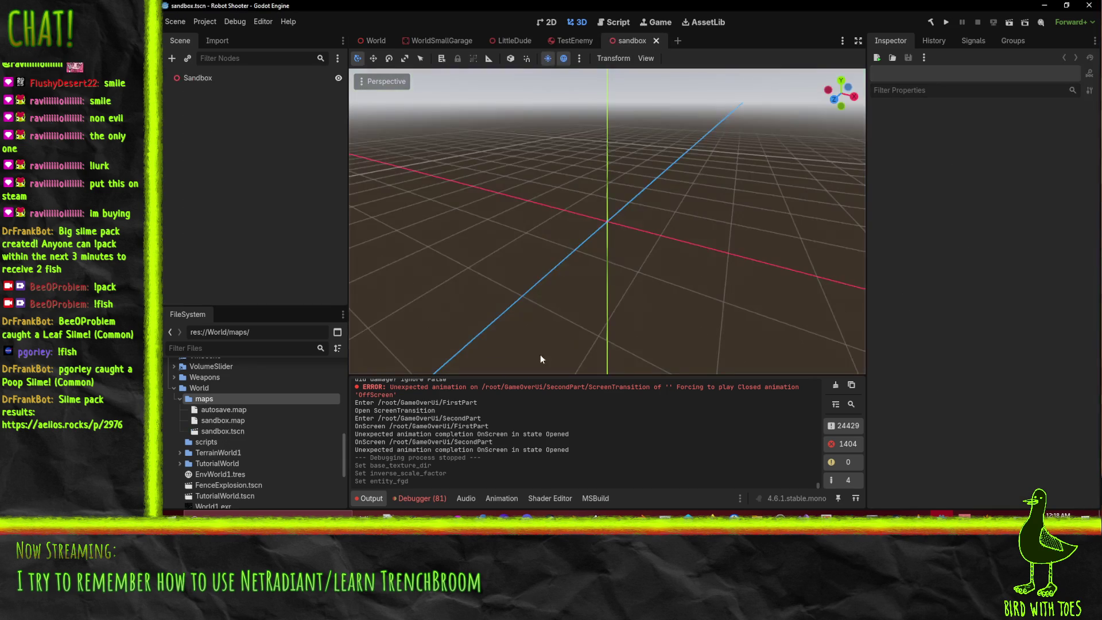
# - Select the Sandbox root and search the quick script picker for 'func', closing it unchosen
pyautogui.click(233, 421)
pyautogui.scroll(-1, 288, 427)
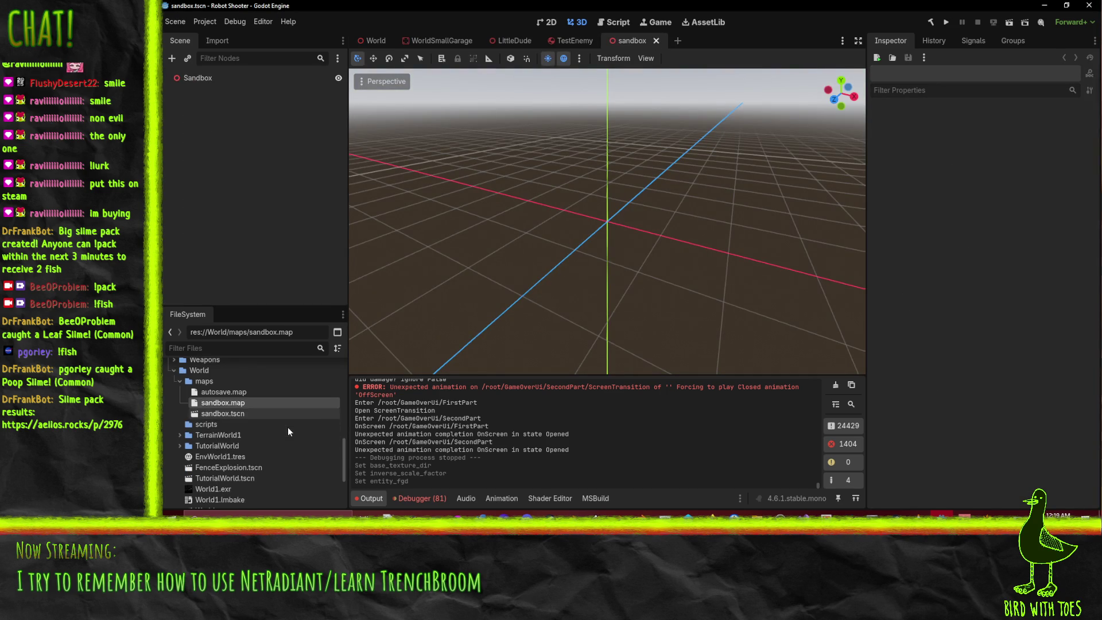
pyautogui.rightClick(189, 79)
pyautogui.click(172, 76)
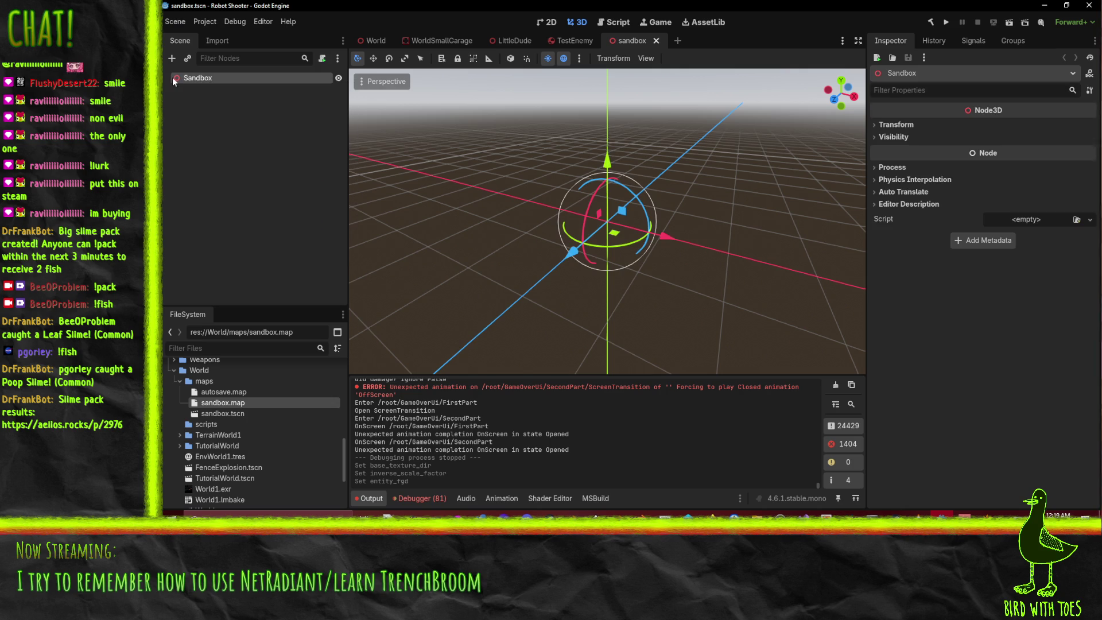
pyautogui.click(1090, 220)
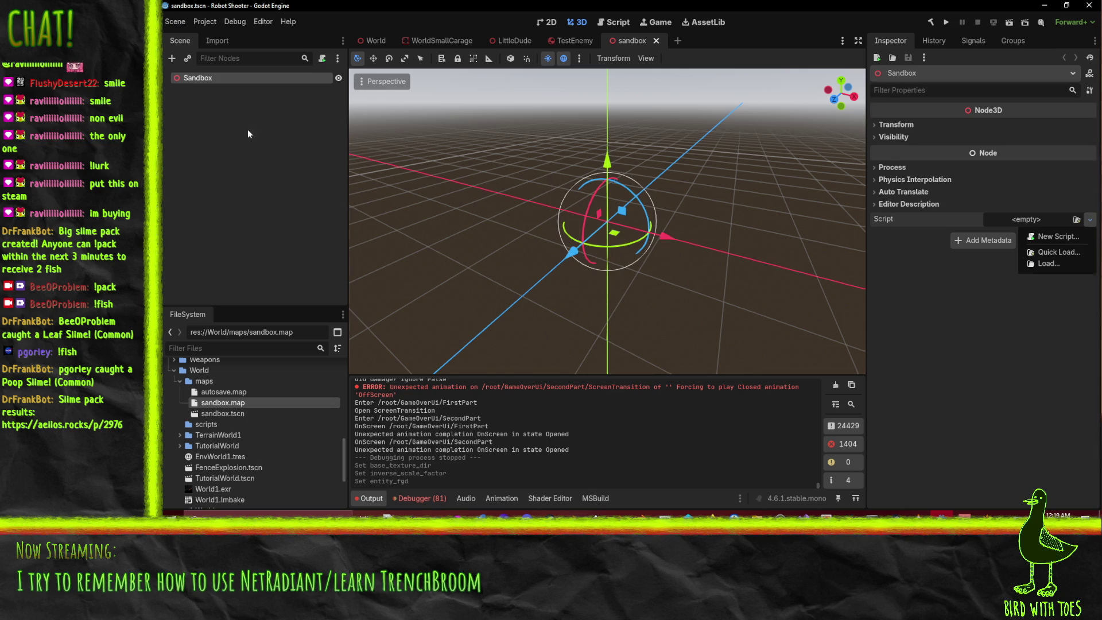
pyautogui.click(178, 85)
pyautogui.click(1090, 220)
pyautogui.click(1045, 250)
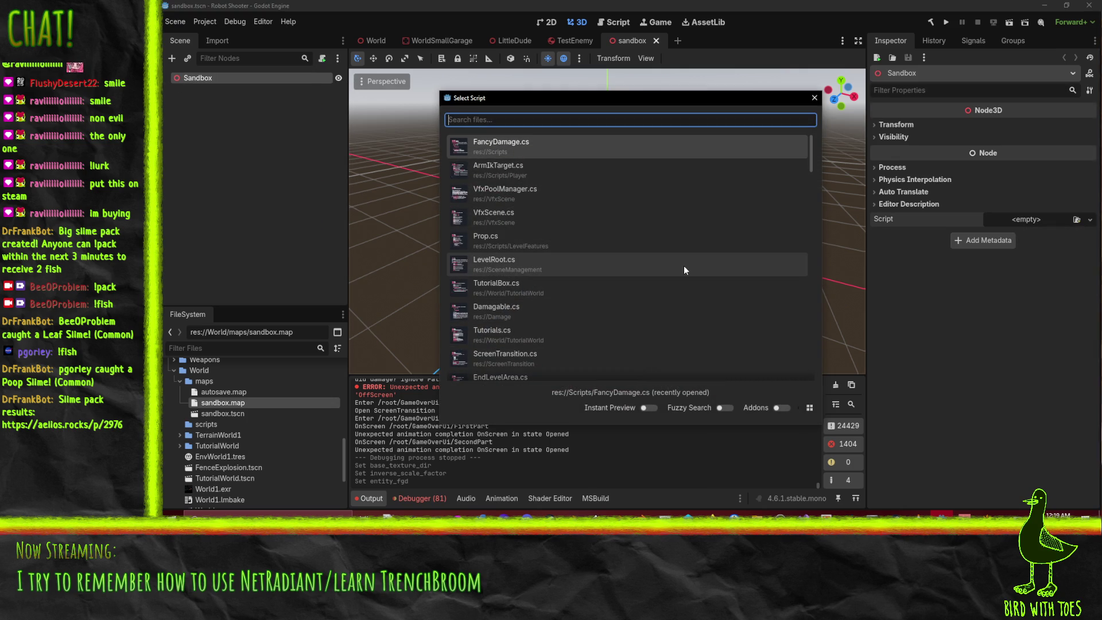
pyautogui.write('func')
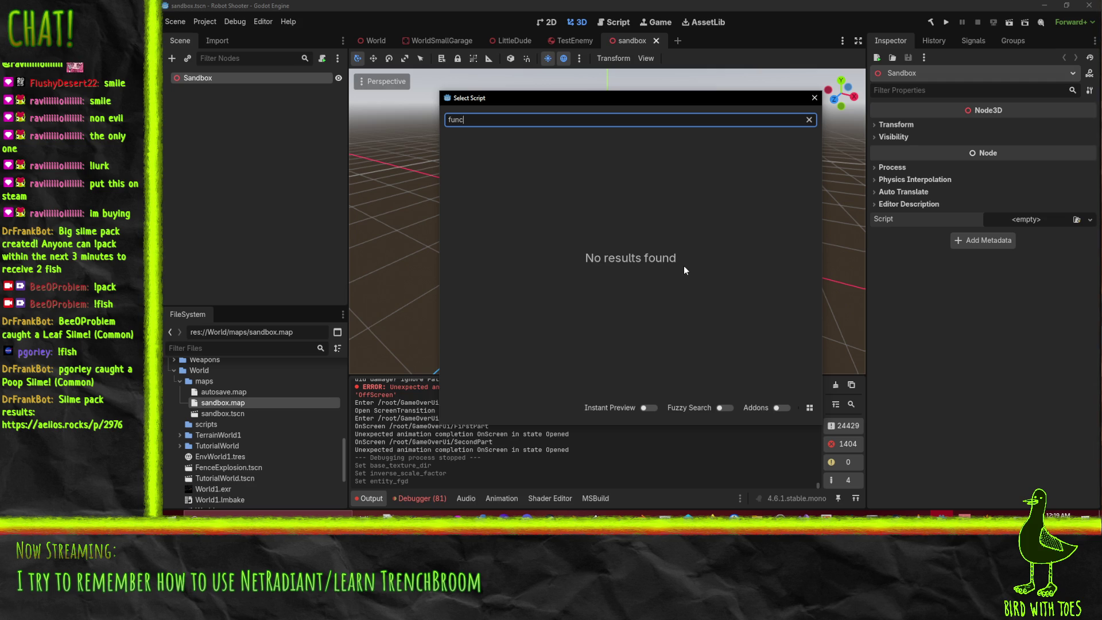
pyautogui.press('Escape')
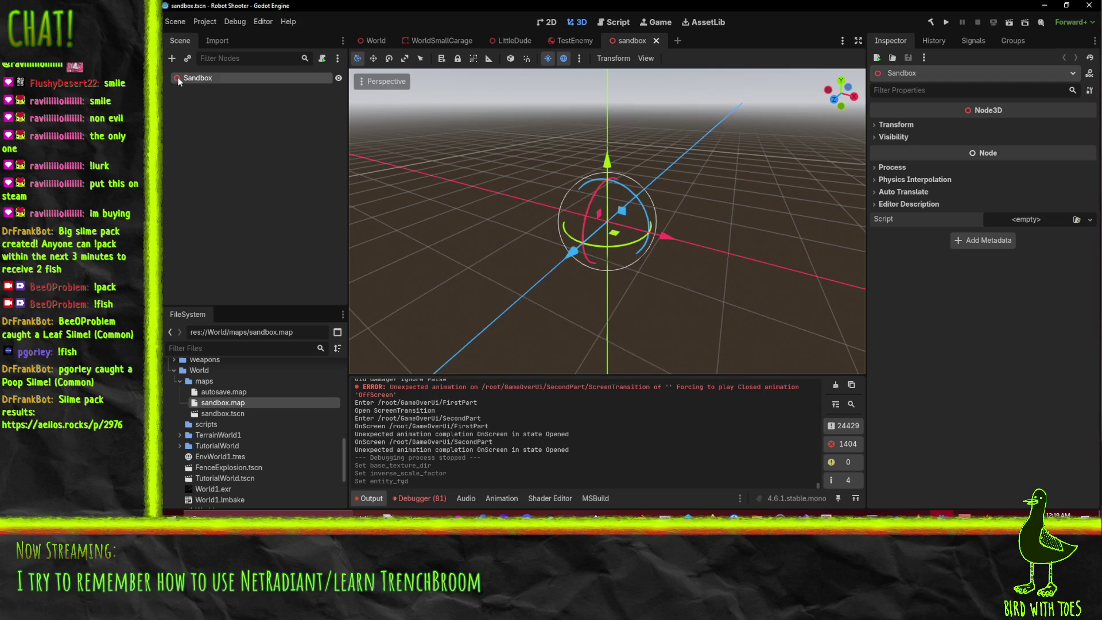
# - Change the Sandbox root node's type to FuncGodotMap
pyautogui.rightClick(191, 79)
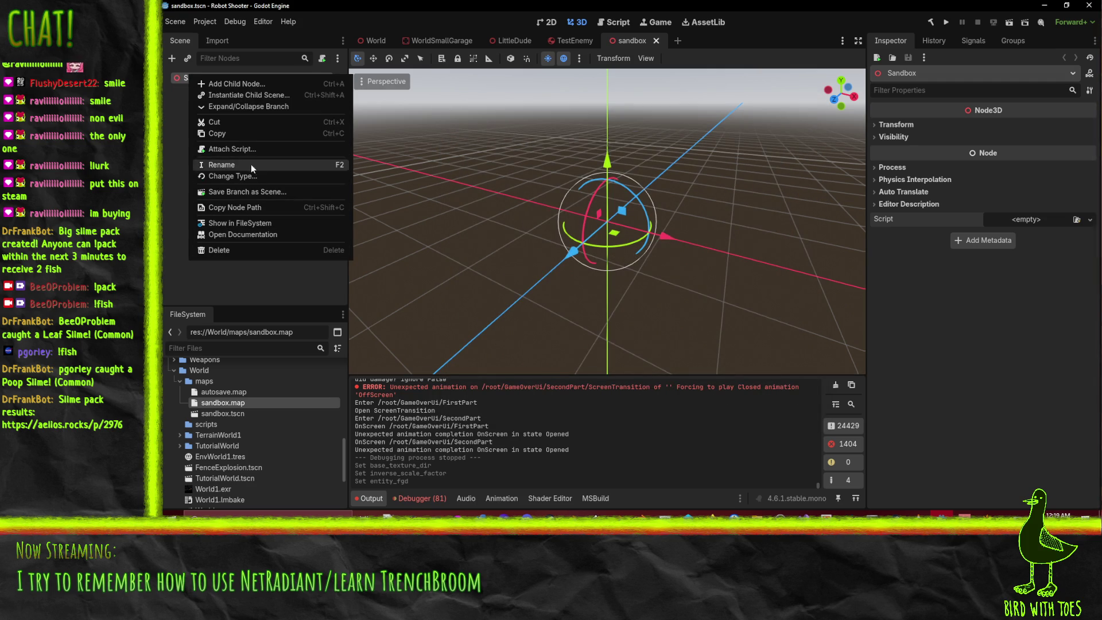
pyautogui.click(261, 175)
pyautogui.write('func')
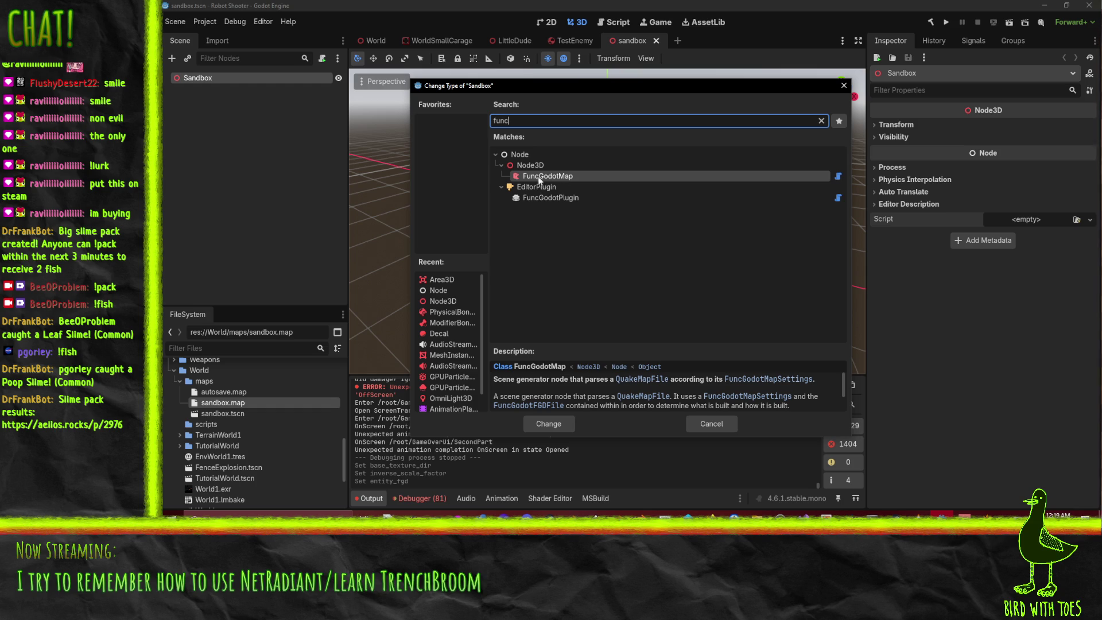
pyautogui.doubleClick(531, 176)
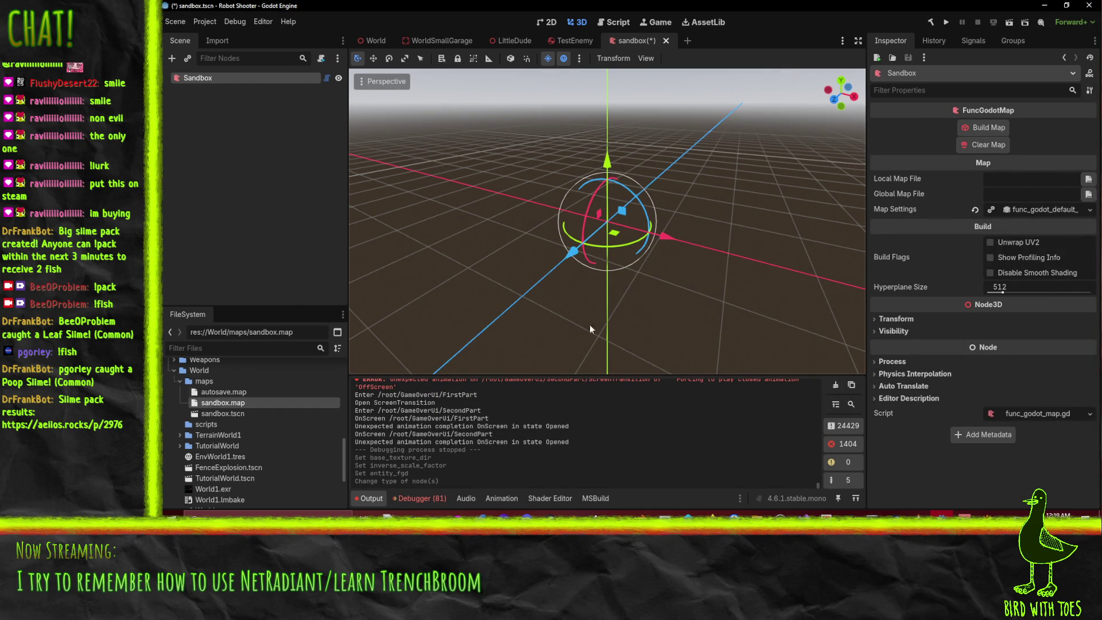
# - Set sandbox.map as the Local Map File and inspect the build, entity and texture settings
pyautogui.moveTo(885, 194)
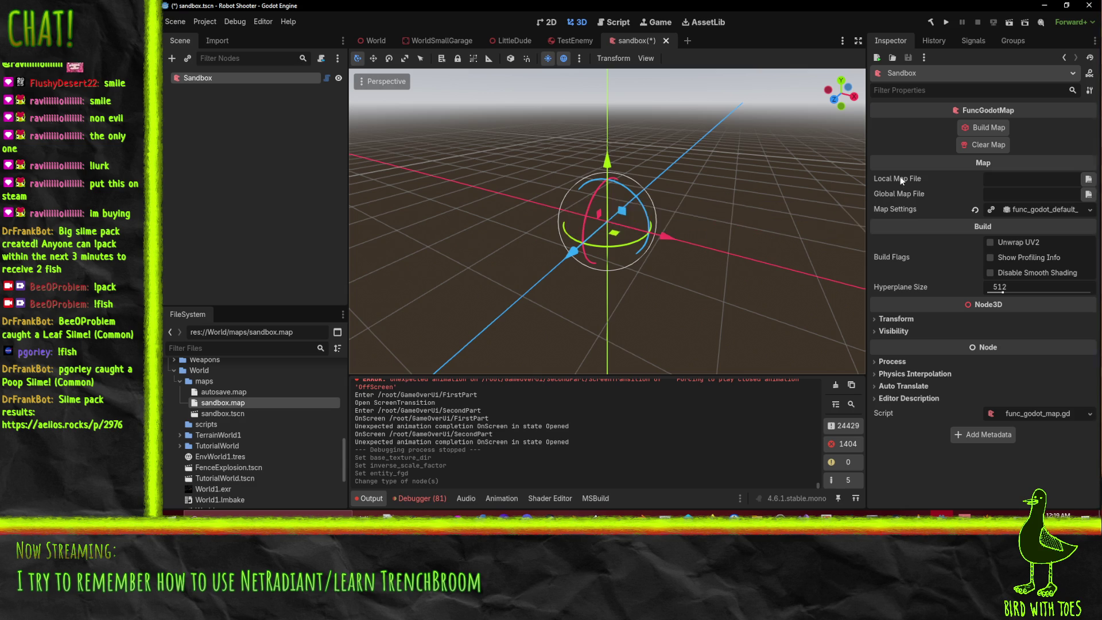
pyautogui.moveTo(900, 176)
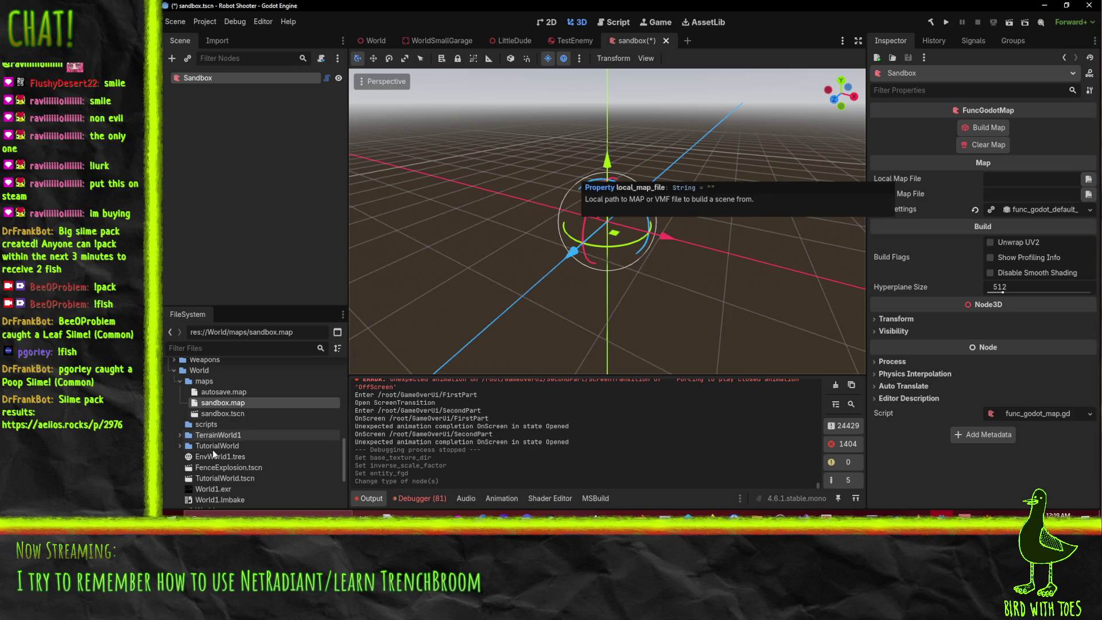
pyautogui.moveTo(223, 397)
pyautogui.mouseDown()
pyautogui.moveTo(253, 421)
pyautogui.moveTo(1030, 218)
pyautogui.moveTo(1020, 183)
pyautogui.mouseUp()
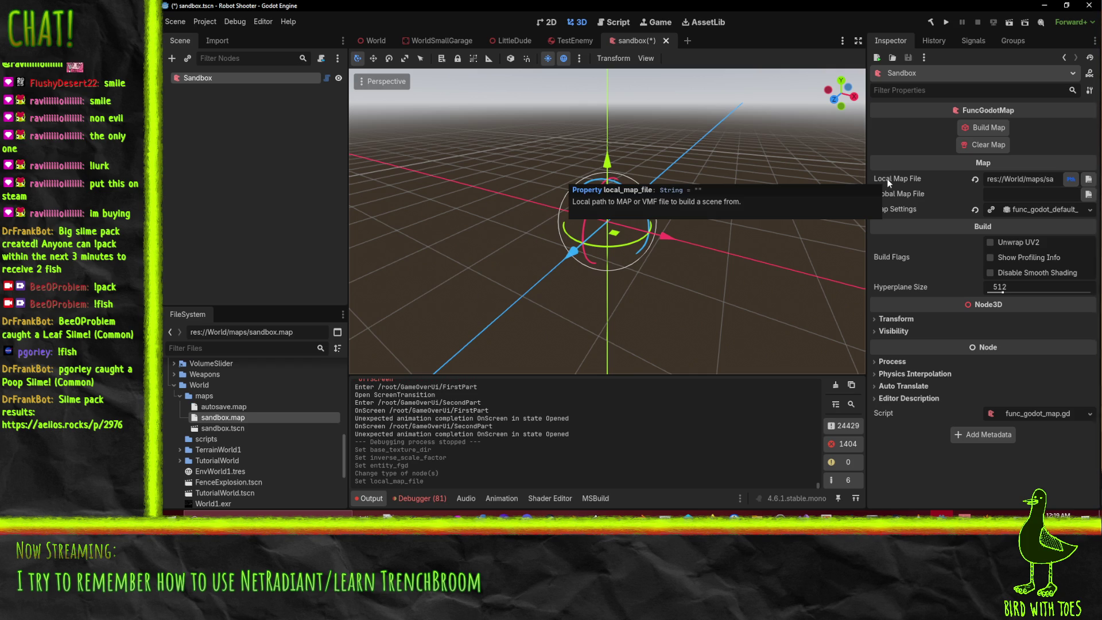
pyautogui.click(1045, 209)
pyautogui.click(906, 223)
pyautogui.click(908, 225)
pyautogui.click(901, 236)
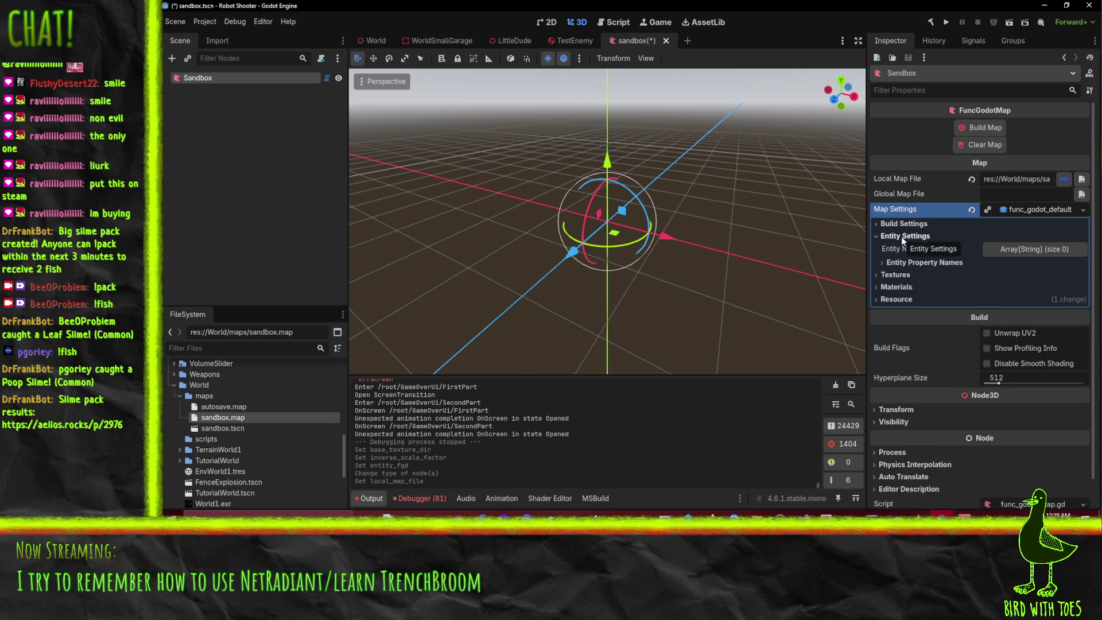
pyautogui.click(901, 237)
pyautogui.click(894, 249)
pyautogui.click(894, 249)
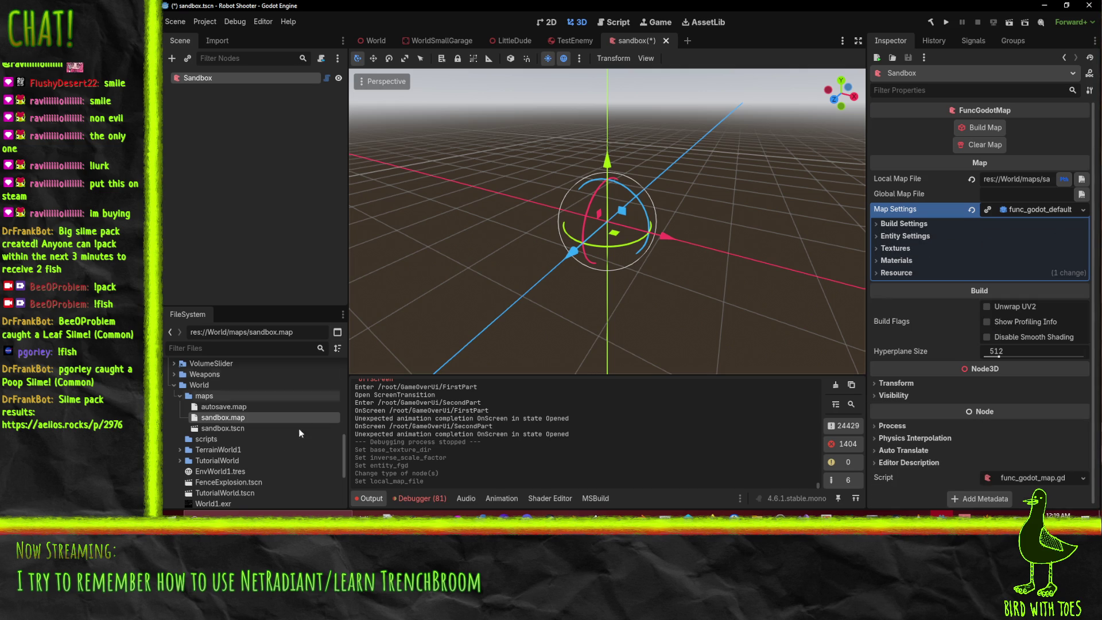
# - Assign DefaultMapSettings.tres as the FuncGodotMap's Map Settings resource
pyautogui.scroll(5, 247, 426)
pyautogui.scroll(4, 246, 425)
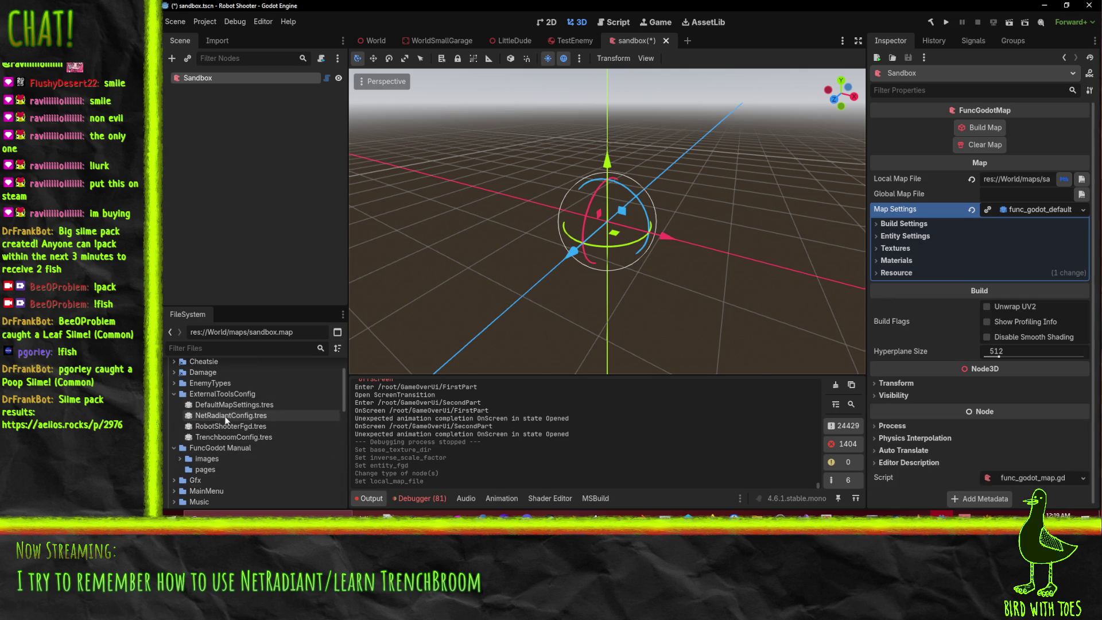
pyautogui.moveTo(224, 404)
pyautogui.mouseDown()
pyautogui.moveTo(1027, 254)
pyautogui.moveTo(1023, 215)
pyautogui.mouseUp()
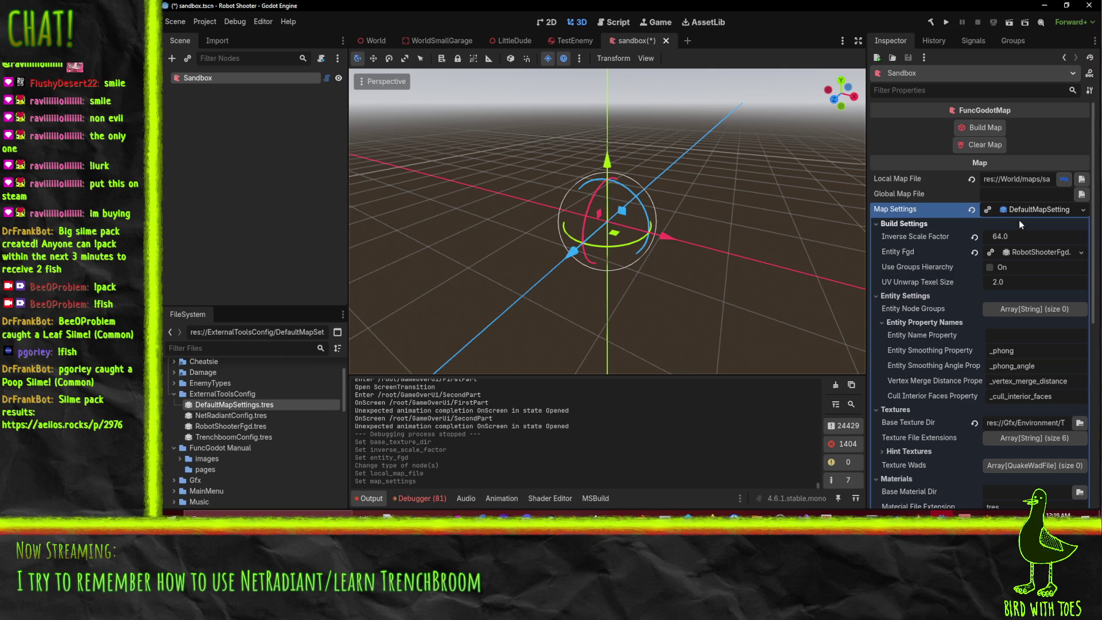
pyautogui.click(1021, 212)
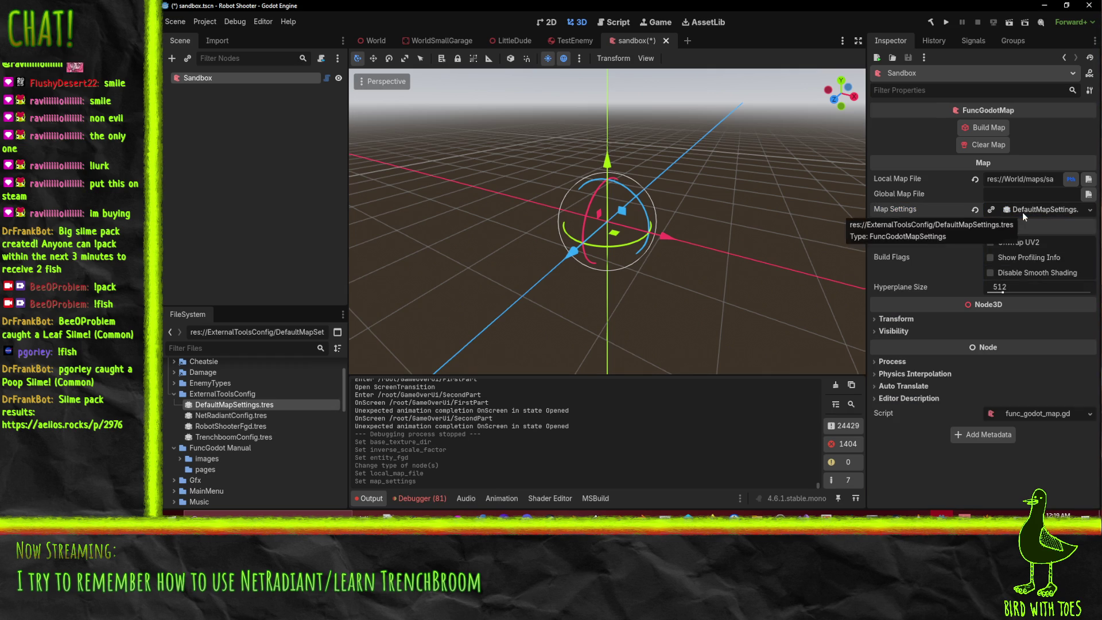
# - Rename the map settings file to RobotShooterMapSettings.tres
pyautogui.hotkey('alt', 'Tab')
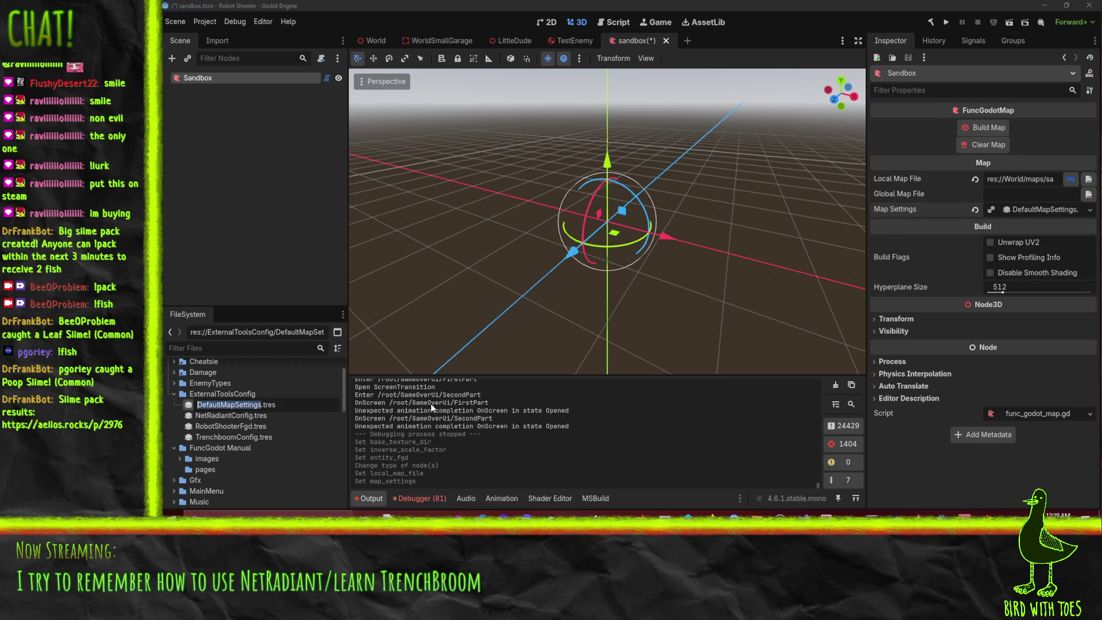
pyautogui.hotkey('shift', 'Right')
pyautogui.hotkey('shift', 'Right')
pyautogui.hotkey('shift', 'Right')
pyautogui.write('RobotS')
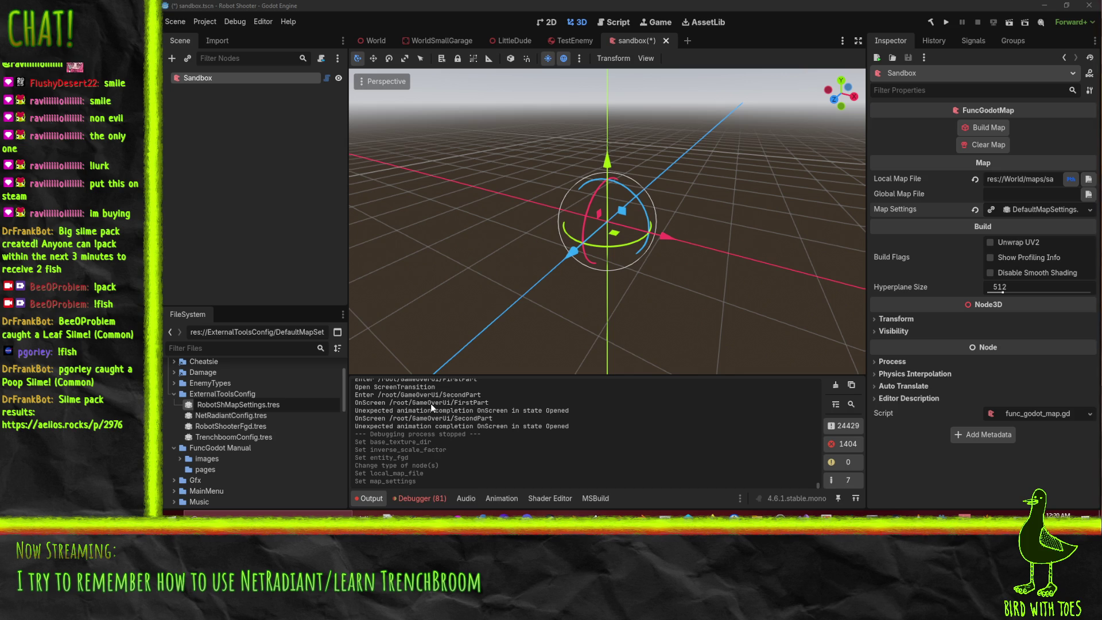
pyautogui.write('ooter')
pyautogui.press('Return')
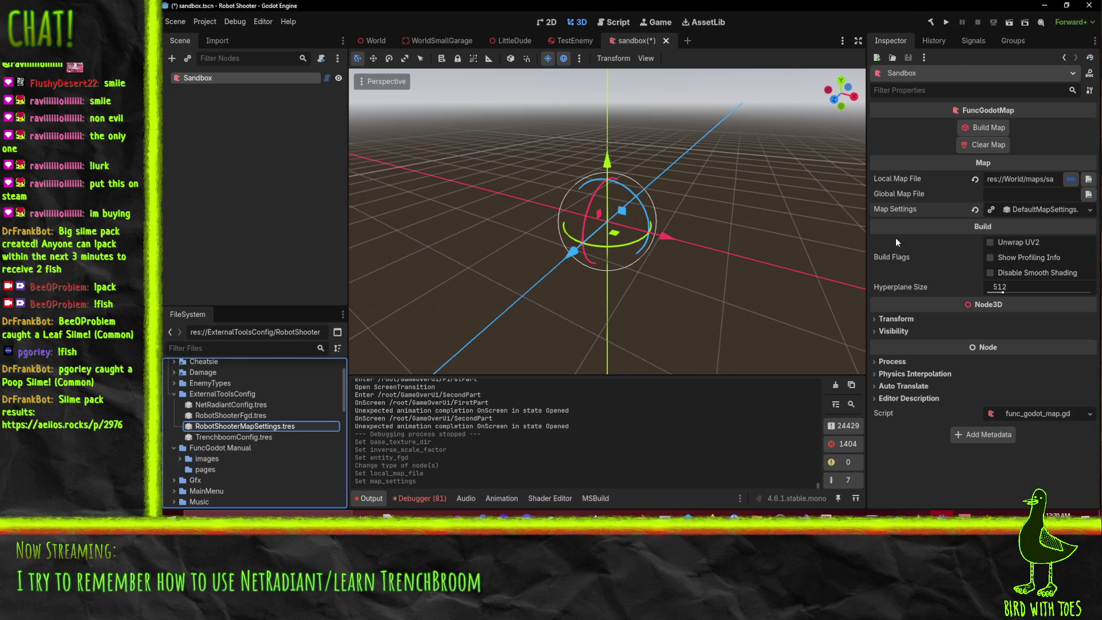
pyautogui.moveTo(893, 287)
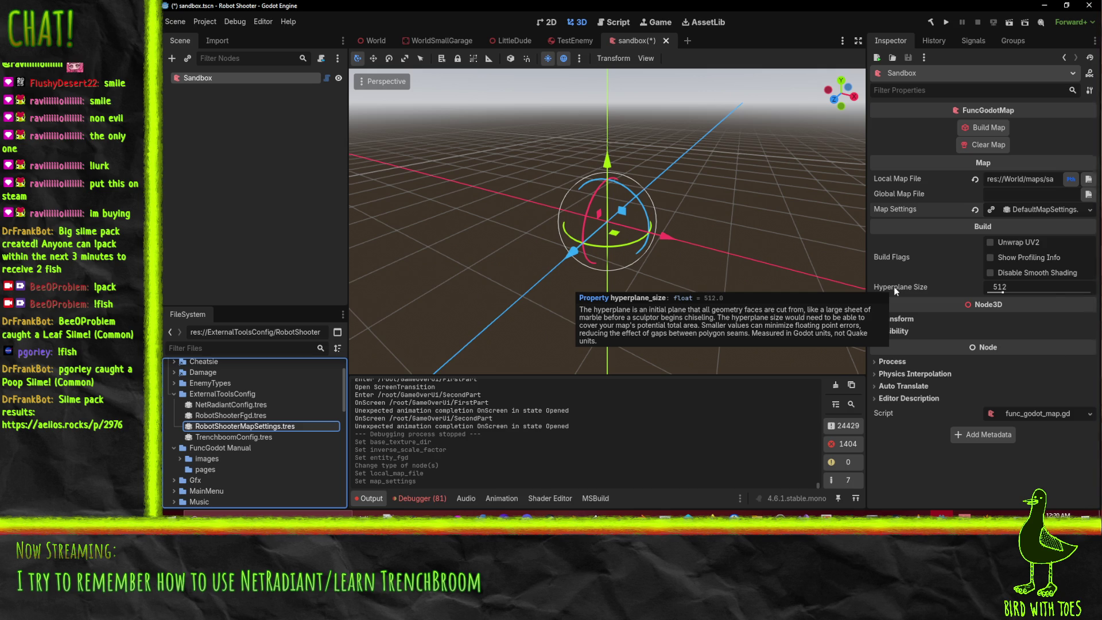
pyautogui.rightClick(893, 287)
pyautogui.click(886, 238)
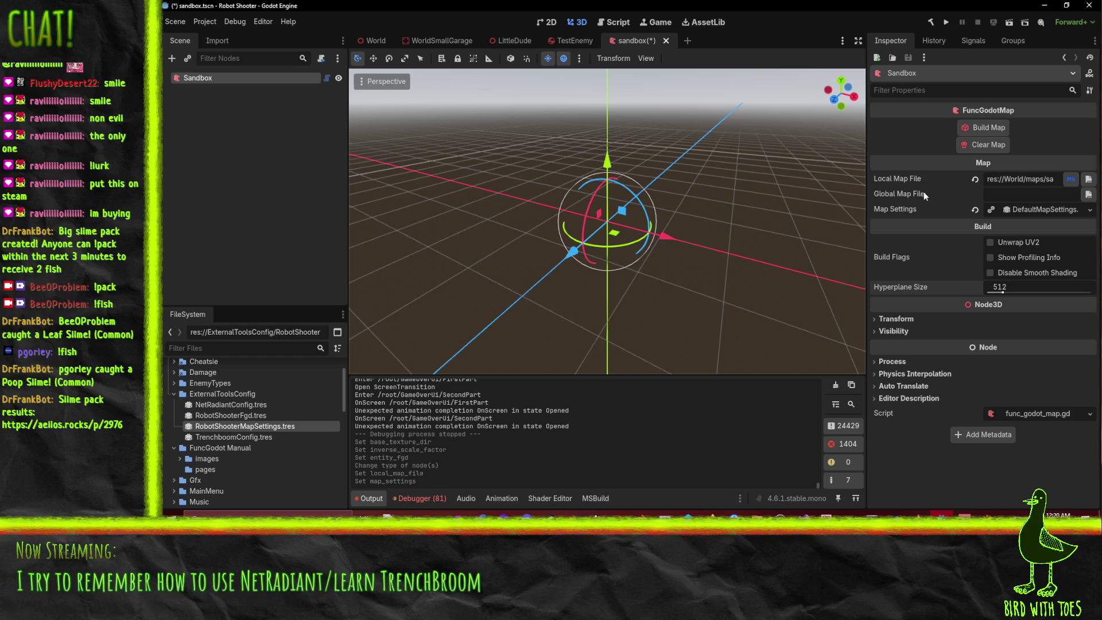
# - Build the map and orbit around the generated checkered box
pyautogui.click(993, 127)
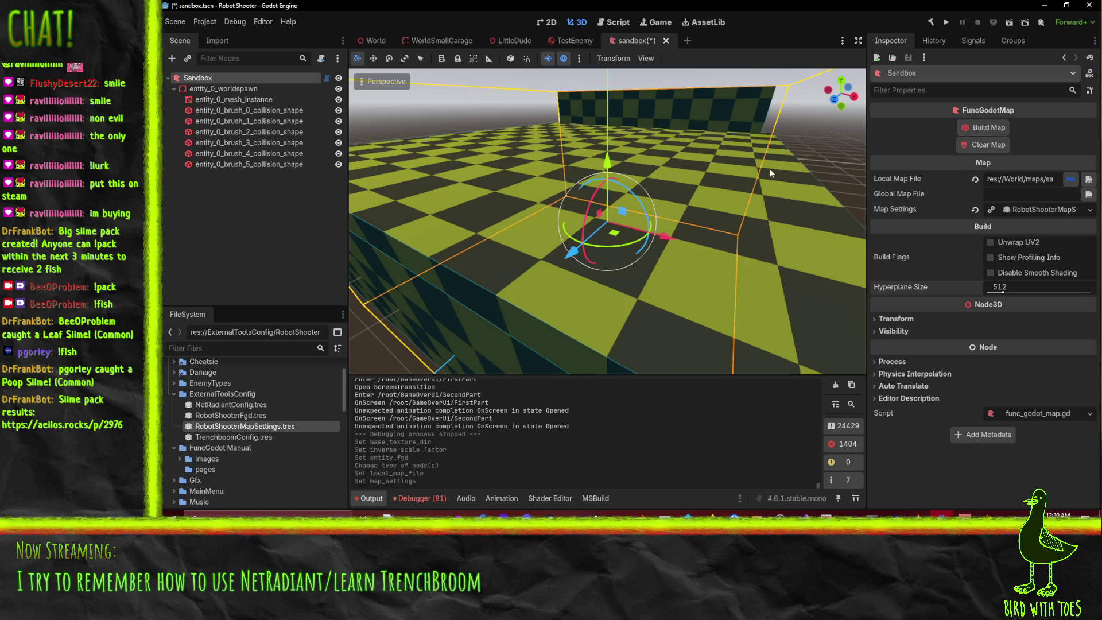
pyautogui.scroll(-5, 725, 231)
pyautogui.scroll(5, 673, 229)
pyautogui.moveTo(672, 229)
pyautogui.mouseDown()
pyautogui.moveTo(533, 196)
pyautogui.moveTo(460, 140)
pyautogui.moveTo(425, 163)
pyautogui.moveTo(439, 173)
pyautogui.moveTo(783, 161)
pyautogui.moveTo(694, 146)
pyautogui.moveTo(856, 189)
pyautogui.moveTo(433, 194)
pyautogui.moveTo(532, 177)
pyautogui.moveTo(459, 165)
pyautogui.moveTo(416, 129)
pyautogui.moveTo(443, 184)
pyautogui.mouseUp()
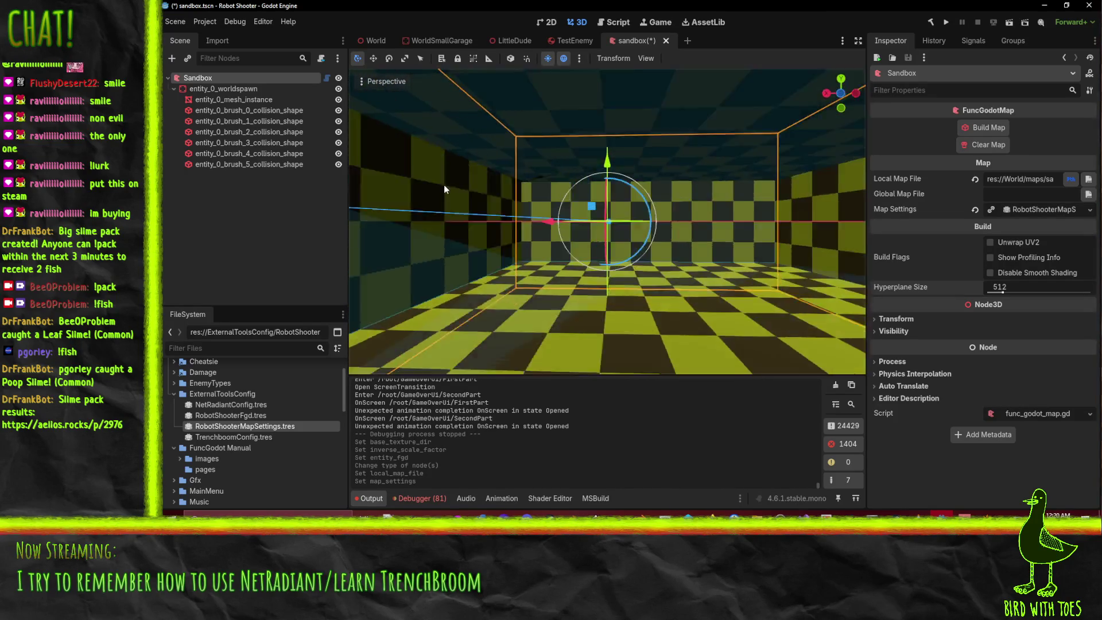
pyautogui.scroll(-10, 444, 185)
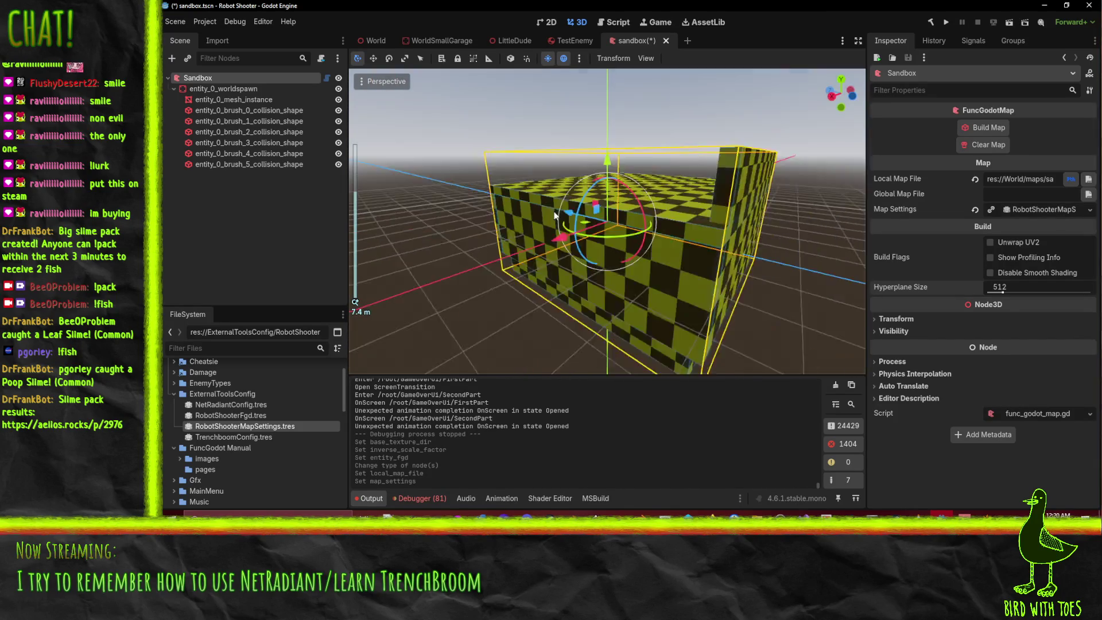
# - Delete the generated entity_0_worldspawn node and save the sandbox scene
pyautogui.click(241, 89)
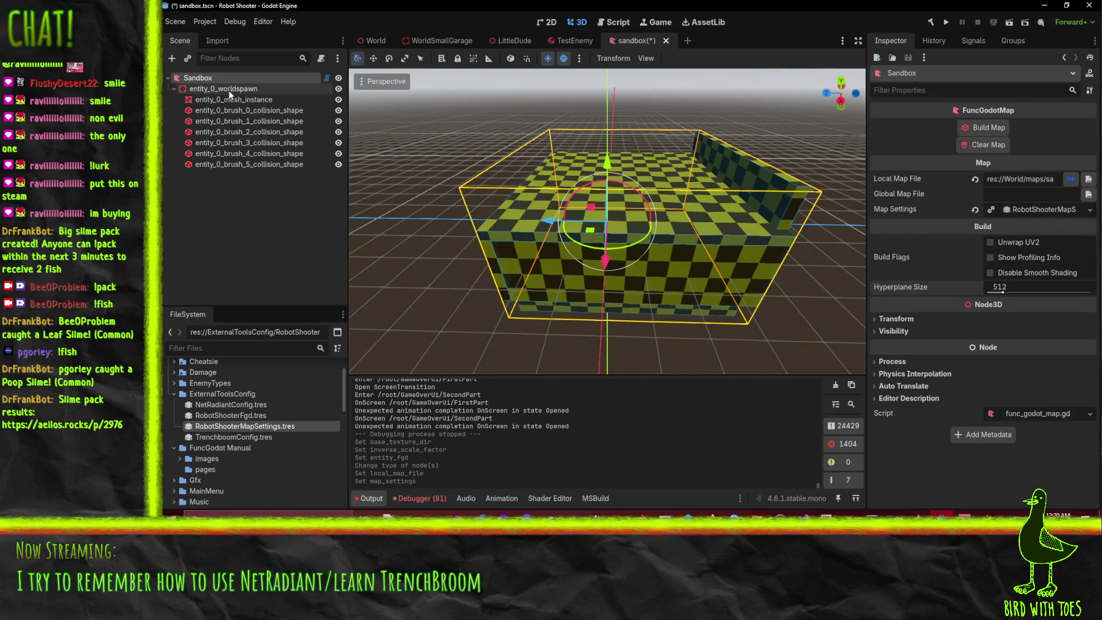
pyautogui.press('Delete')
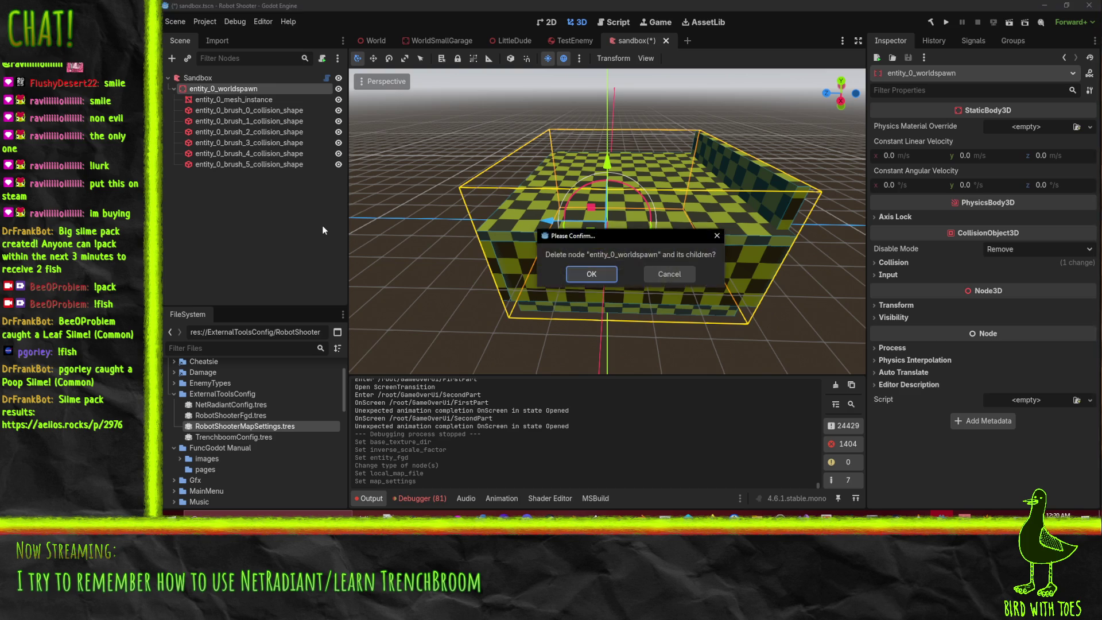
pyautogui.press('Return')
pyautogui.click(195, 78)
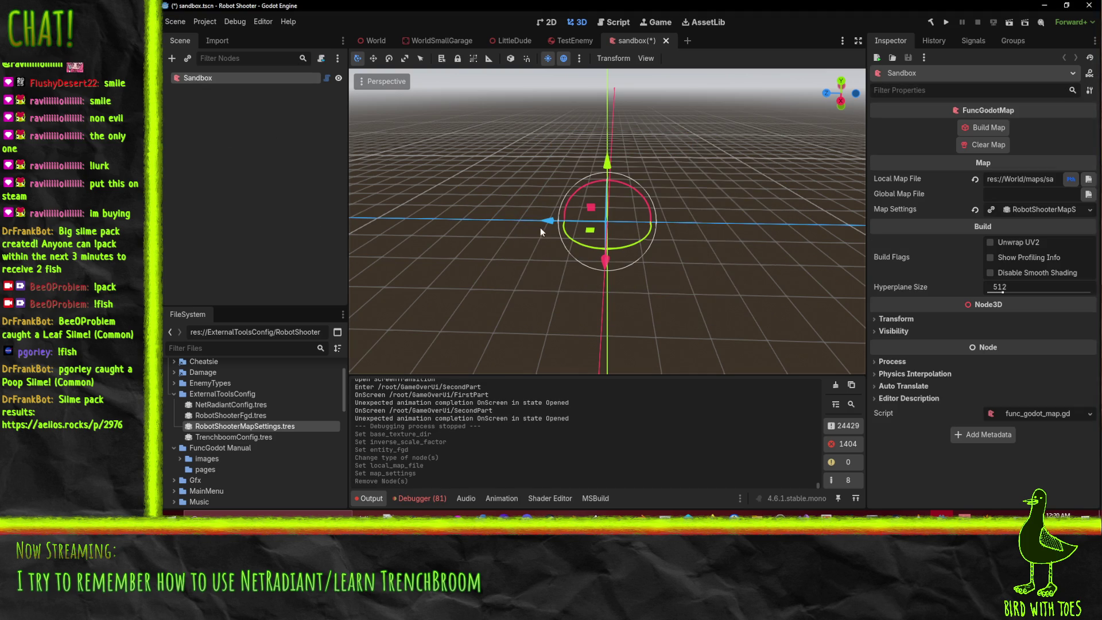
pyautogui.hotkey('ctrl', 's')
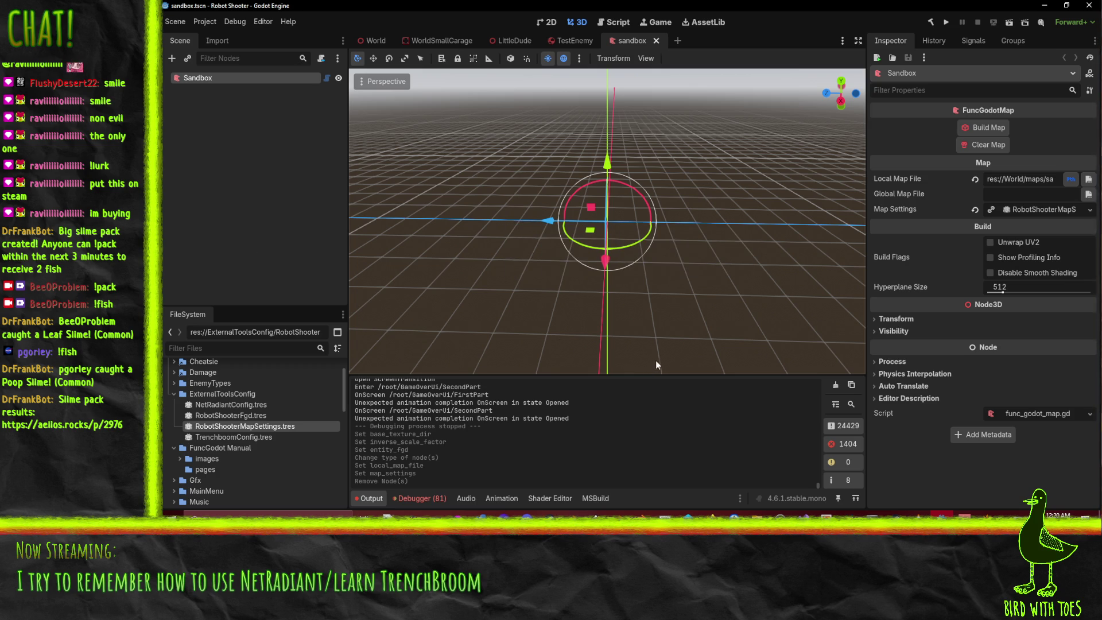
pyautogui.hotkey('alt', 'Tab')
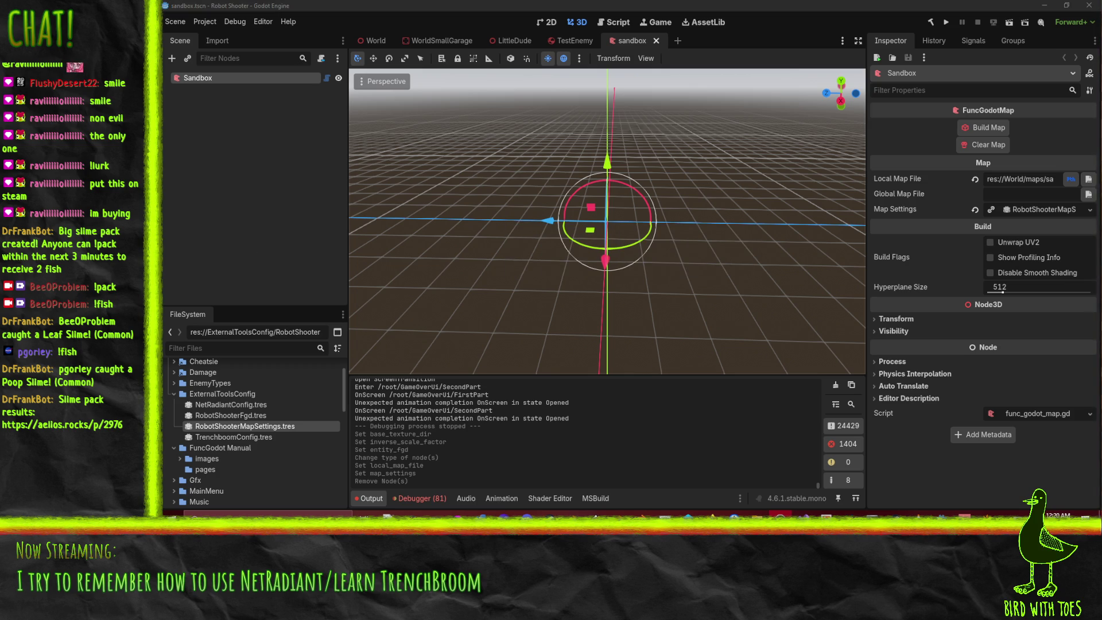
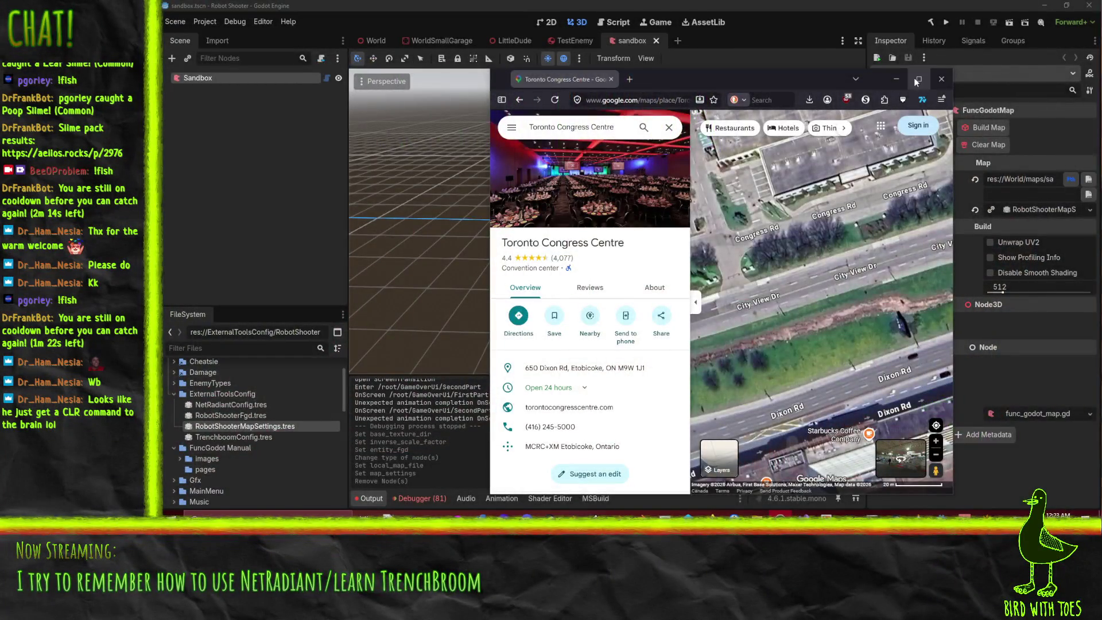
# - Maximize Google Maps, pan the satellite view around the Congress Centre pin and Dixon Rd, then close it
pyautogui.click(918, 78)
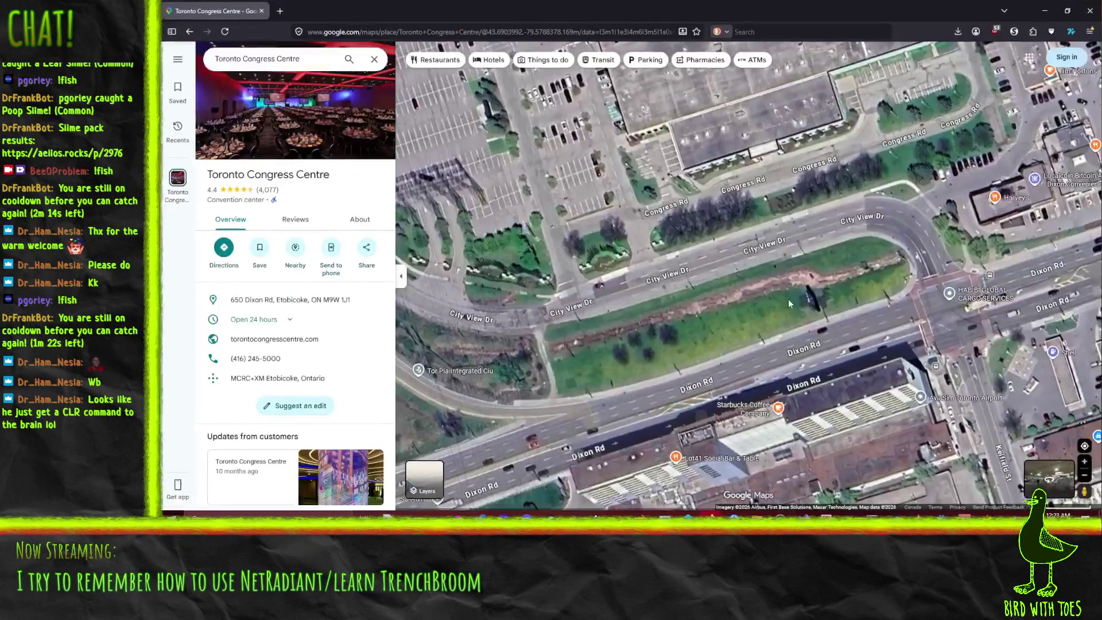
pyautogui.moveTo(810, 270)
pyautogui.mouseDown()
pyautogui.moveTo(727, 283)
pyautogui.moveTo(686, 310)
pyautogui.mouseUp()
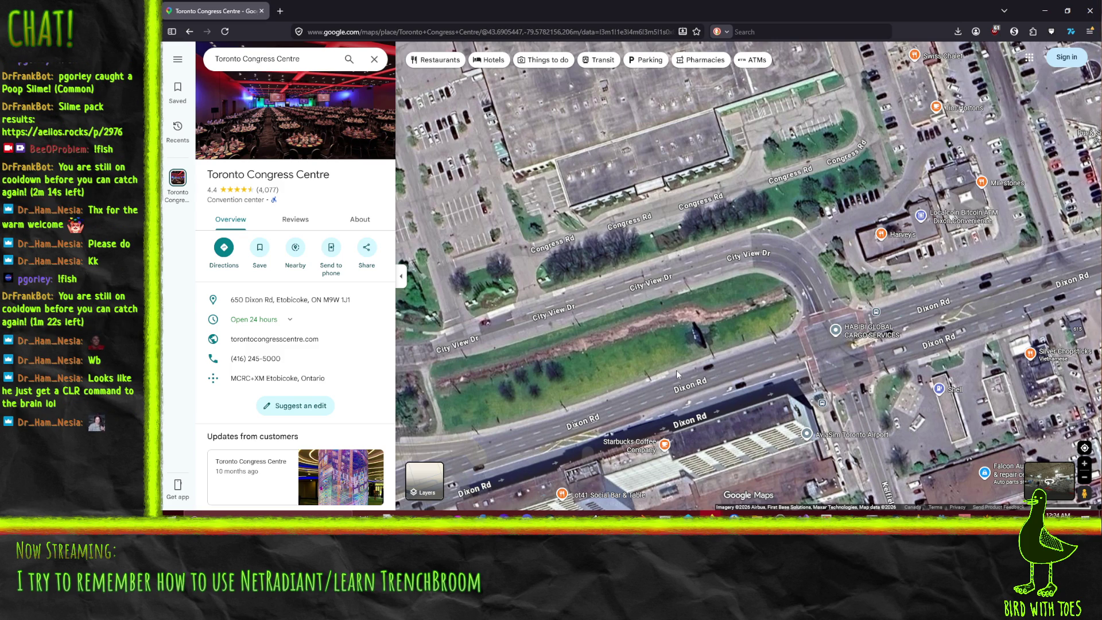
pyautogui.scroll(5, 436, 247)
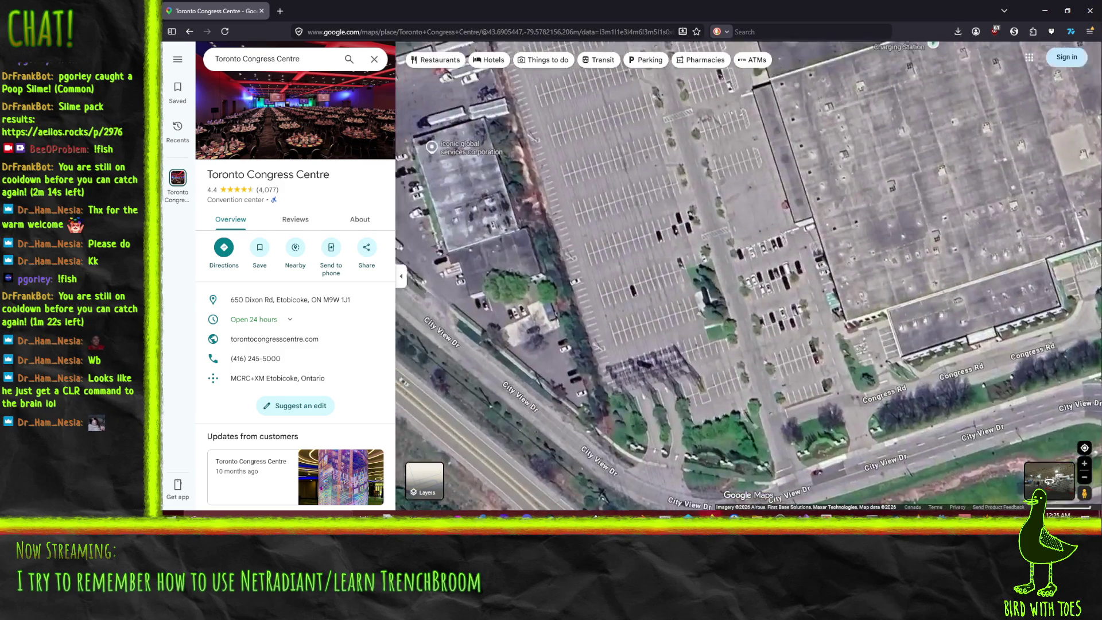
pyautogui.scroll(-3, 866, 496)
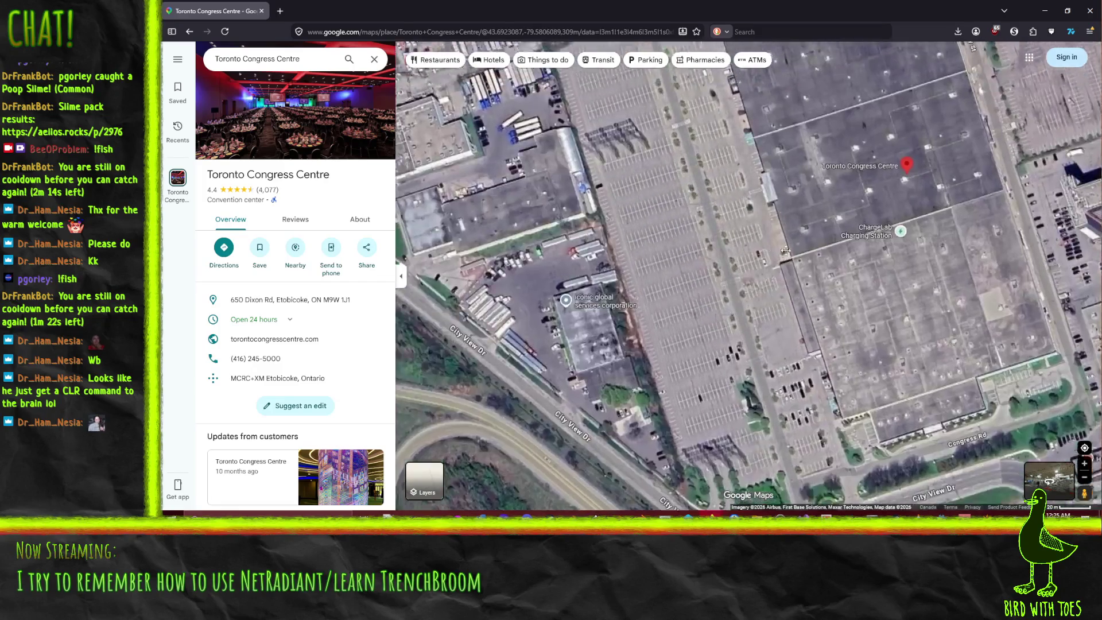
pyautogui.moveTo(785, 250)
pyautogui.mouseDown()
pyautogui.moveTo(777, 229)
pyautogui.moveTo(816, 280)
pyautogui.mouseUp()
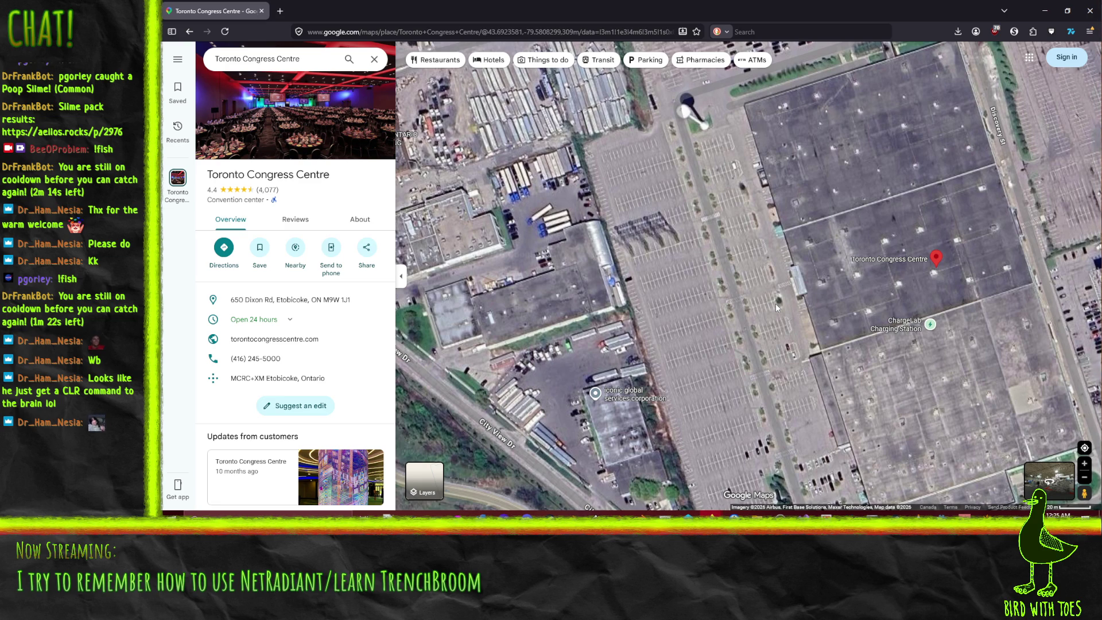
pyautogui.moveTo(833, 373)
pyautogui.mouseDown()
pyautogui.moveTo(786, 295)
pyautogui.moveTo(597, 216)
pyautogui.mouseUp()
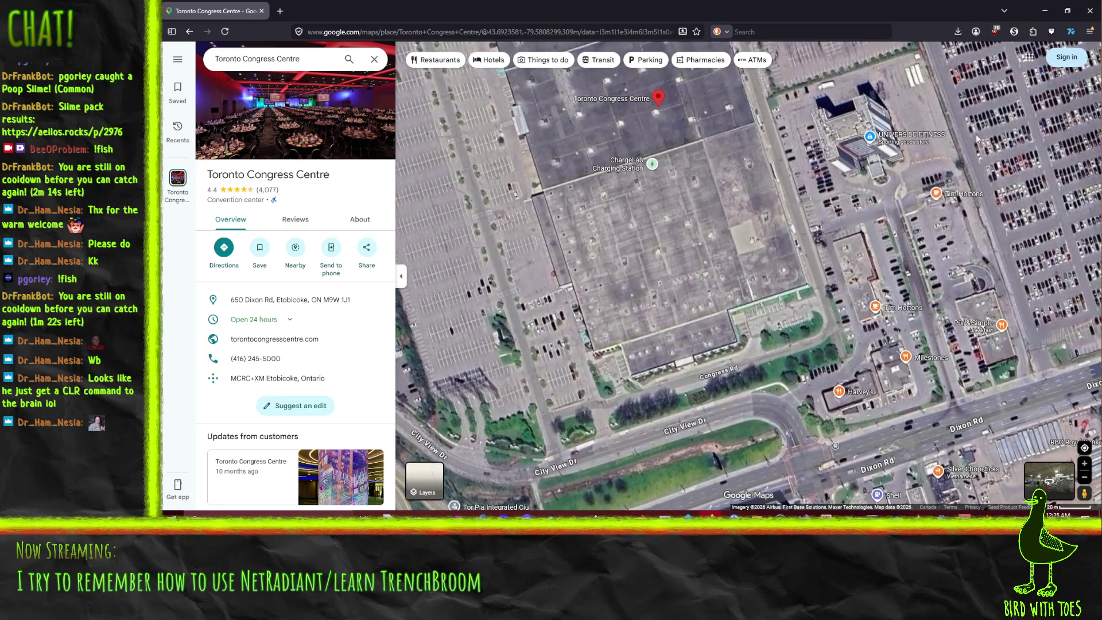
pyautogui.click(1087, 16)
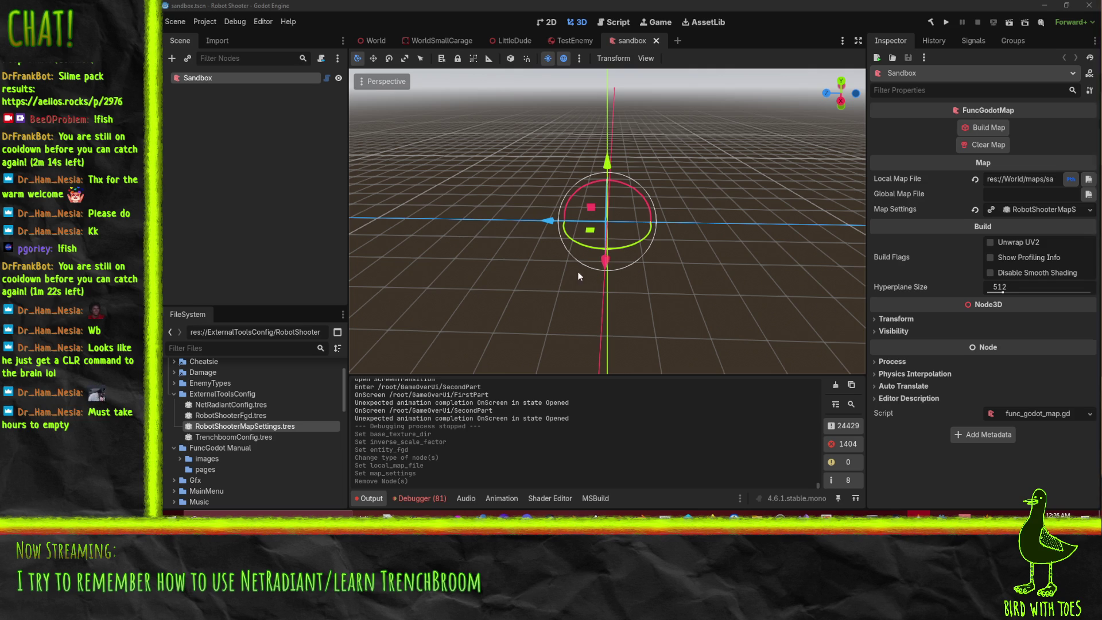
pyautogui.moveTo(587, 277); pyautogui.dragTo(669, 284)
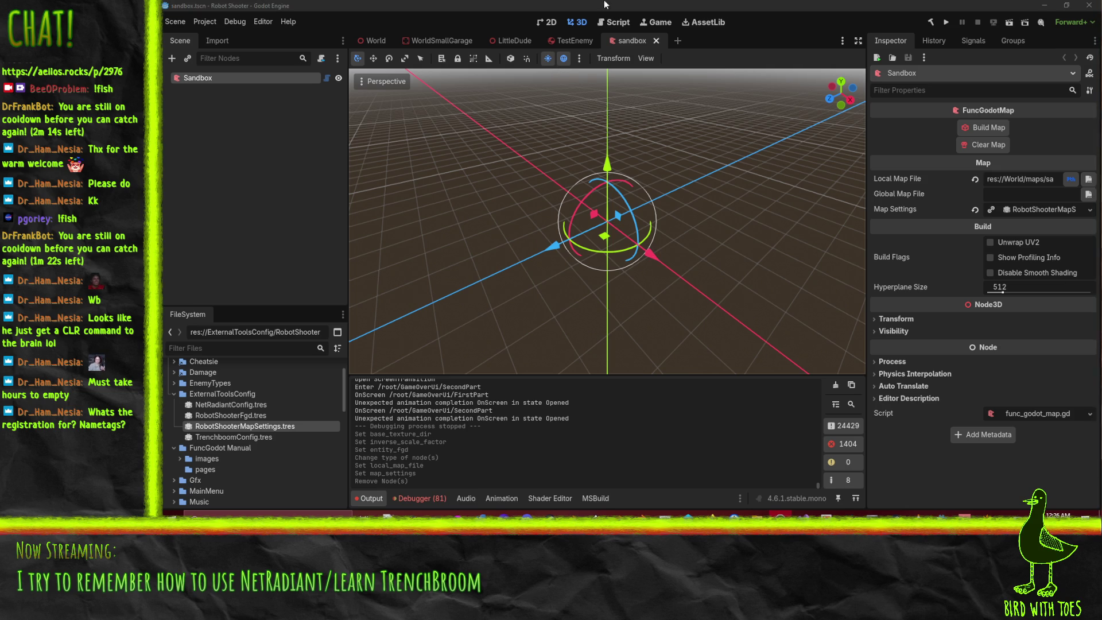
pyautogui.click(571, 347)
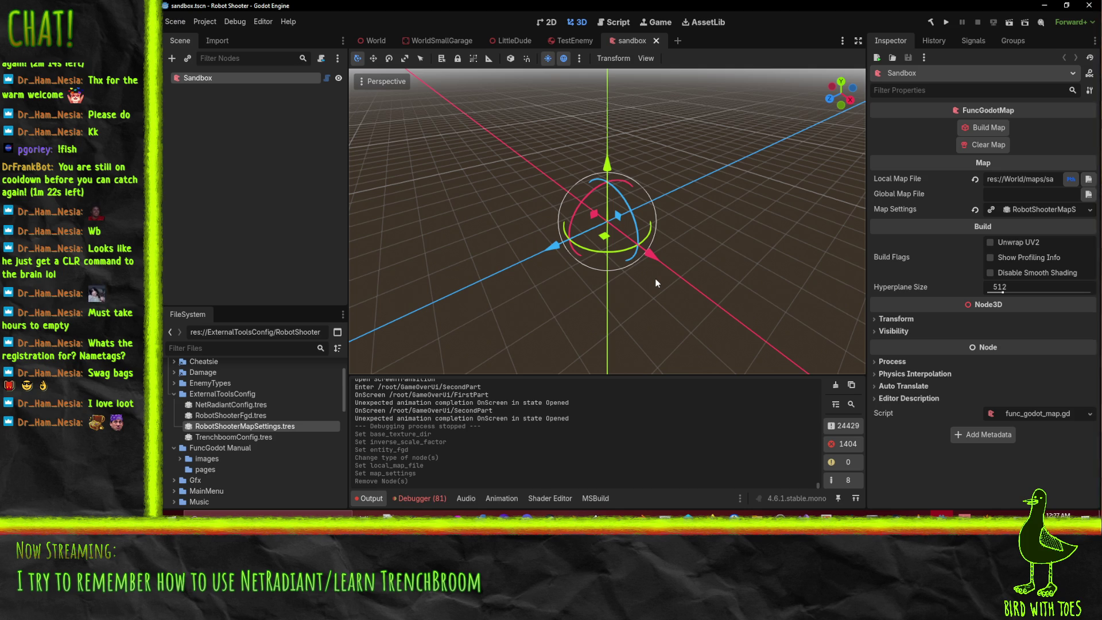
pyautogui.moveTo(595, 248)
pyautogui.mouseDown()
pyautogui.moveTo(597, 268)
pyautogui.moveTo(575, 260)
pyautogui.mouseUp()
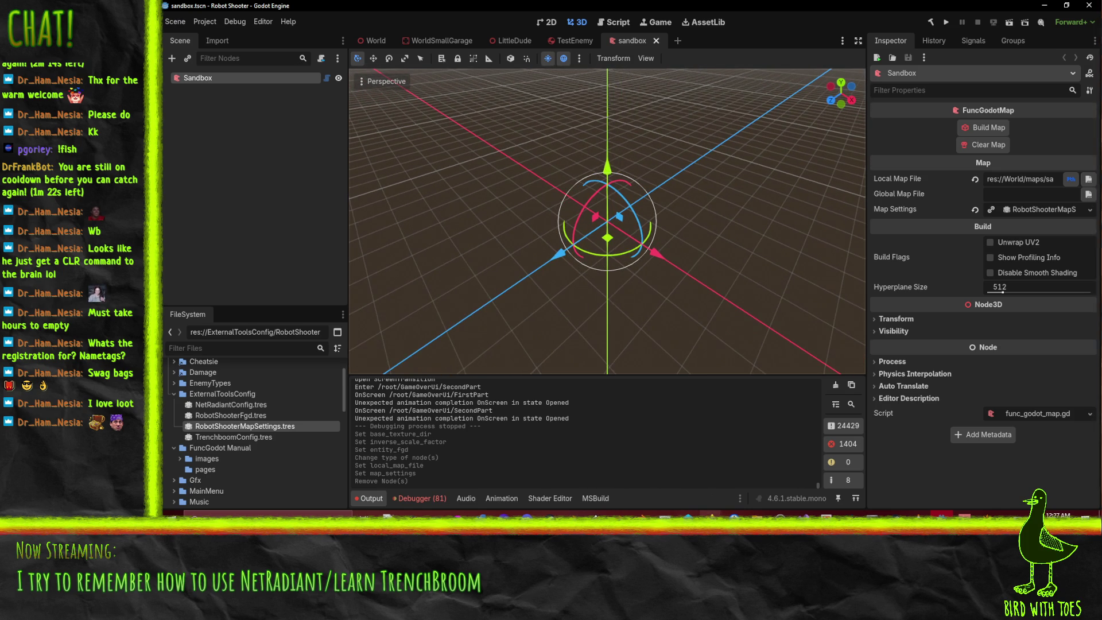
pyautogui.moveTo(710, 513)
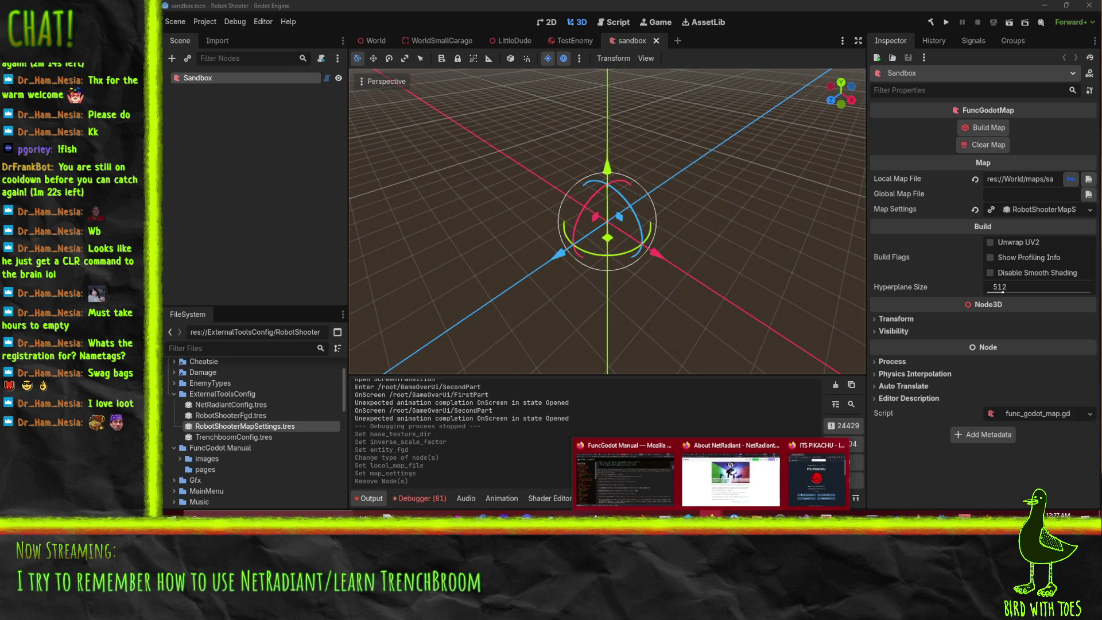
# - Check the map in NetRadiant Custom, minimize it, and bring the FuncGodot Manual window forward
pyautogui.click(987, 514)
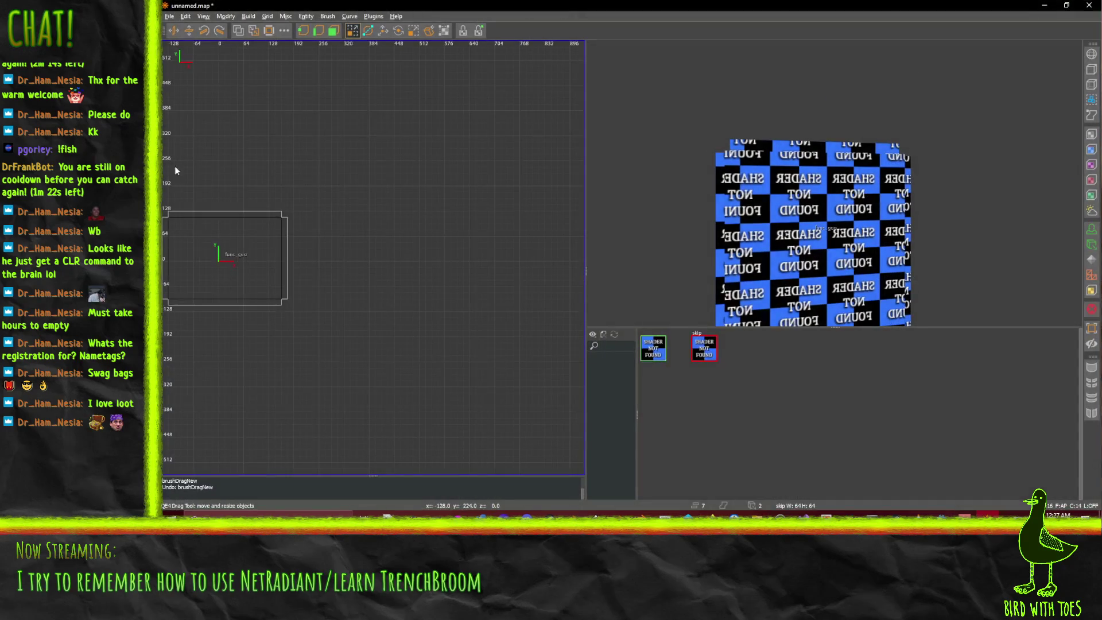
pyautogui.click(1043, 5)
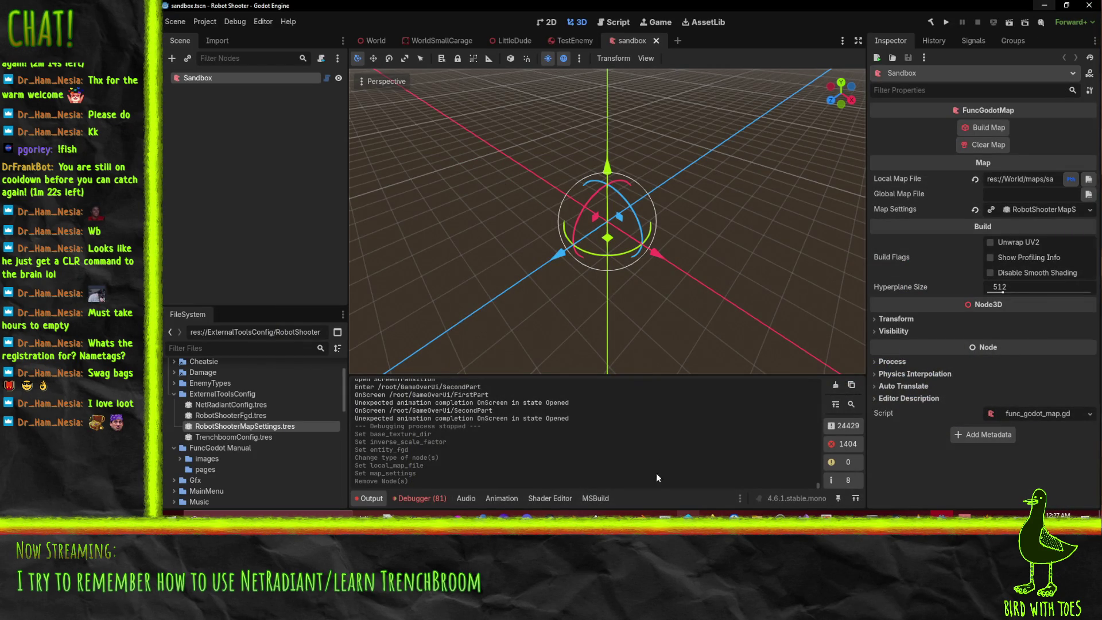
pyautogui.click(710, 515)
pyautogui.click(600, 485)
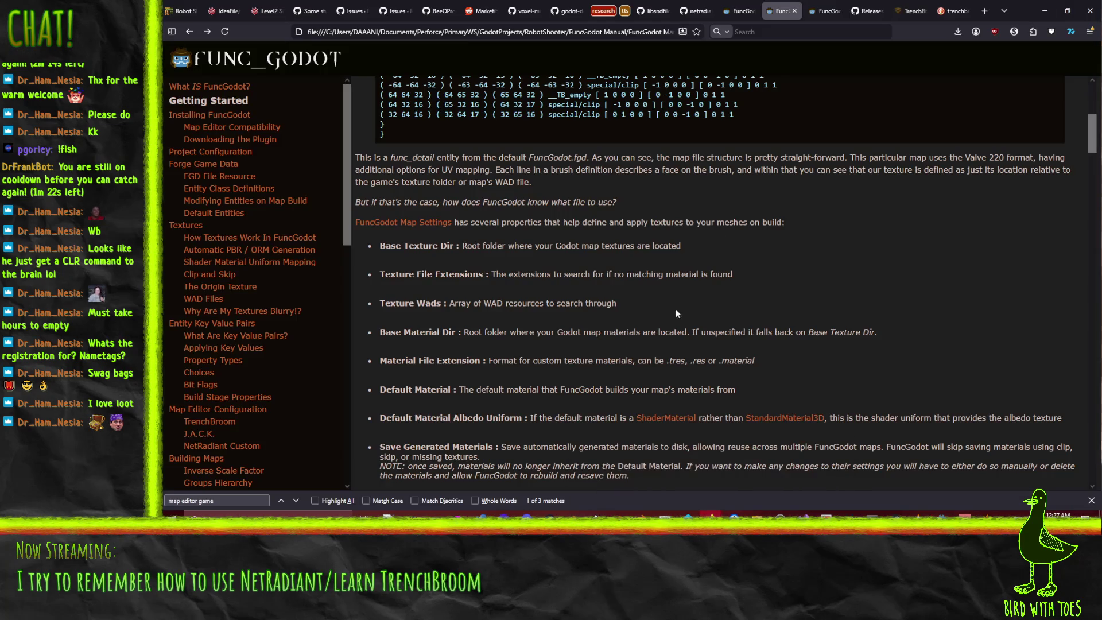
# - Scroll past the FuncGodotMapSettings image and Automatic PBR / ORM Generation to Shader Material Uniform Mapping
pyautogui.scroll(-6, 405, 267)
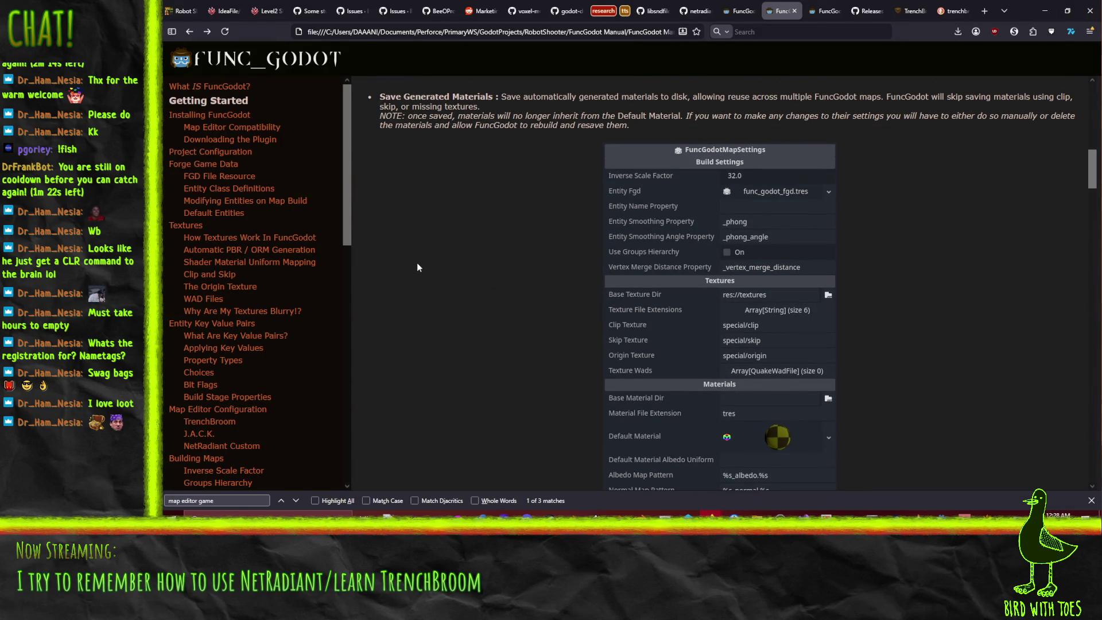
pyautogui.scroll(-1, 417, 273)
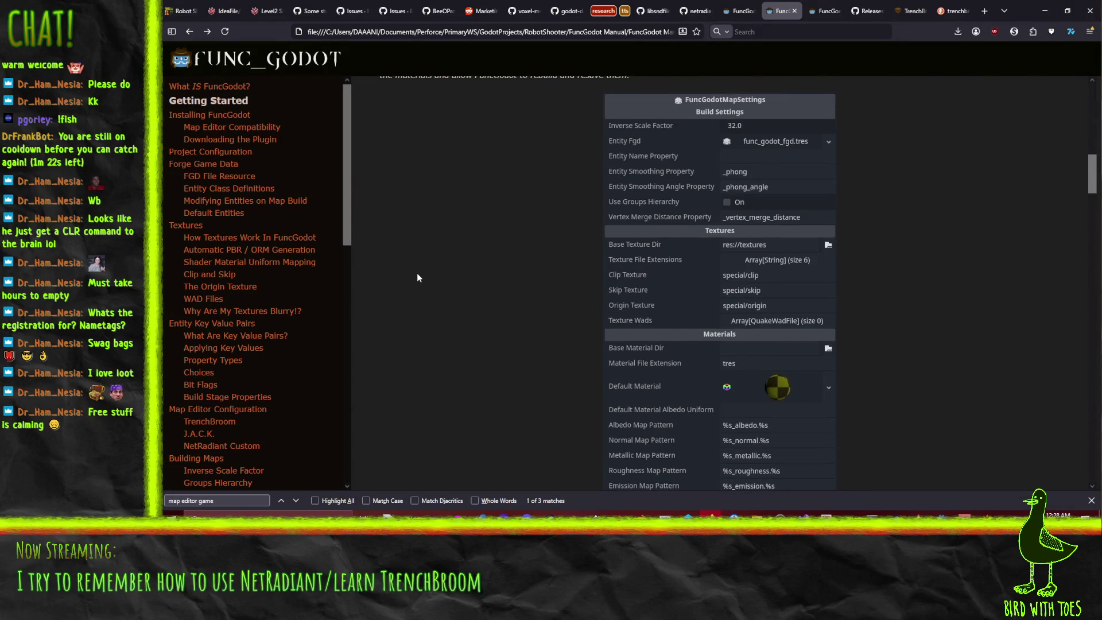
pyautogui.scroll(-5, 417, 277)
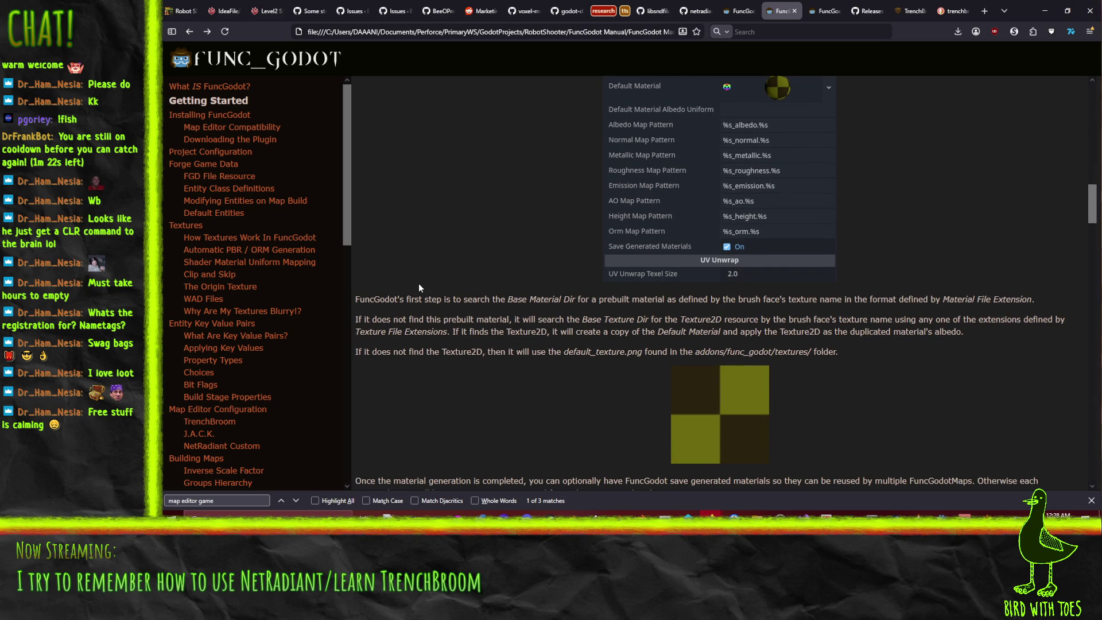
pyautogui.scroll(-3, 420, 280)
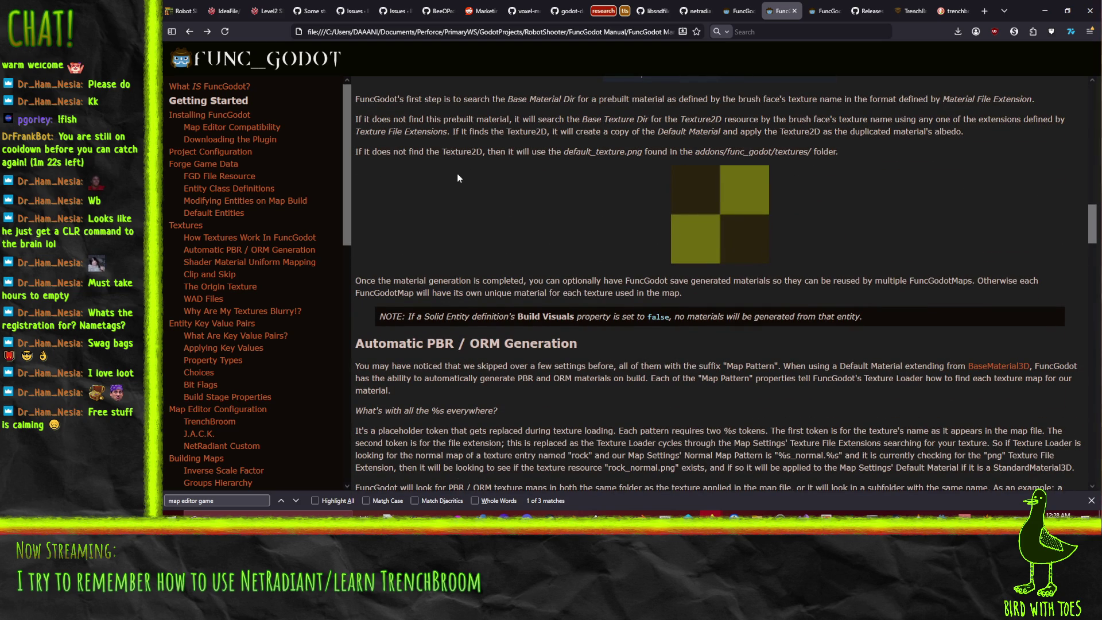
pyautogui.scroll(-2, 659, 388)
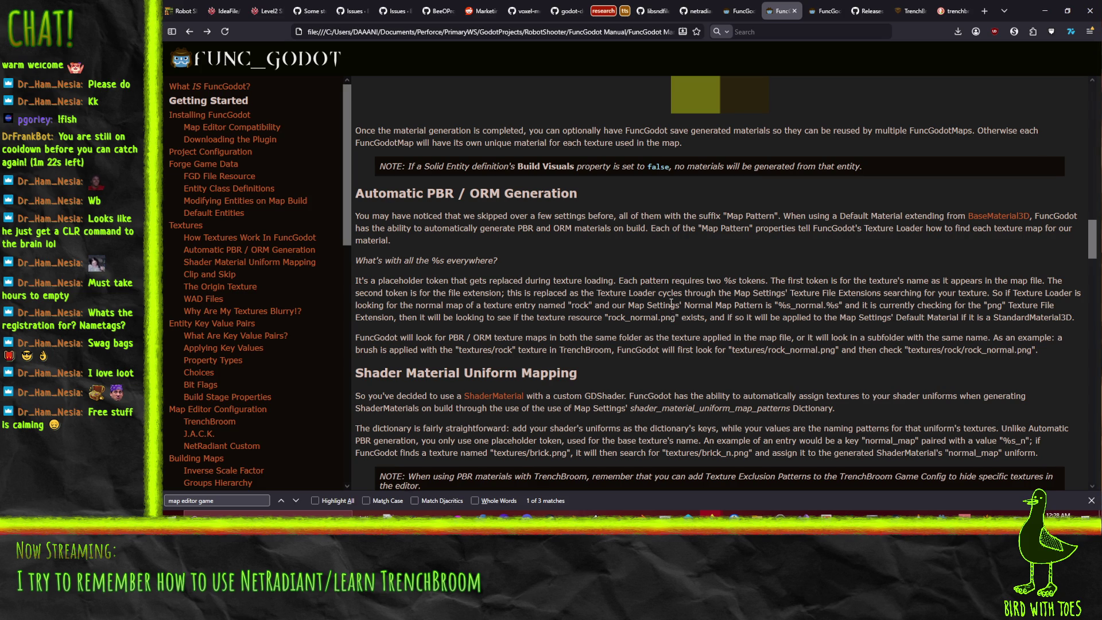
pyautogui.scroll(-4, 671, 305)
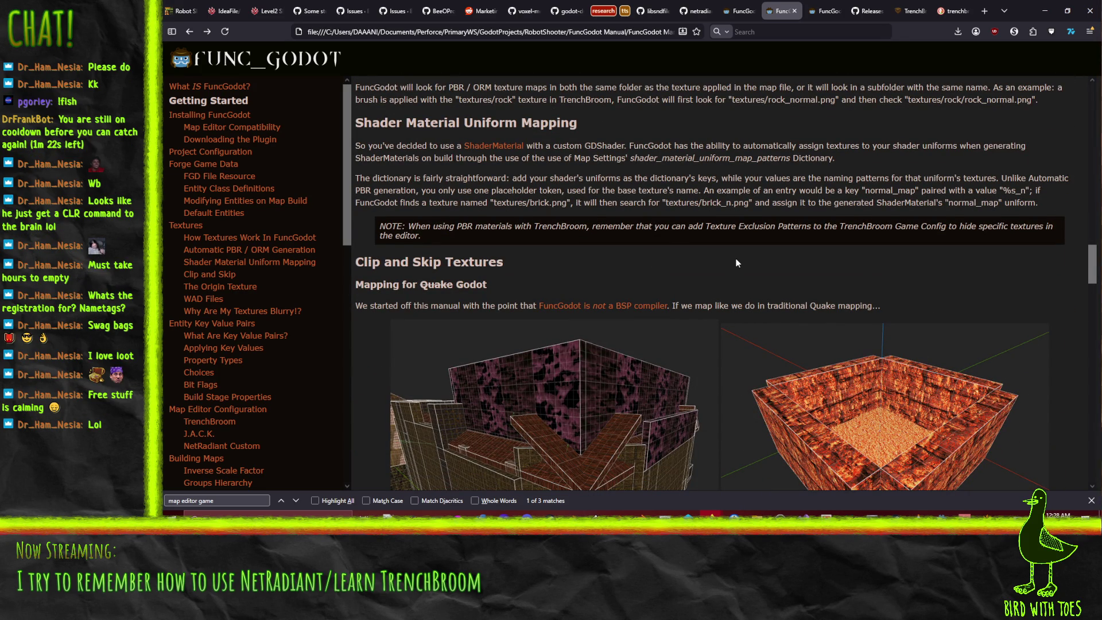
# - Scroll through Clip and Skip Textures and The Origin Texture to WAD Files and Why Are My Textures Blurry!?
pyautogui.scroll(-1, 737, 263)
pyautogui.scroll(-4, 737, 263)
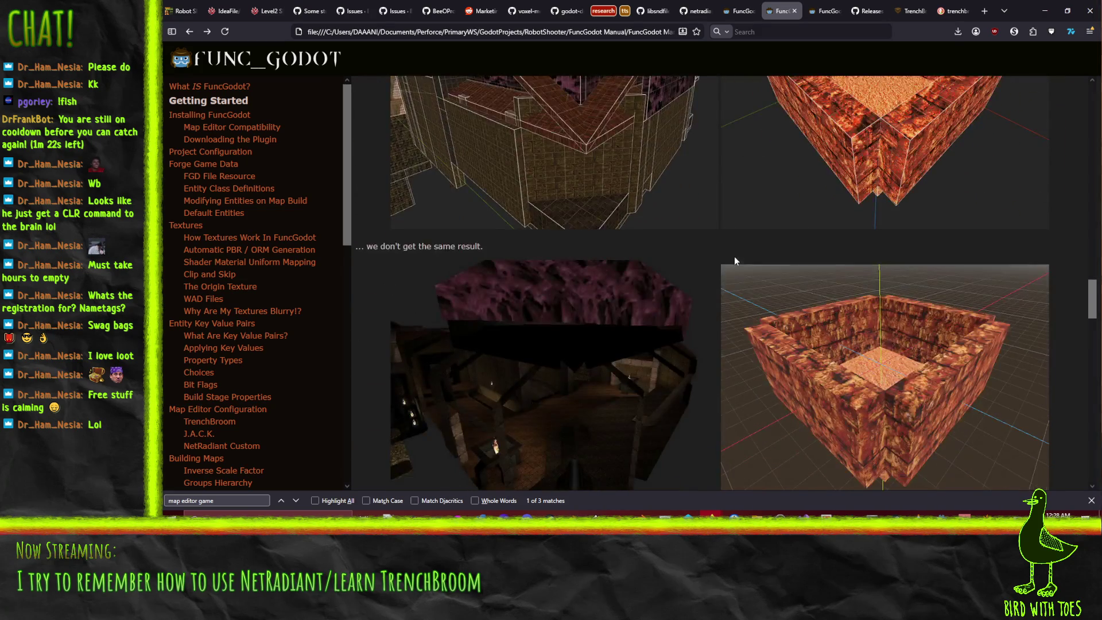
pyautogui.scroll(-4, 724, 245)
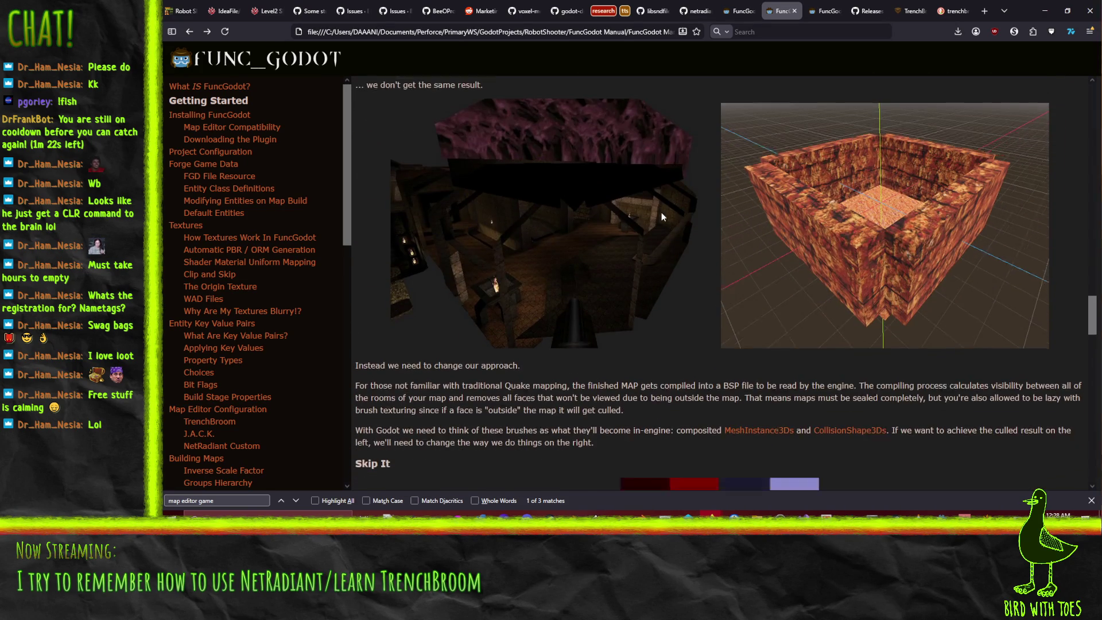
pyautogui.scroll(-1, 631, 227)
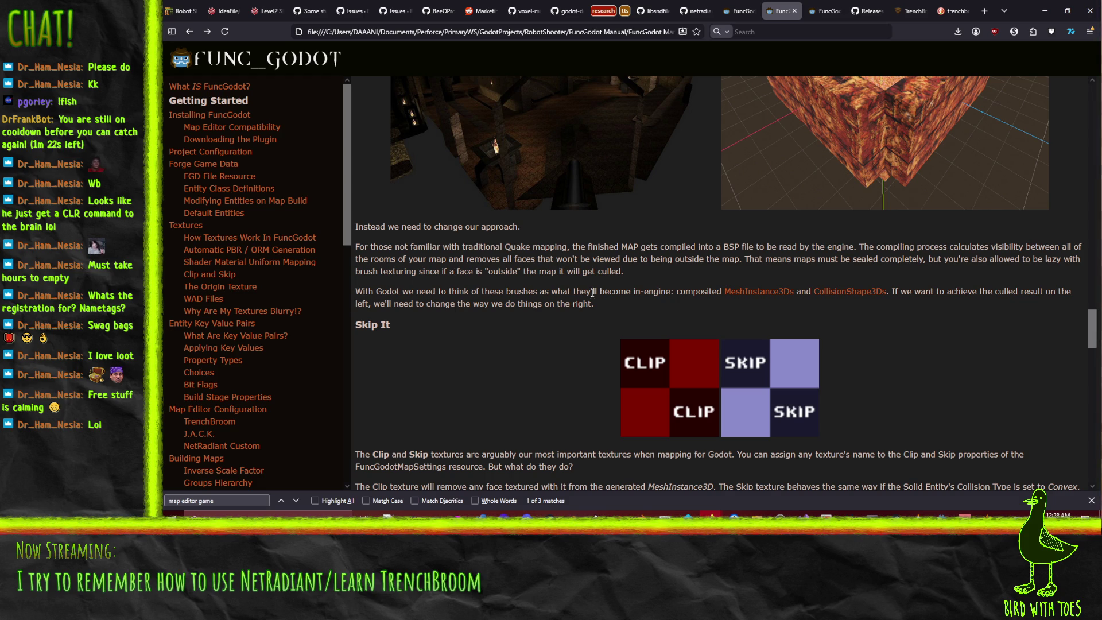
pyautogui.scroll(-4, 958, 308)
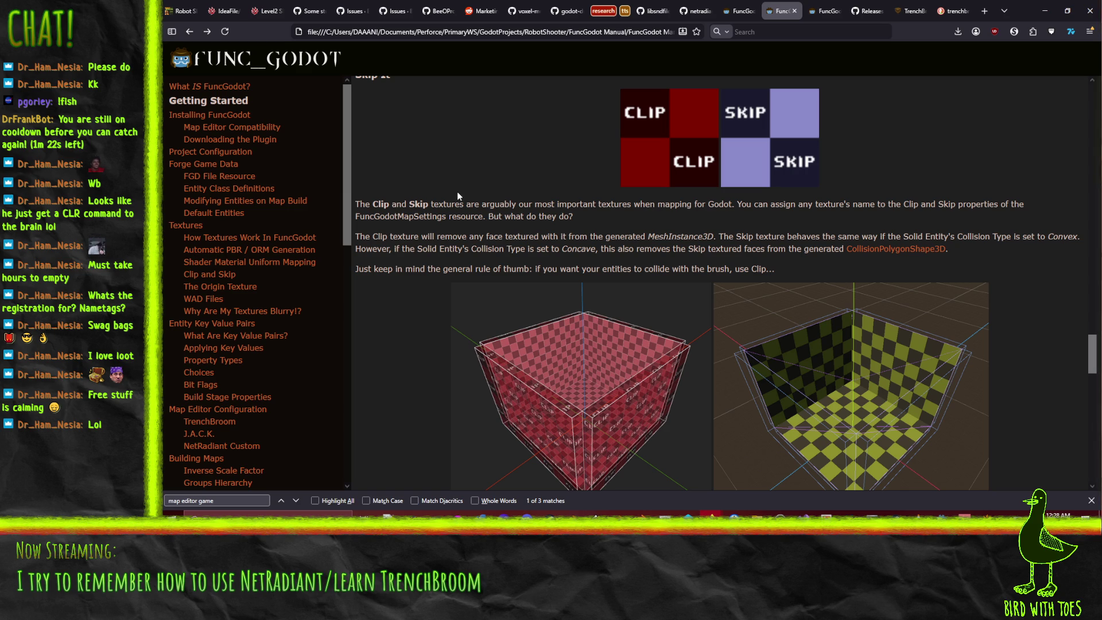
pyautogui.scroll(-4, 456, 195)
pyautogui.scroll(-2, 410, 202)
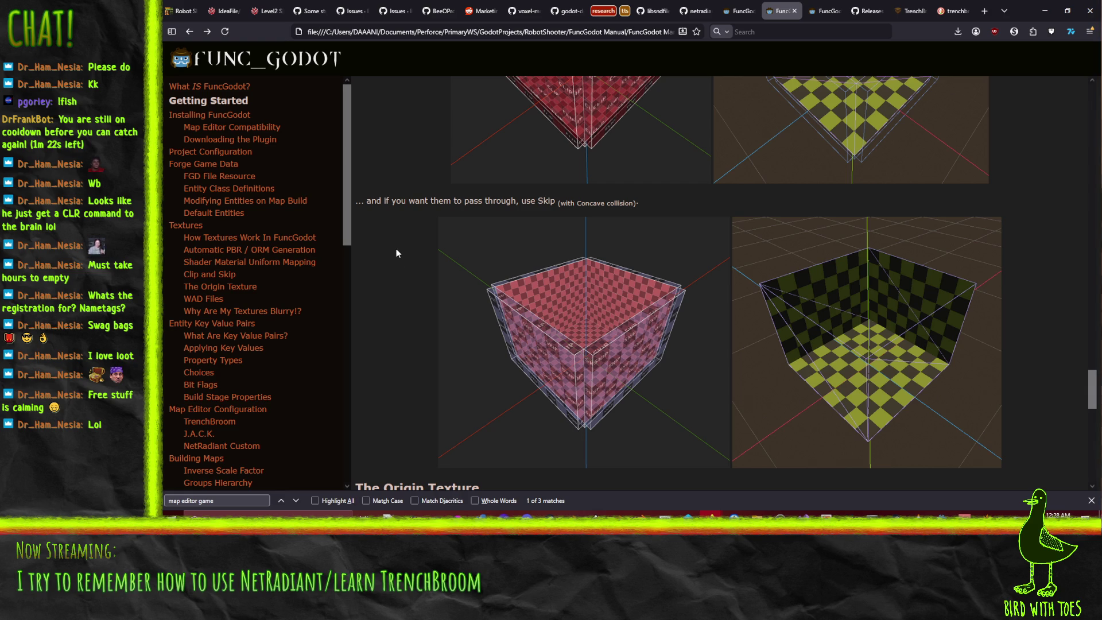
pyautogui.scroll(-5, 395, 249)
pyautogui.scroll(-2, 400, 266)
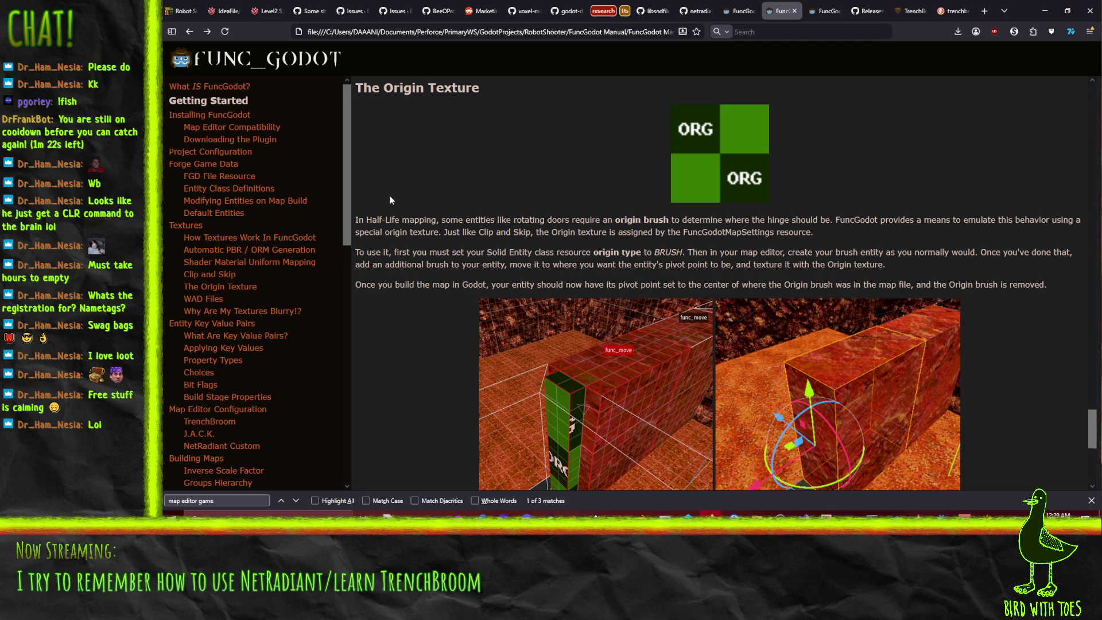
pyautogui.scroll(-4, 390, 199)
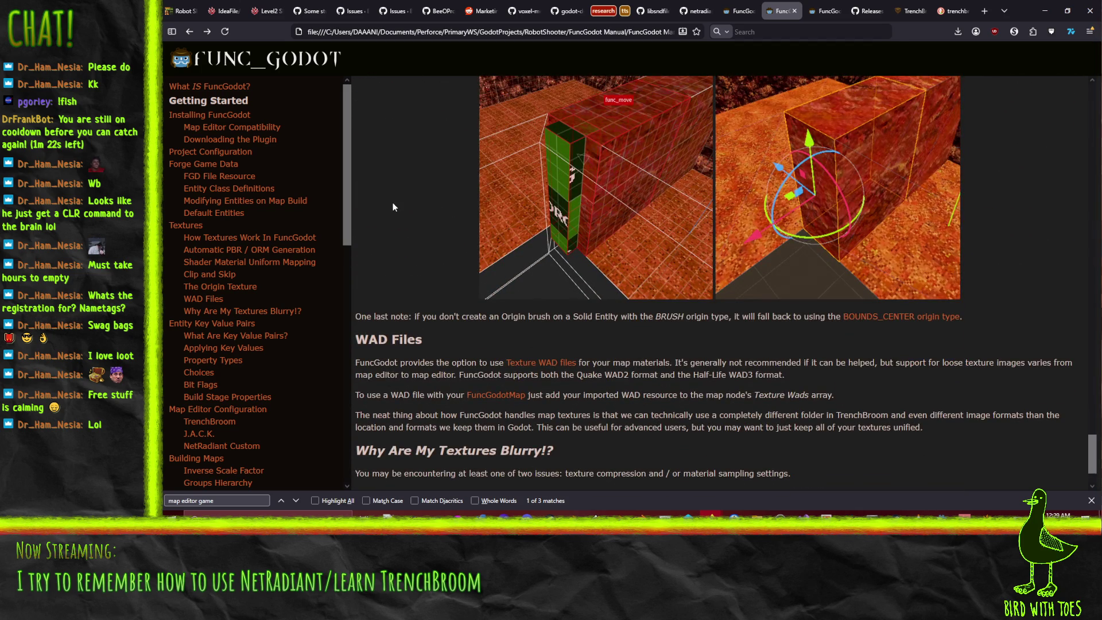
# - Jump to the Entity Class Definitions section of the FuncGodot Manual
pyautogui.scroll(-1, 393, 206)
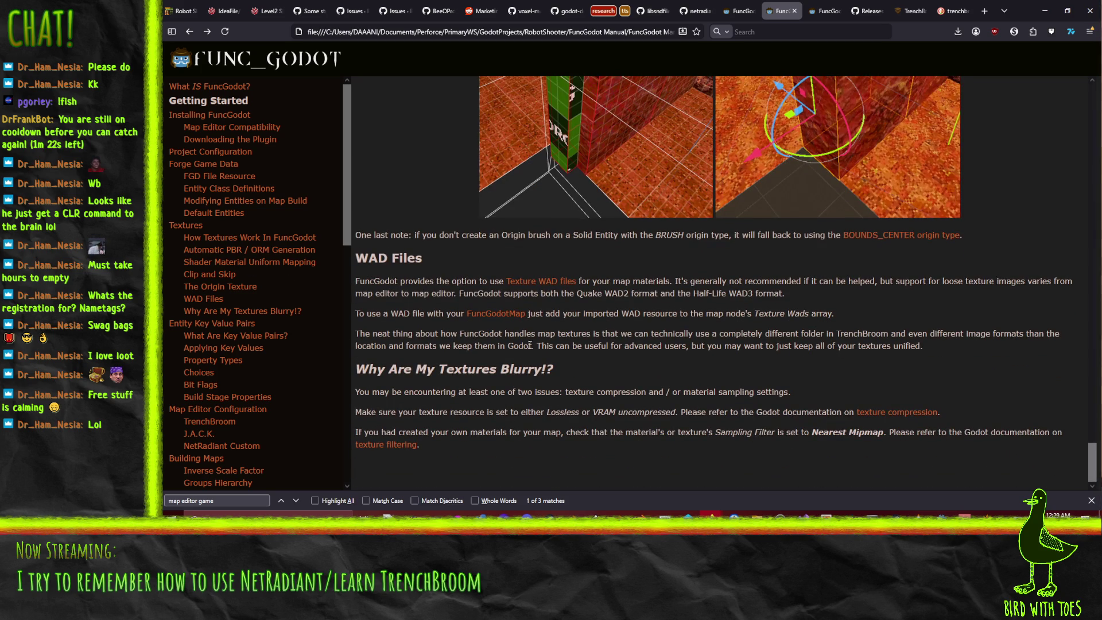
pyautogui.scroll(20, 518, 380)
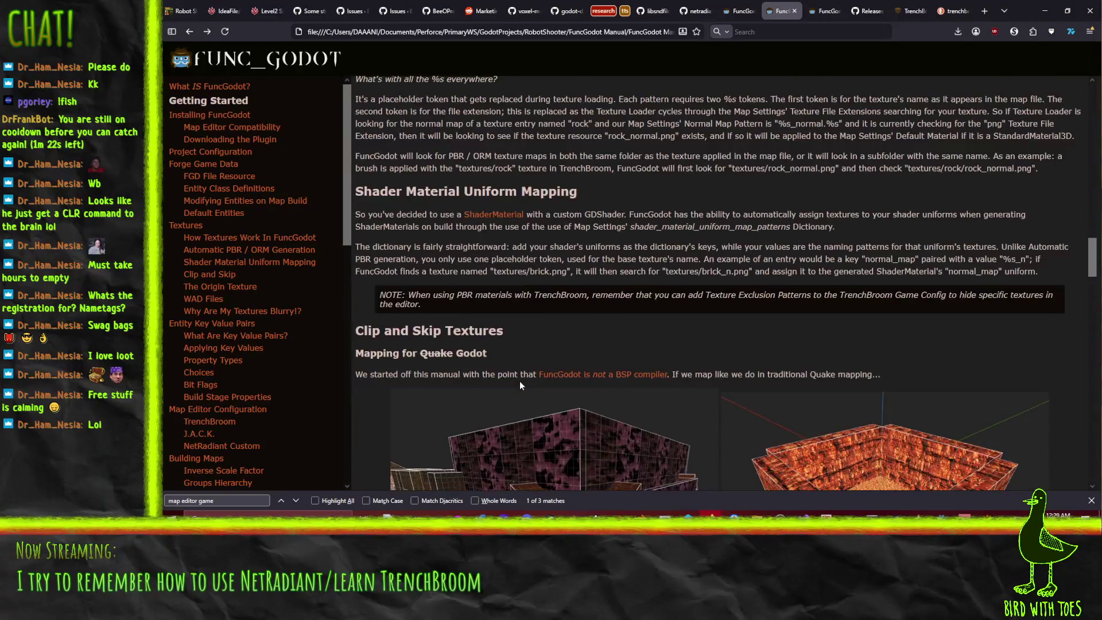
pyautogui.scroll(-5, 519, 381)
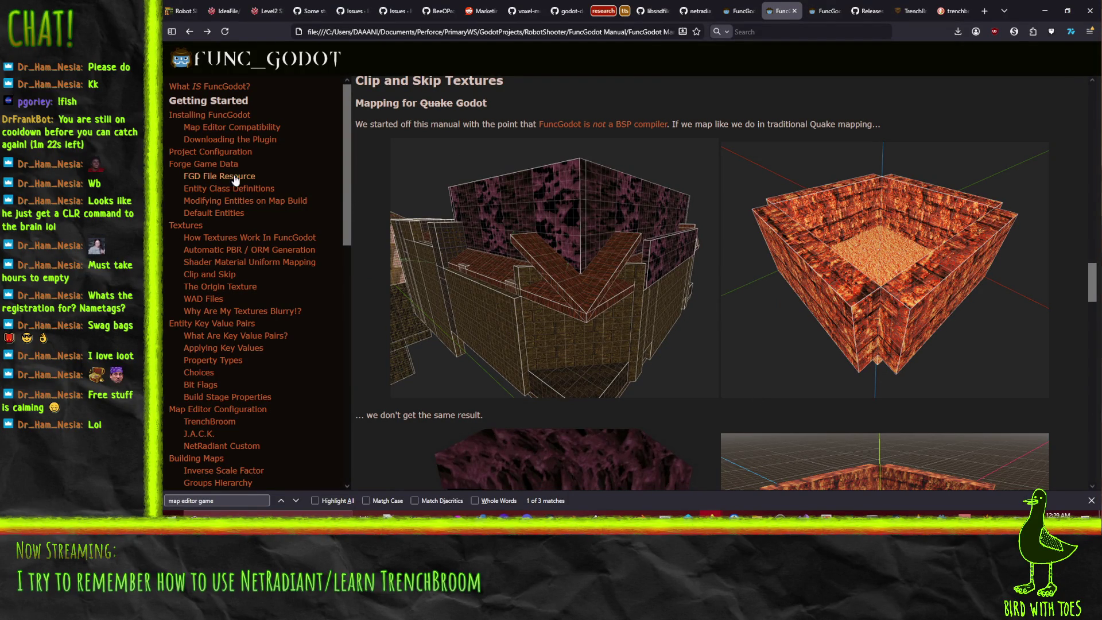
pyautogui.click(250, 191)
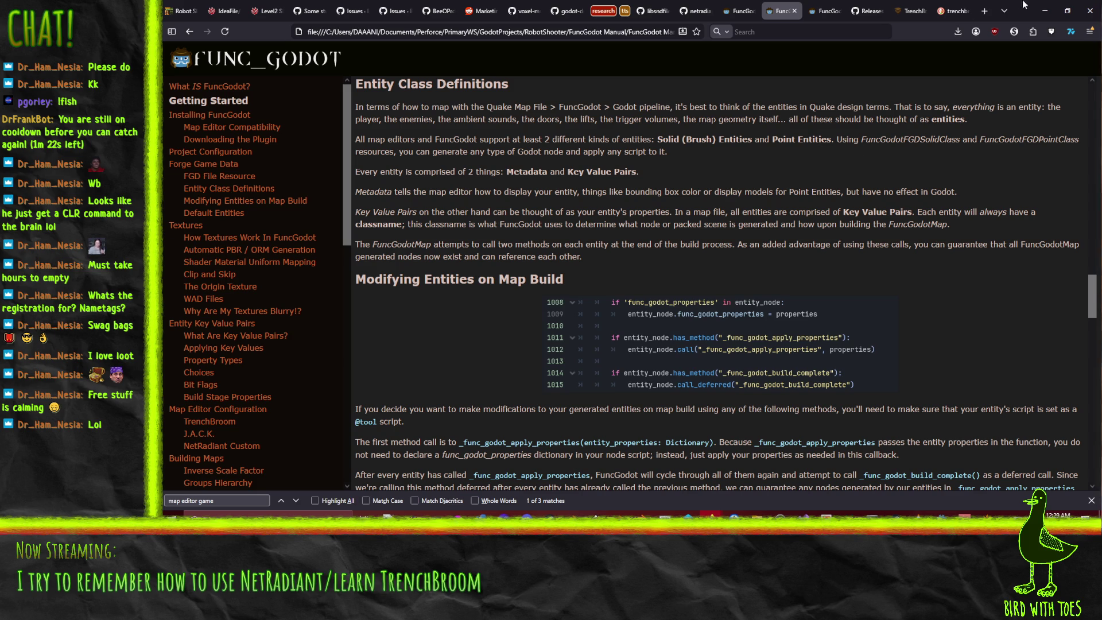
# - Back in Godot, open RobotShooterFgd.tres and start editing its Entity Definitions array
pyautogui.click(1045, 10)
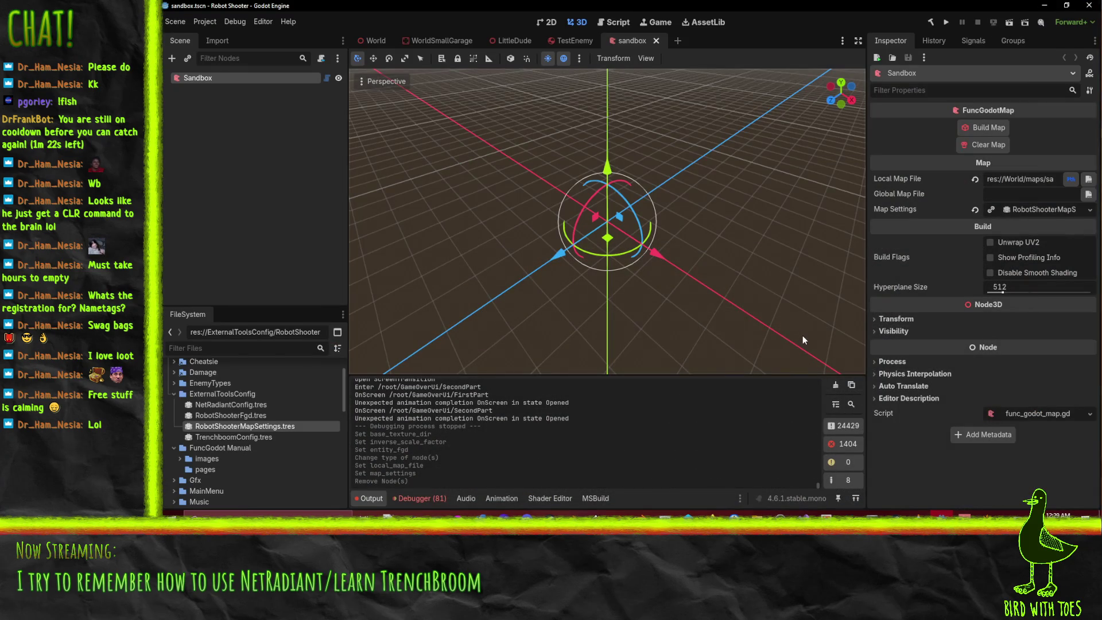
pyautogui.click(243, 413)
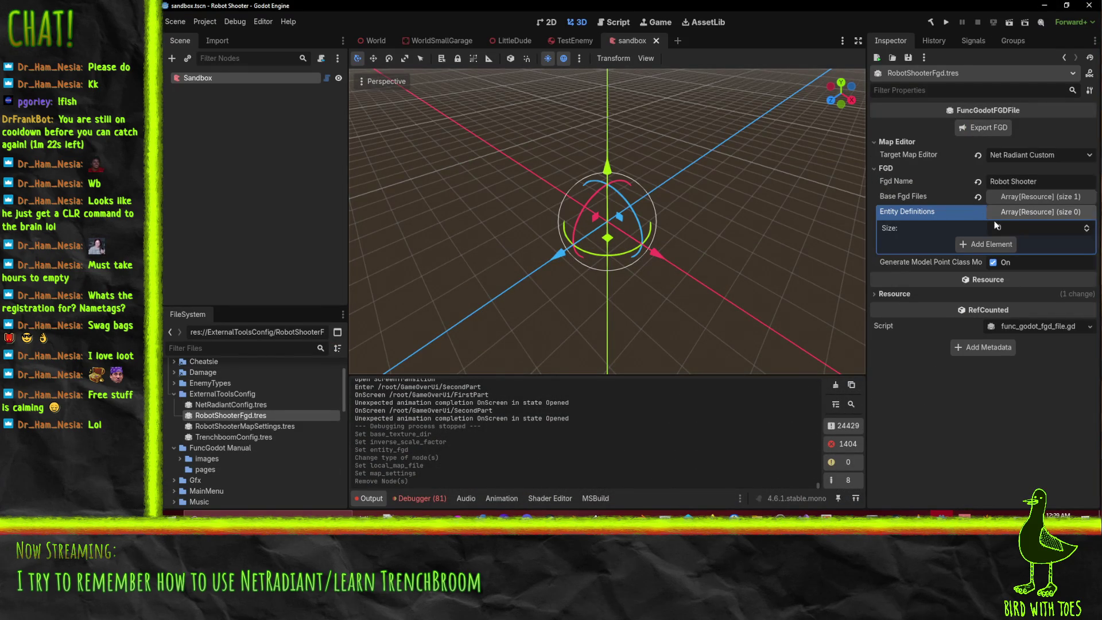
pyautogui.click(1027, 229)
# - Add an element to Entity Definitions and scroll its resource type list to the FuncGodot classes
pyautogui.click(997, 244)
pyautogui.click(1029, 244)
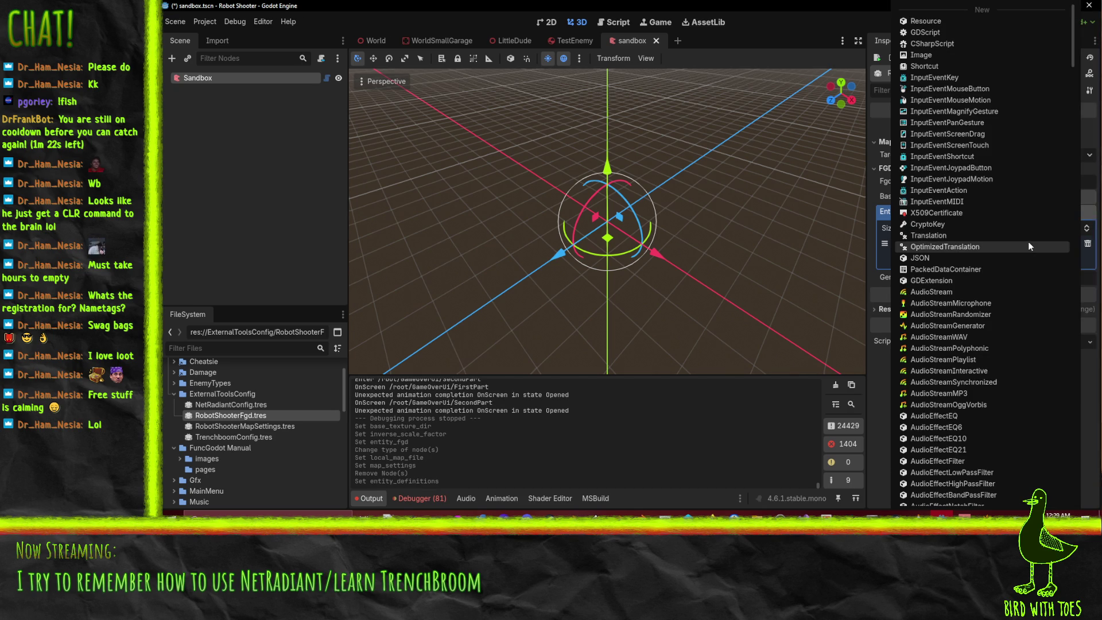
pyautogui.scroll(-15, 996, 267)
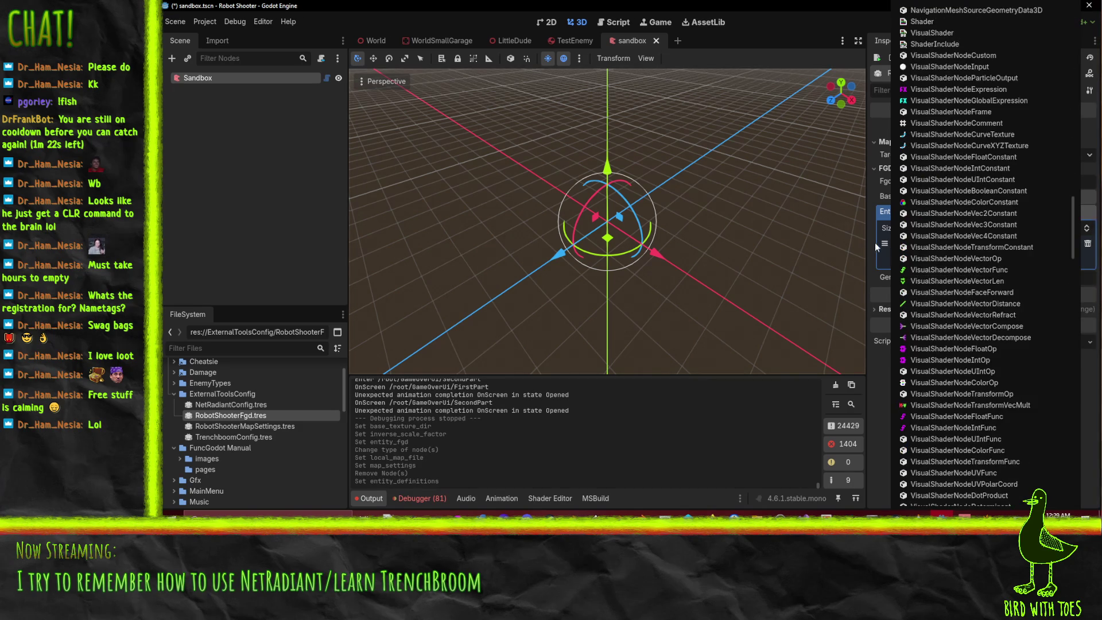
pyautogui.click(904, 248)
pyautogui.click(1073, 245)
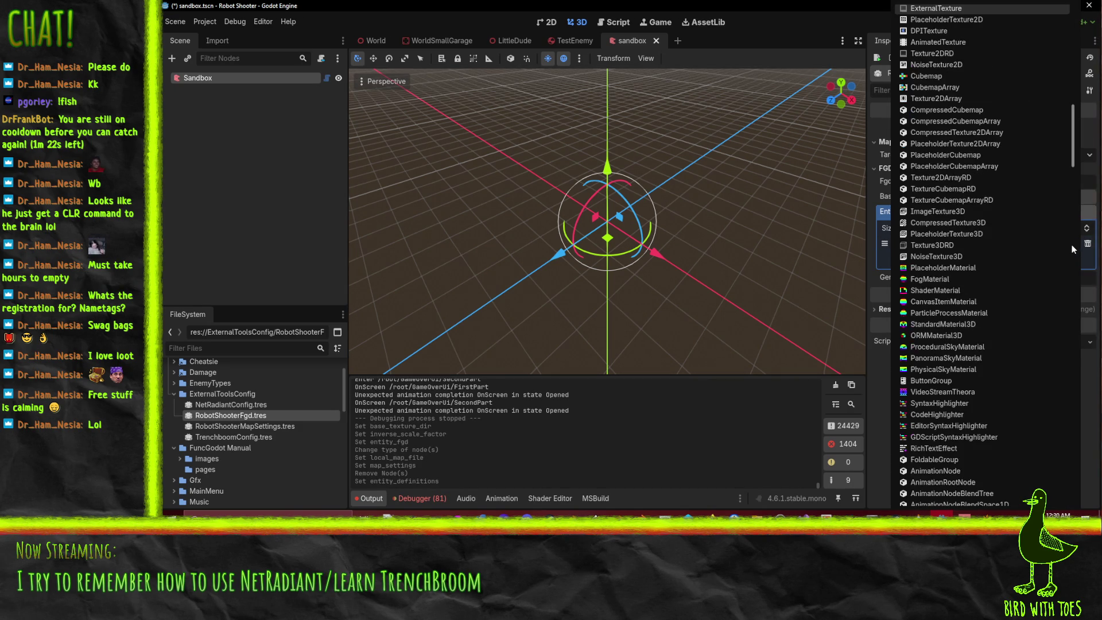
pyautogui.scroll(-10, 1068, 242)
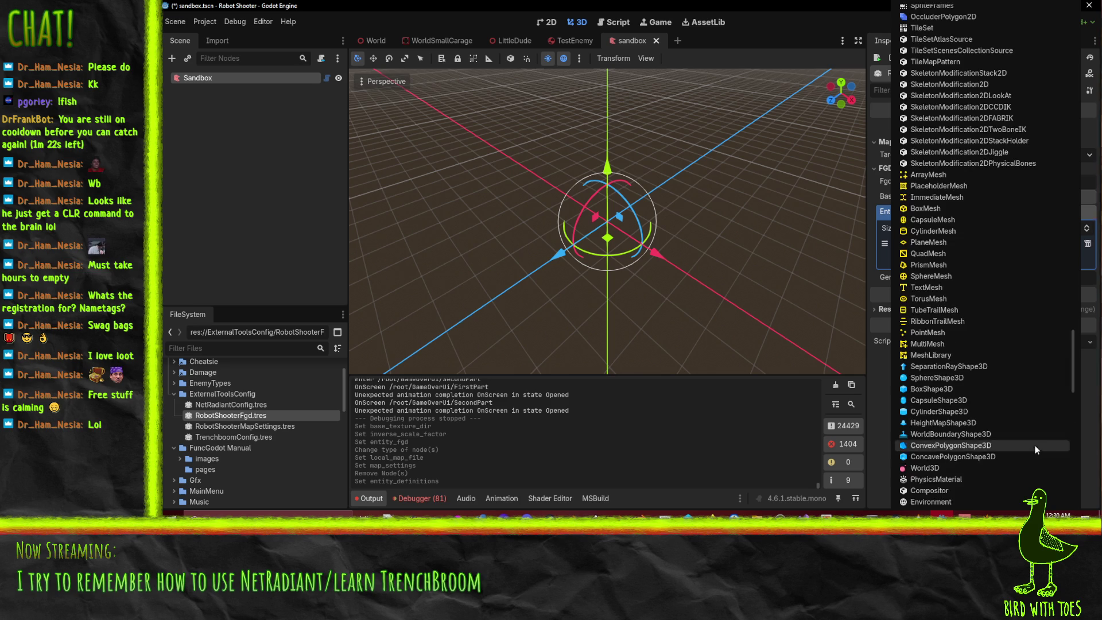
pyautogui.scroll(-10, 1036, 450)
pyautogui.scroll(-10, 1006, 400)
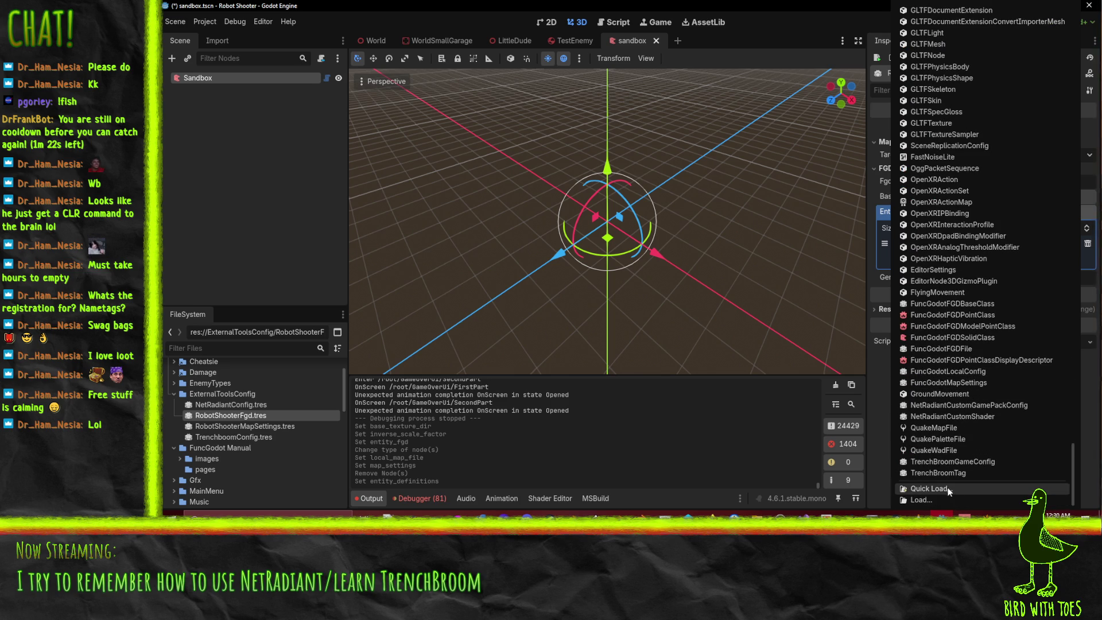
pyautogui.scroll(5, 976, 447)
pyautogui.scroll(-5, 985, 427)
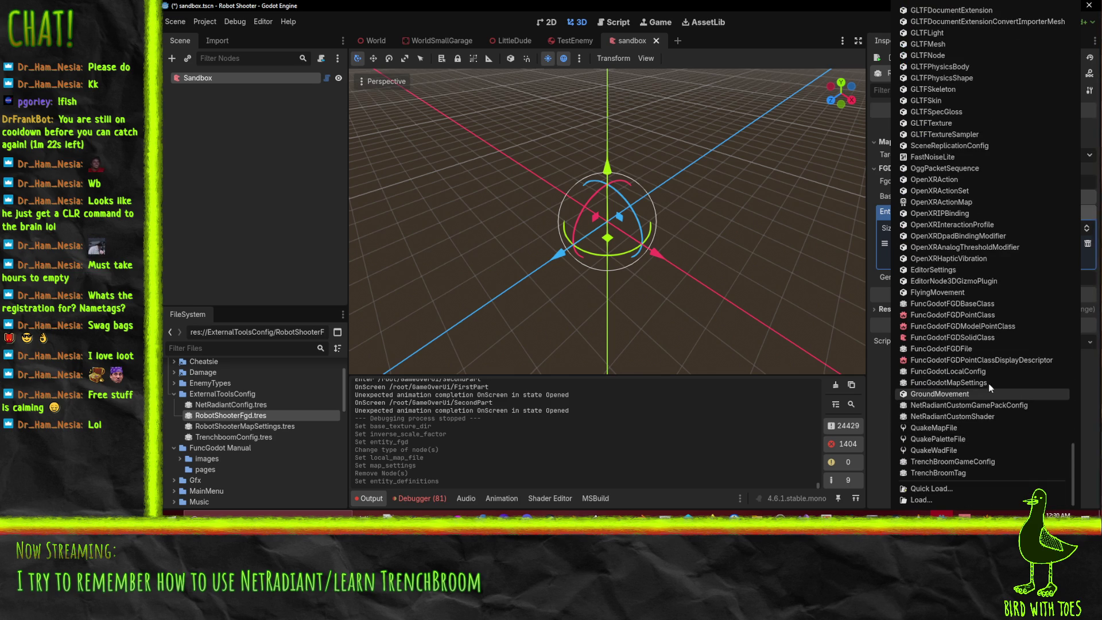
# - Make the new entry a FuncGodotFGDPointClass and expand its Entity Definition settings
pyautogui.click(918, 316)
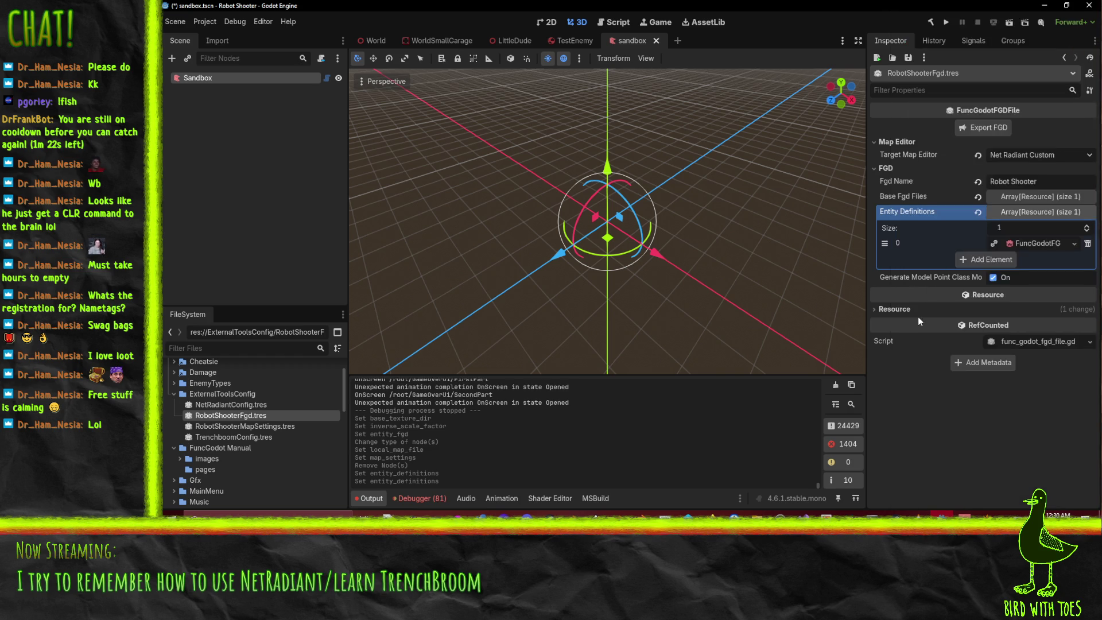
pyautogui.click(1045, 243)
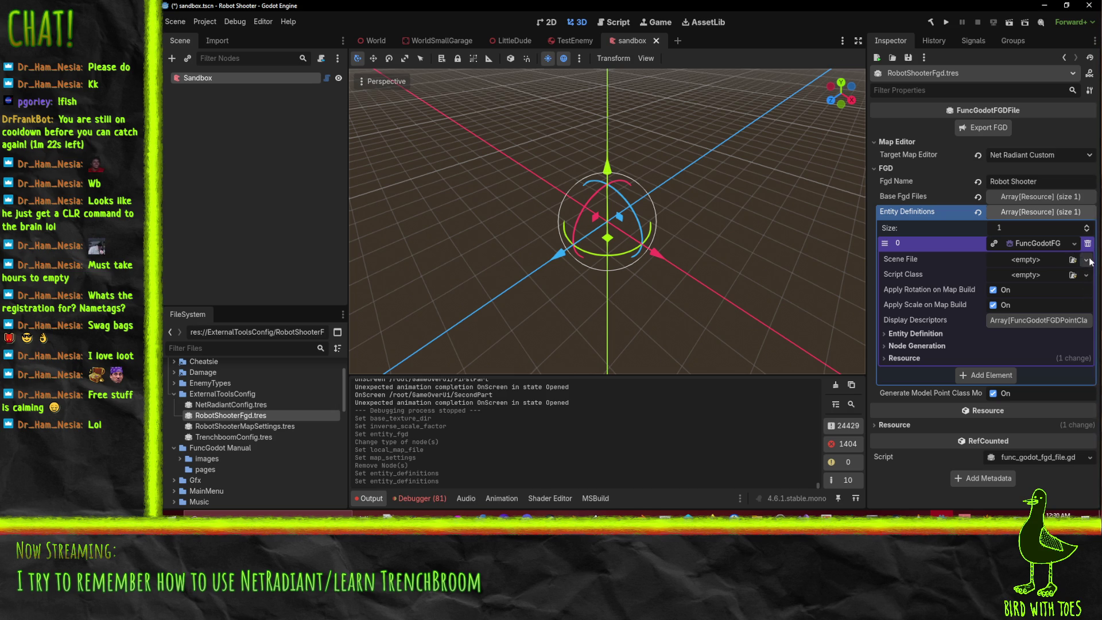
pyautogui.click(904, 336)
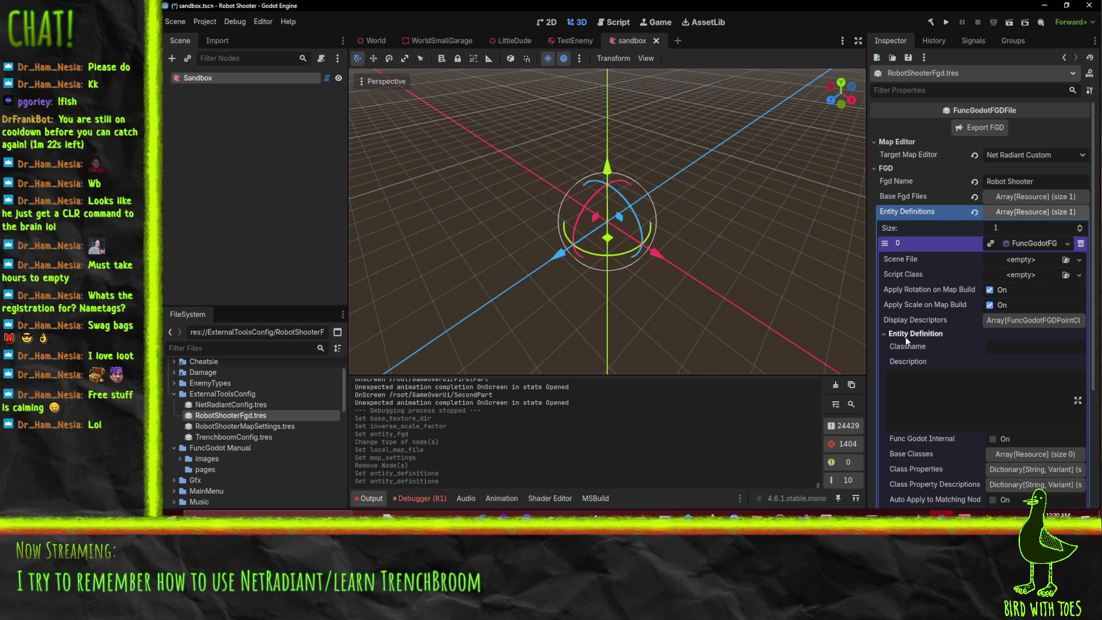
pyautogui.scroll(-1, 918, 339)
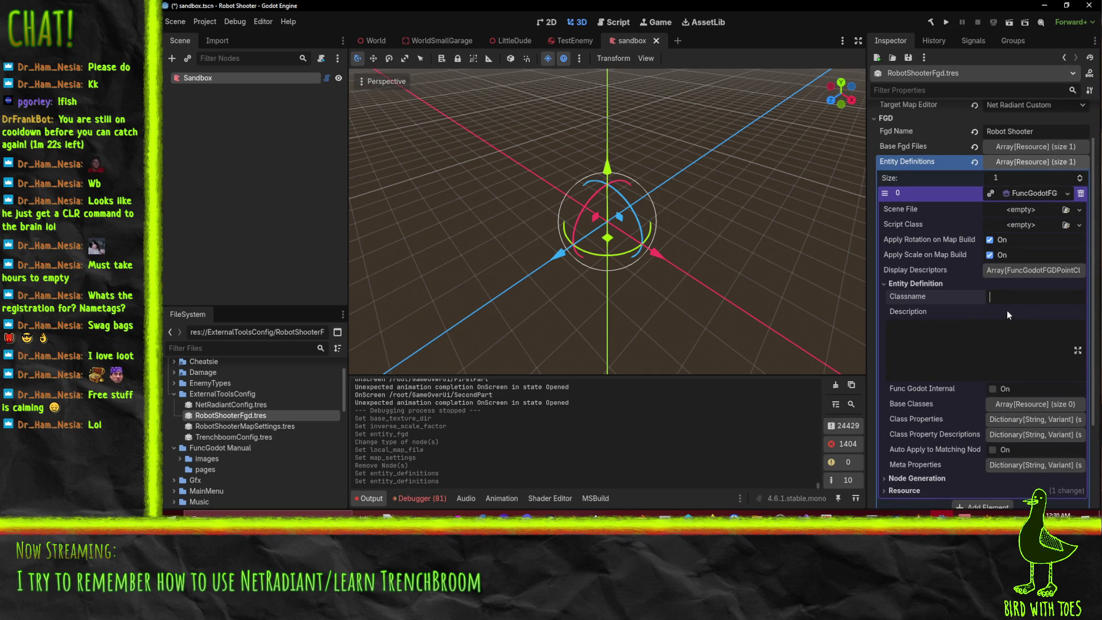
# - Set the classname to spawnpoint, then replace it with checkpoint
pyautogui.click(1007, 310)
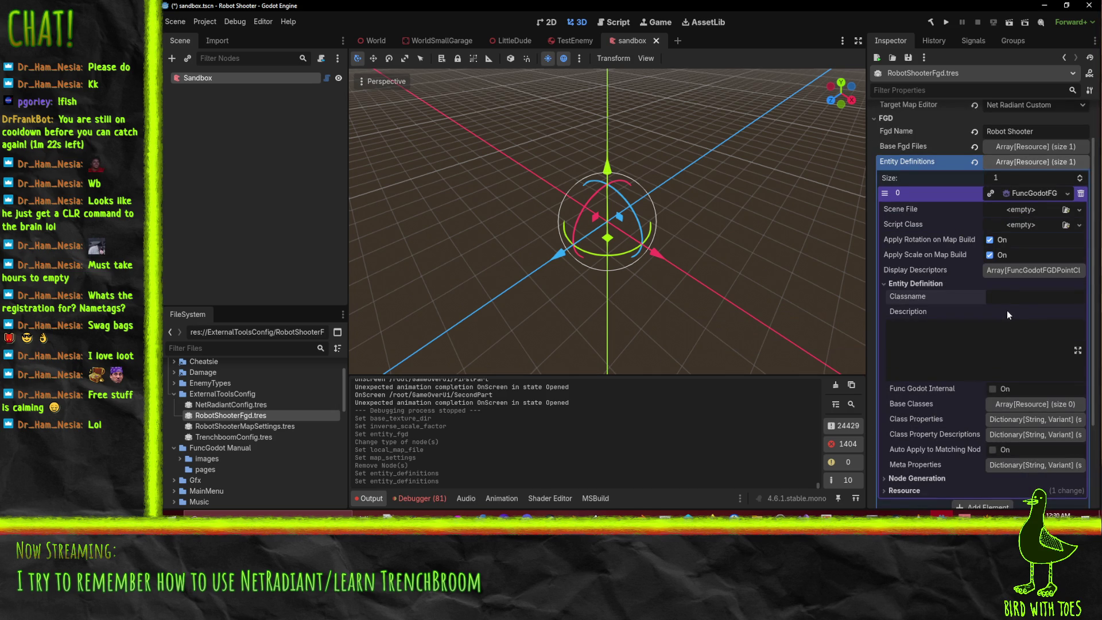
pyautogui.write('spawnpo')
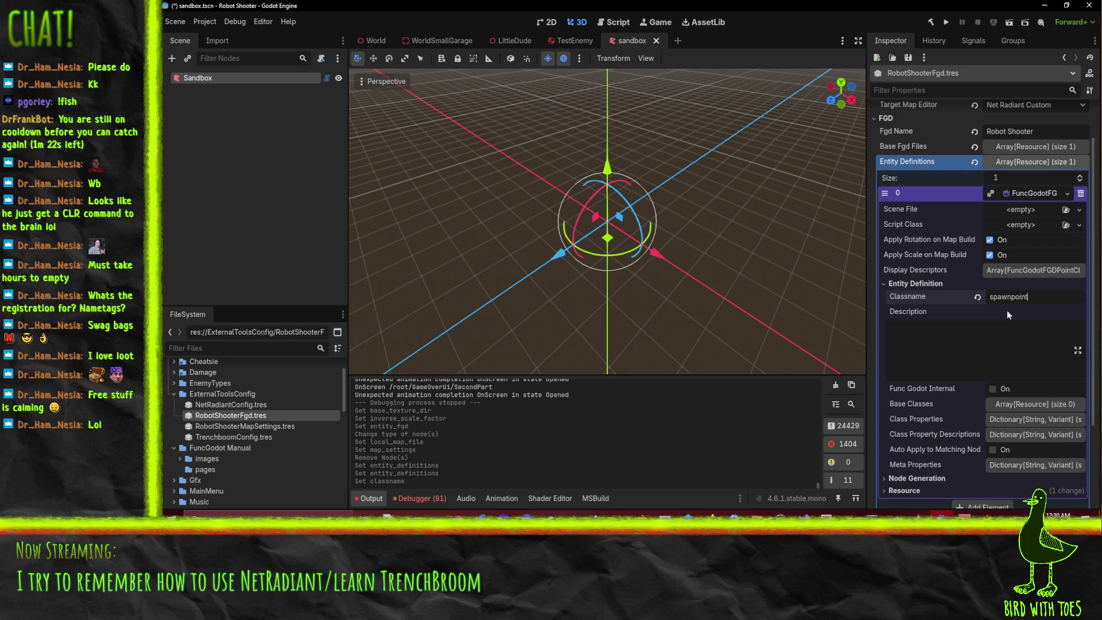
pyautogui.write('int')
pyautogui.click(987, 339)
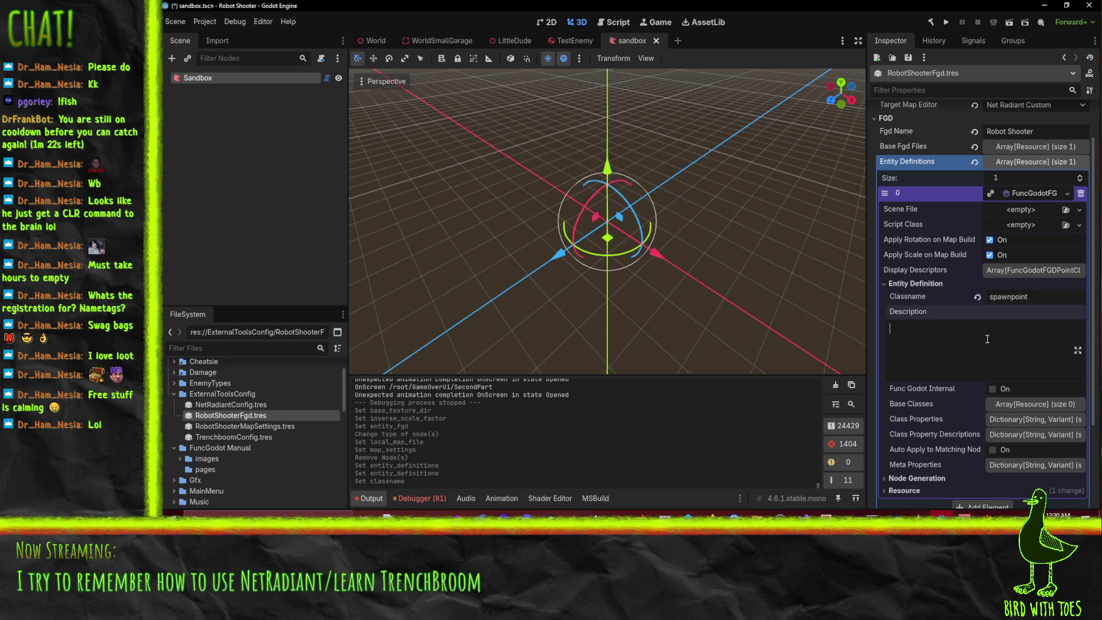
pyautogui.click(1041, 296)
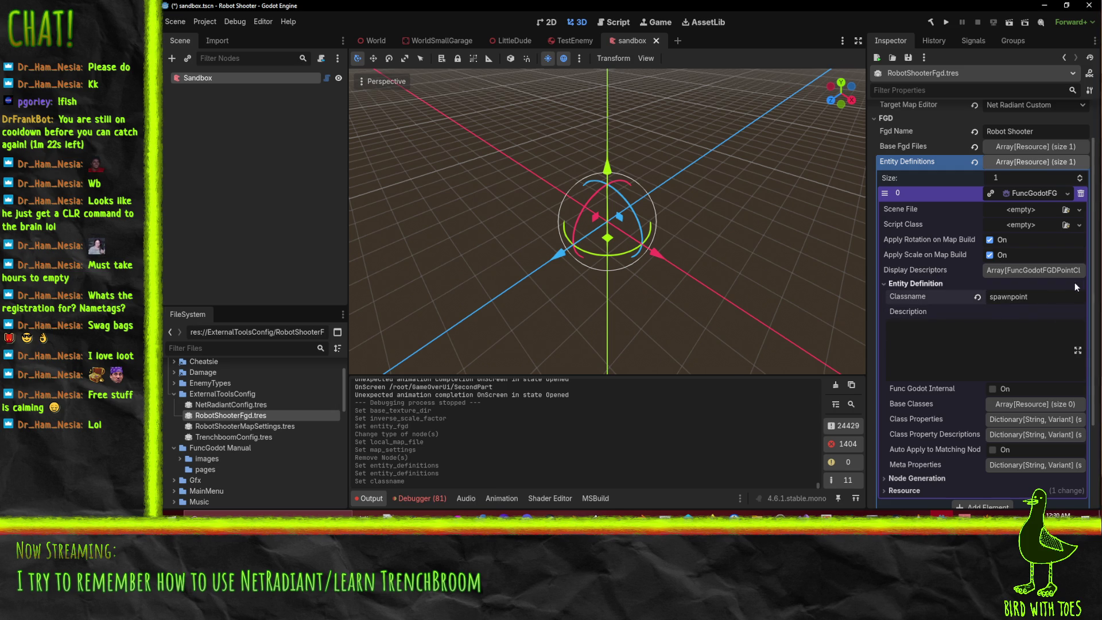
pyautogui.moveTo(1041, 296); pyautogui.dragTo(986, 296)
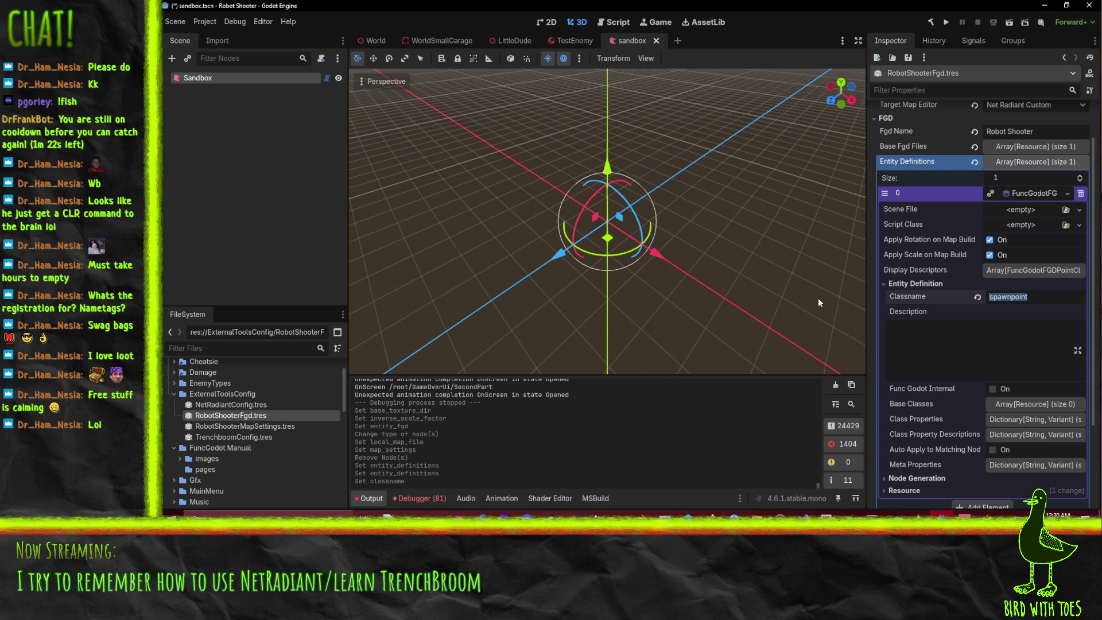
pyautogui.write('che')
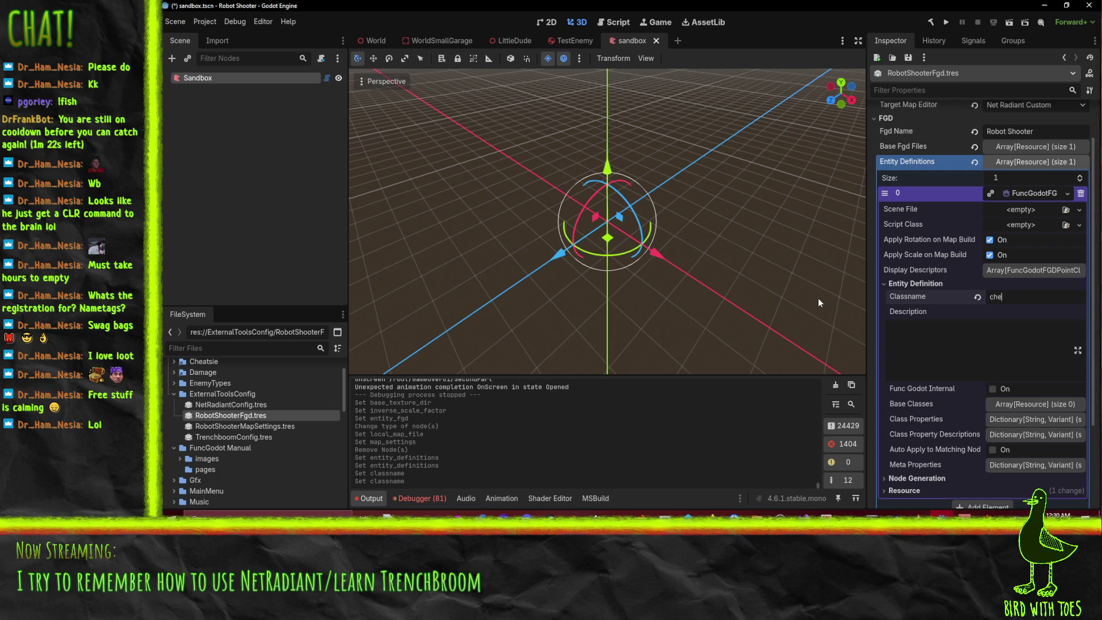
pyautogui.write('ckpoint')
# - Enter 'Location where player spawns' as the checkpoint entity's description
pyautogui.click(997, 338)
pyautogui.write('Locatio')
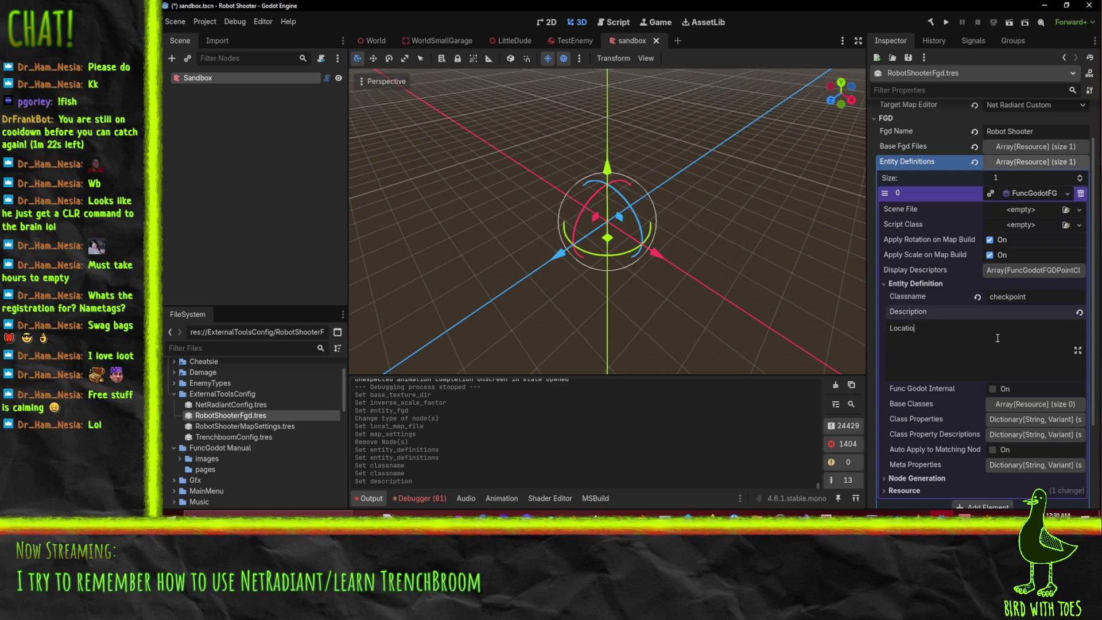
pyautogui.write('n where player spawns')
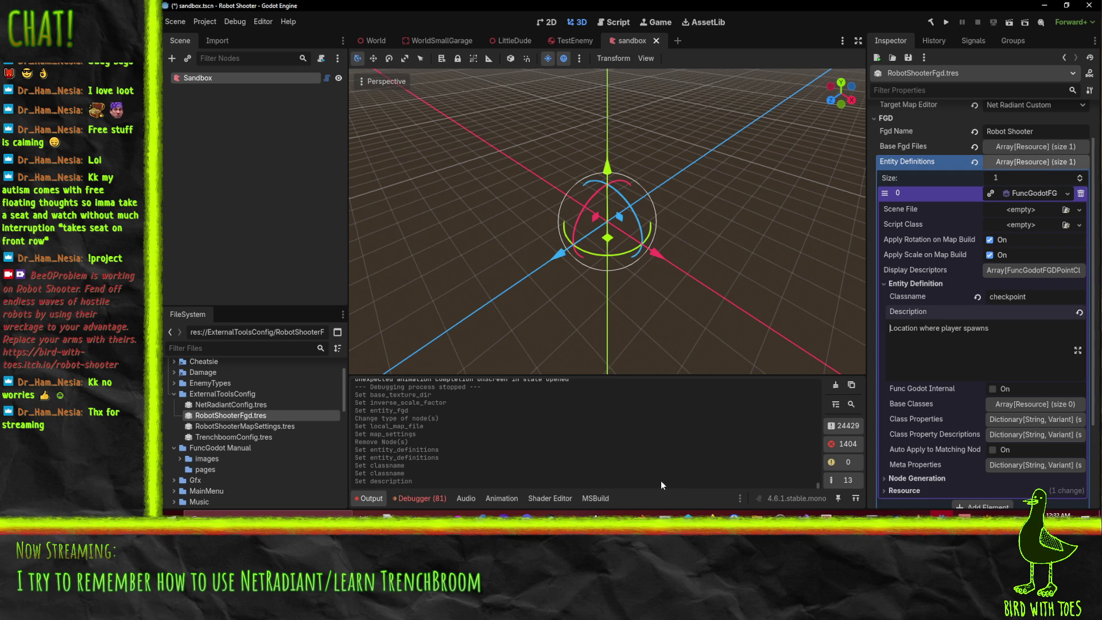
pyautogui.scroll(-3, 872, 307)
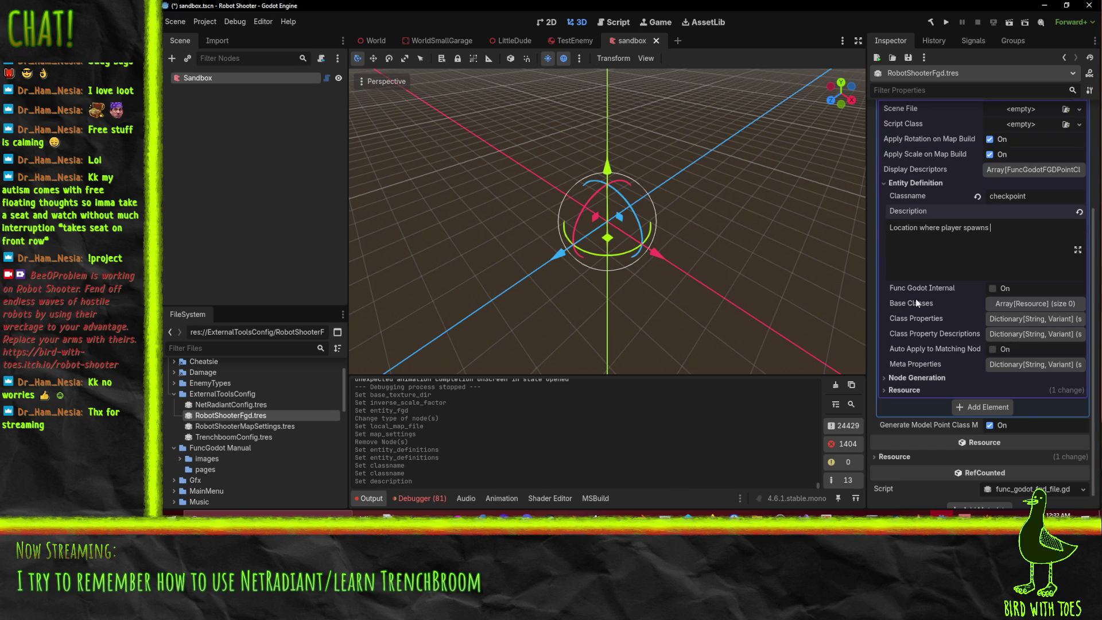
pyautogui.click(1007, 304)
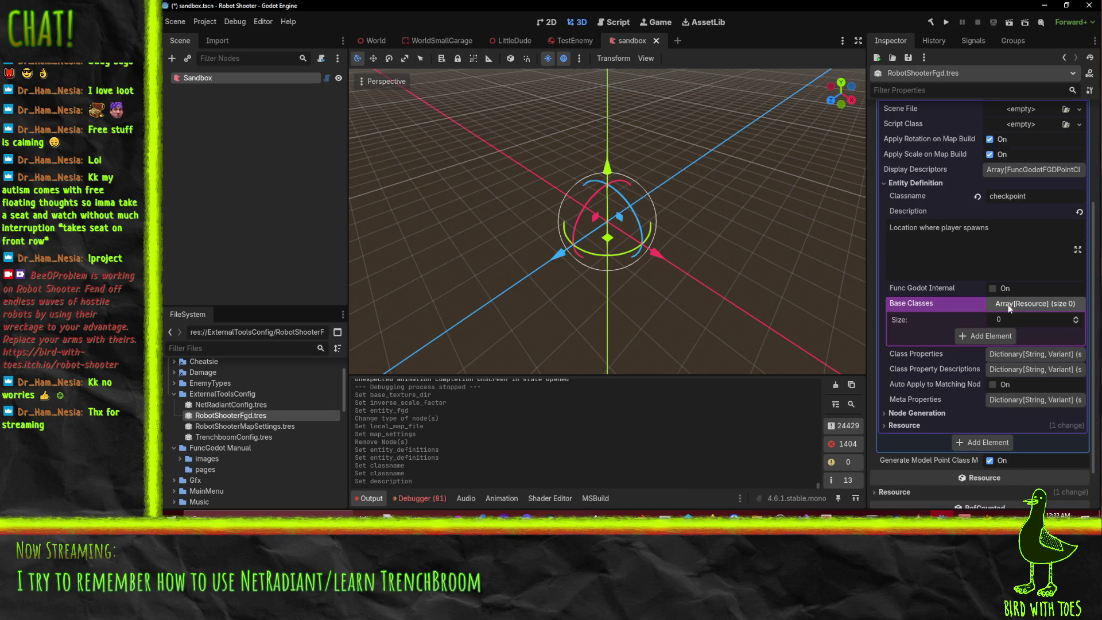
pyautogui.click(1007, 305)
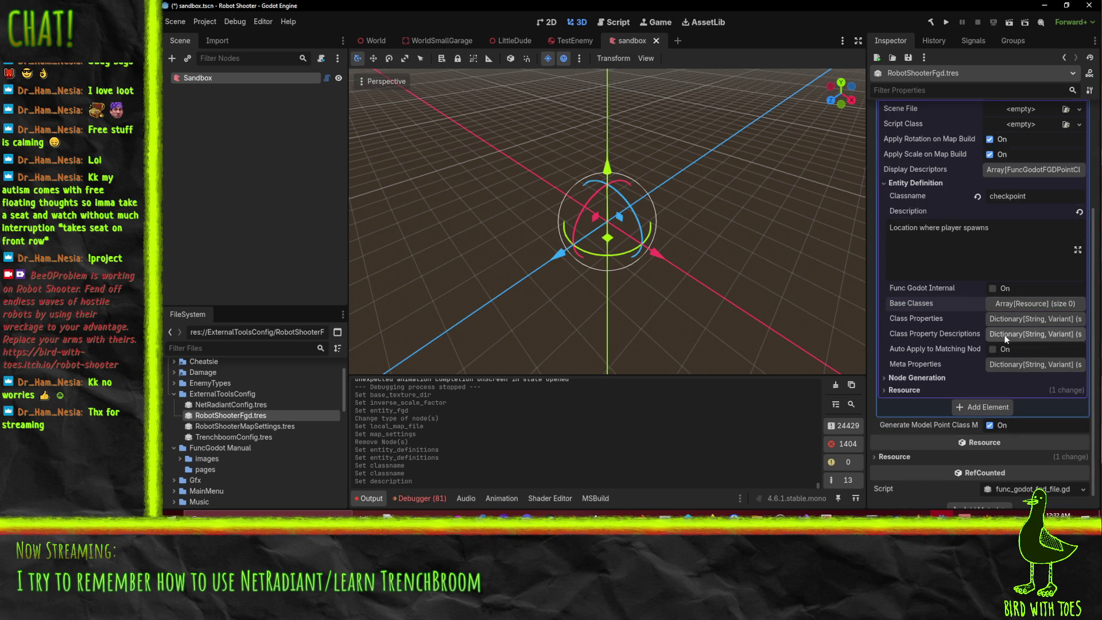
pyautogui.click(1007, 322)
pyautogui.click(1010, 334)
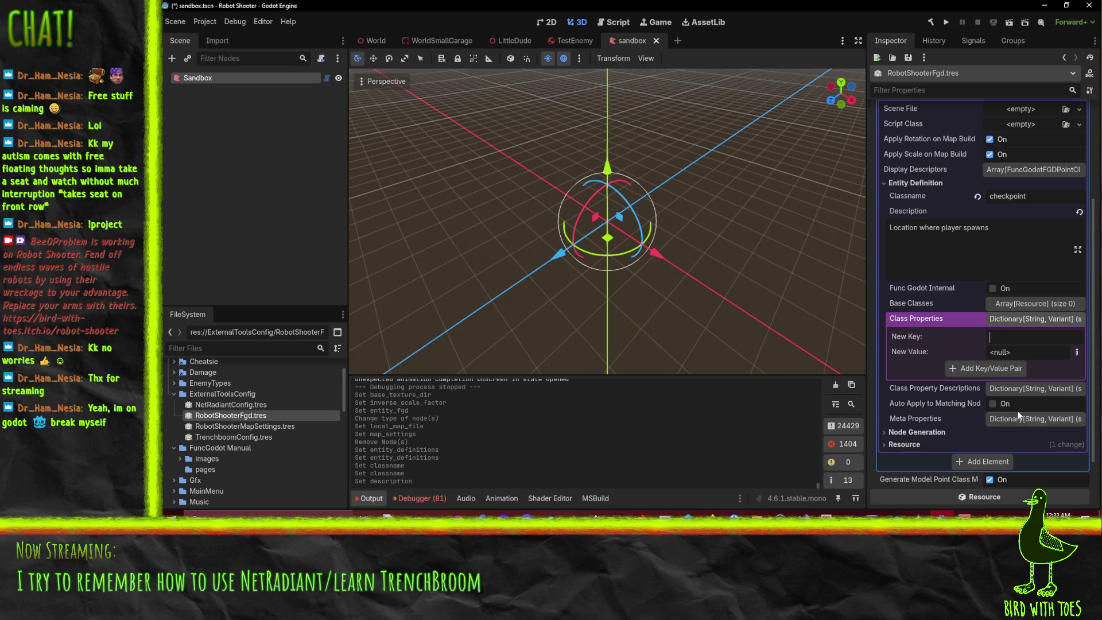
pyautogui.click(918, 431)
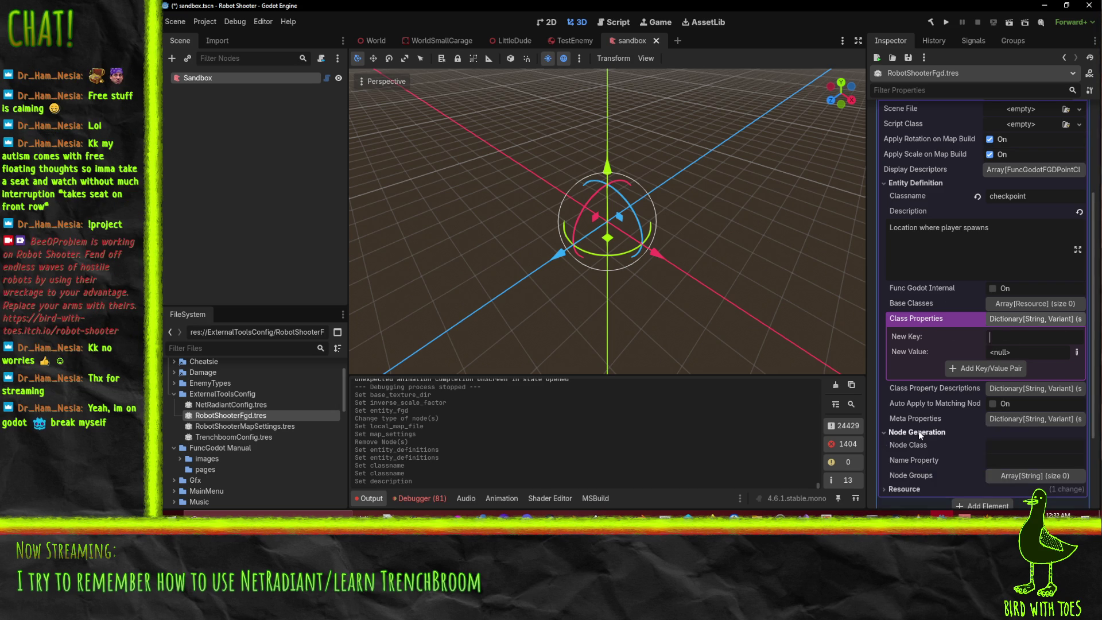
pyautogui.scroll(-2, 987, 424)
pyautogui.click(1024, 402)
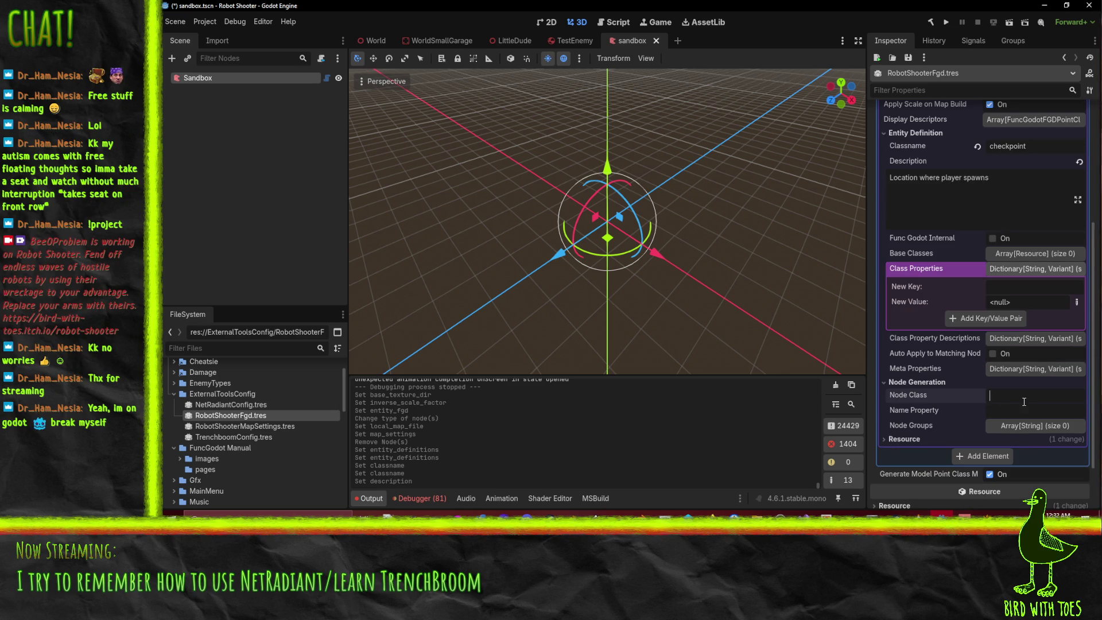
pyautogui.write('Node3D')
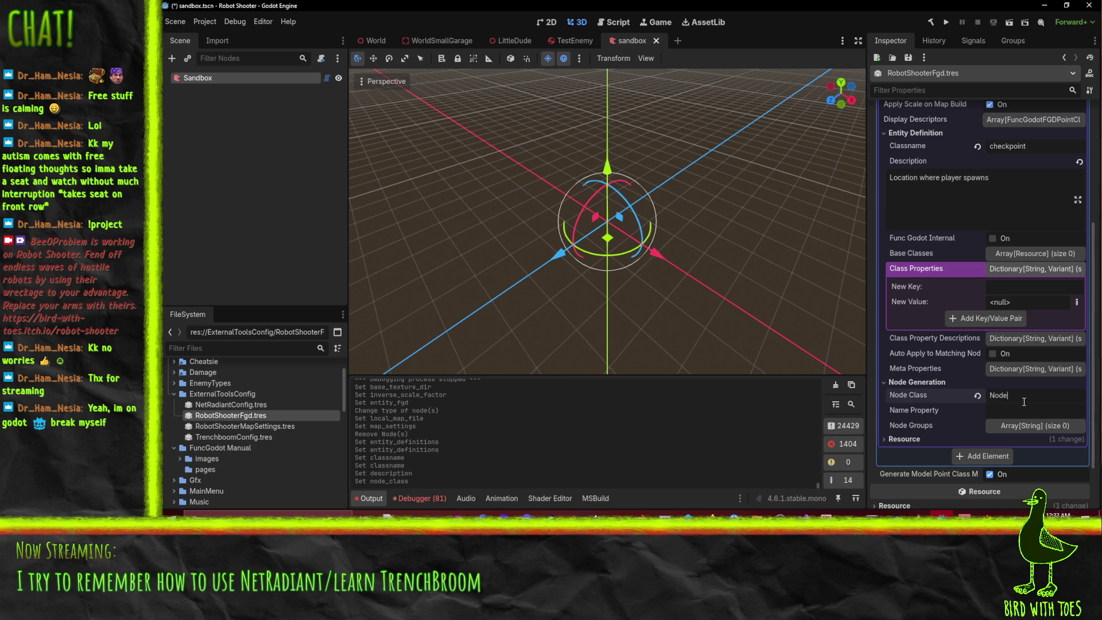
pyautogui.press('Tab')
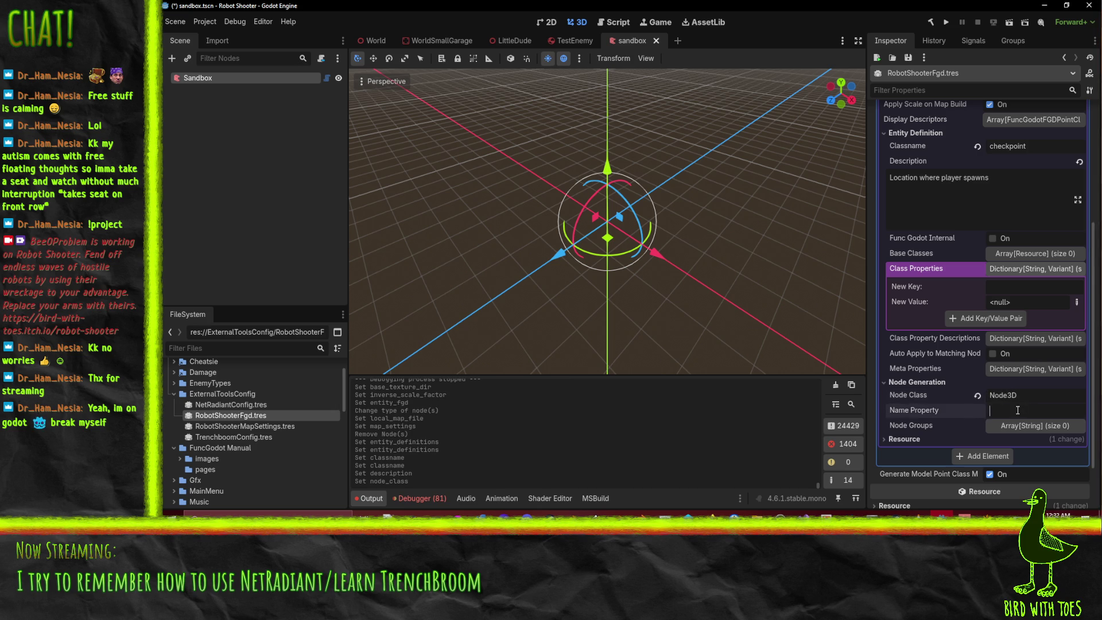
pyautogui.click(1031, 425)
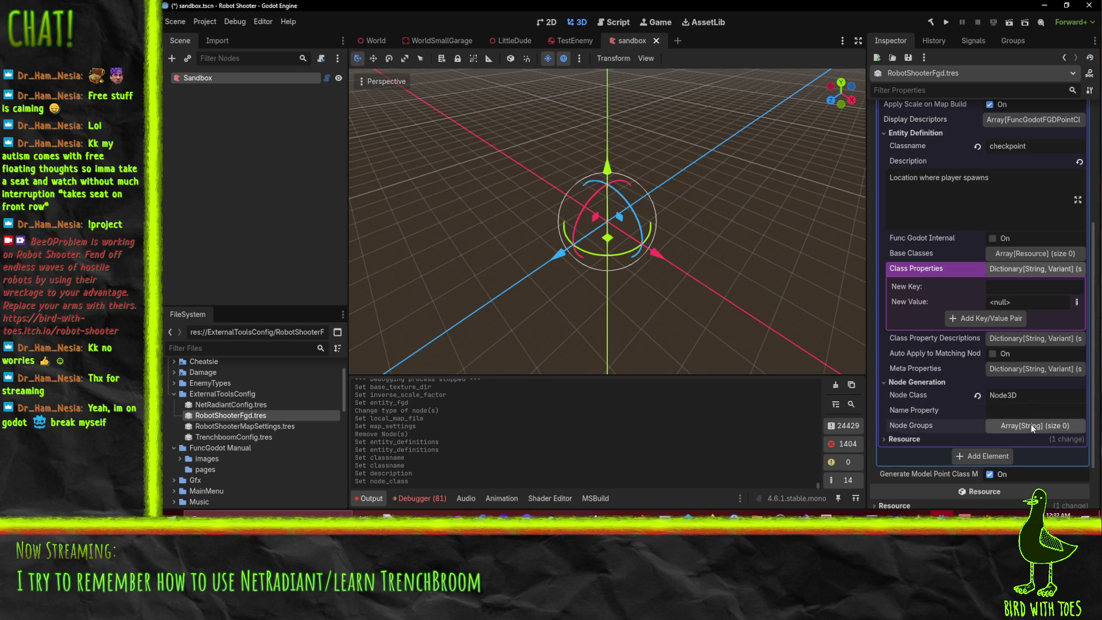
pyautogui.click(1030, 425)
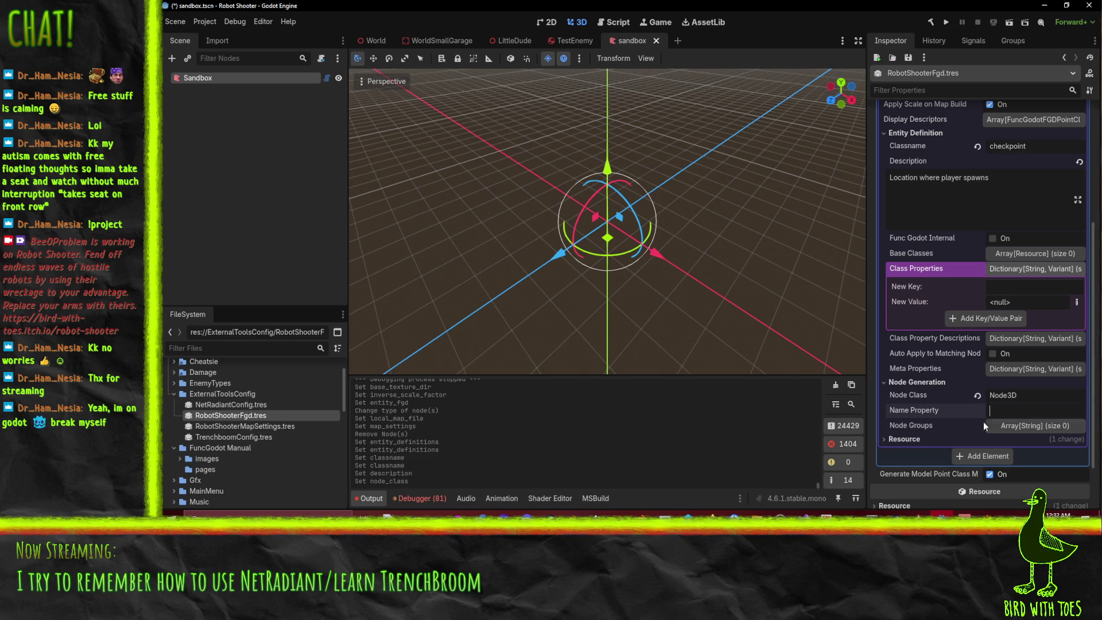
pyautogui.moveTo(979, 404)
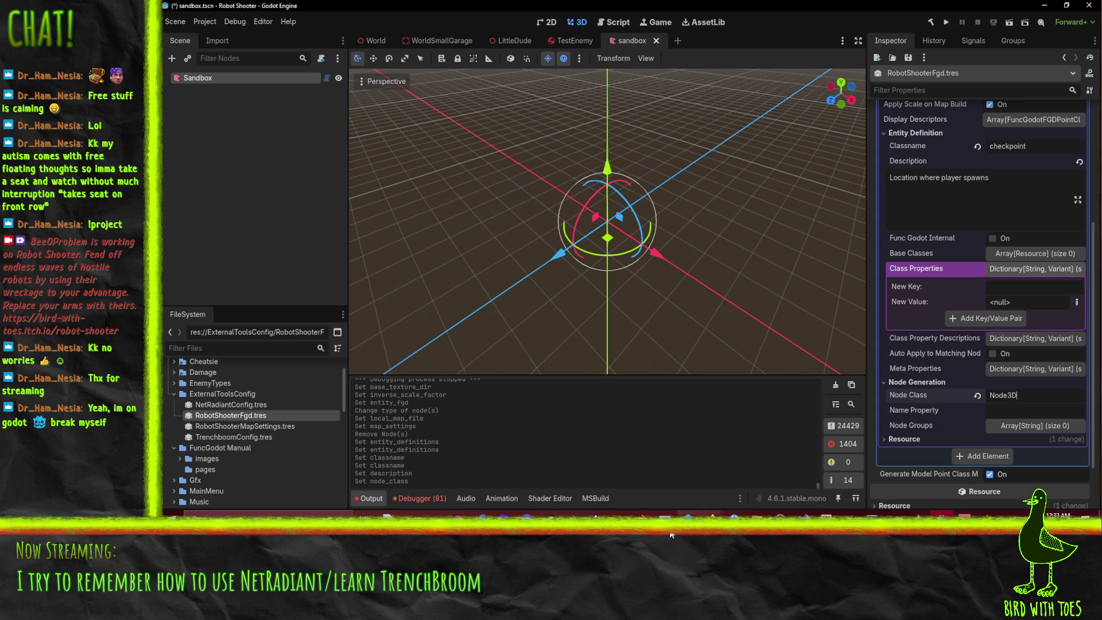
pyautogui.click(710, 513)
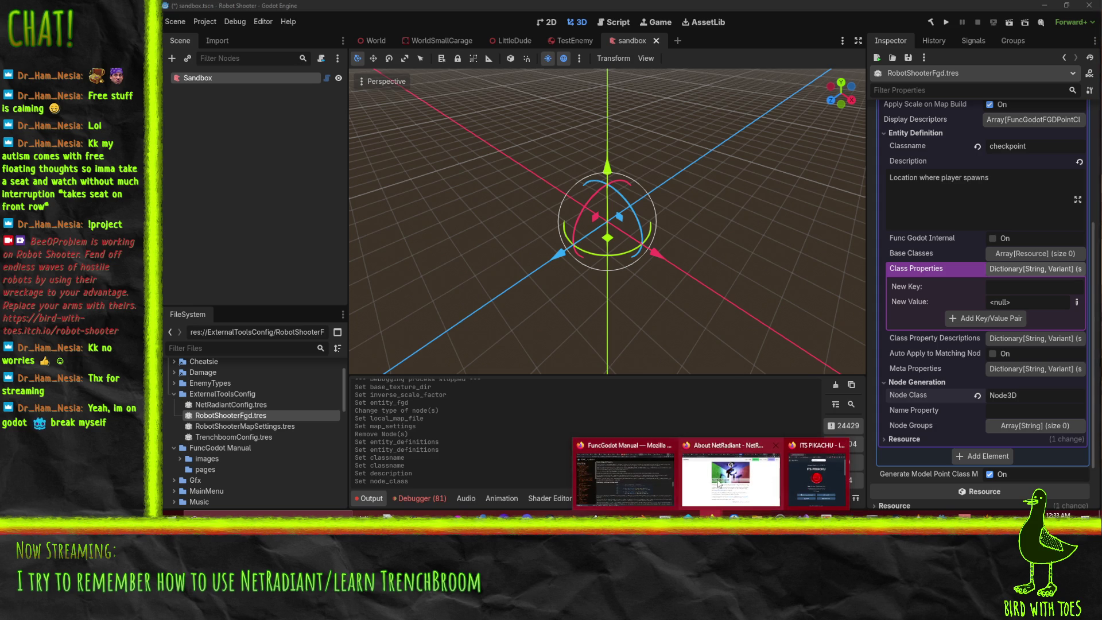
# - Switch to Firefox and the Robot Shooter itch.io tab
pyautogui.click(606, 480)
pyautogui.click(166, 10)
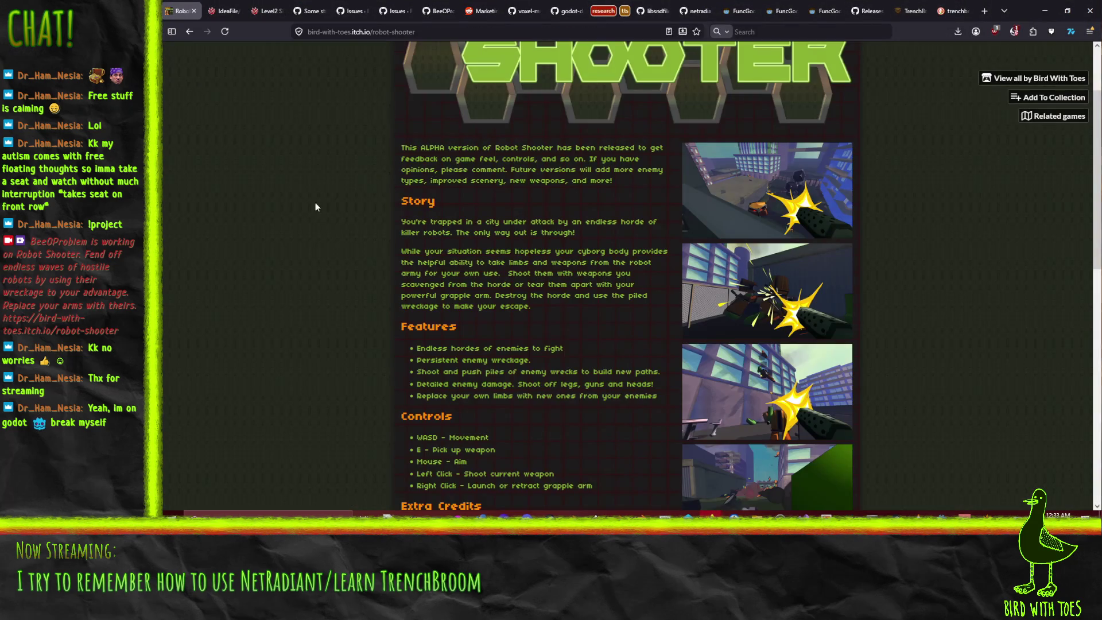
pyautogui.scroll(3, 334, 218)
# - Visit the did-you-forget-the-rules game page, then return to the Robot Shooter page
pyautogui.moveTo(374, 34); pyautogui.dragTo(827, 44)
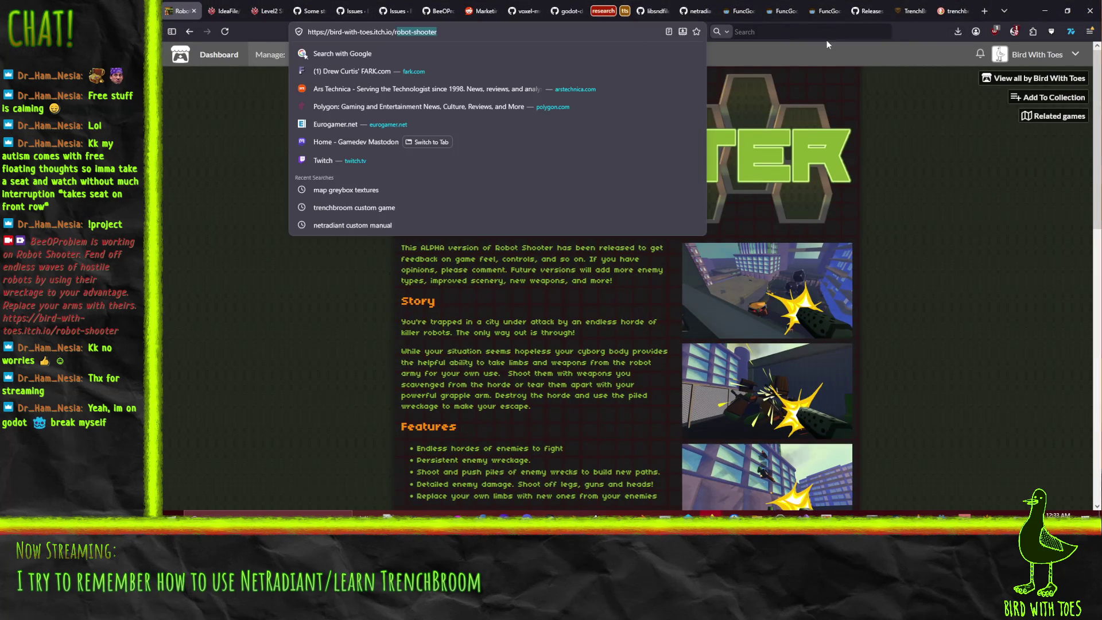
pyautogui.write('did-you-forge')
pyautogui.press('Return')
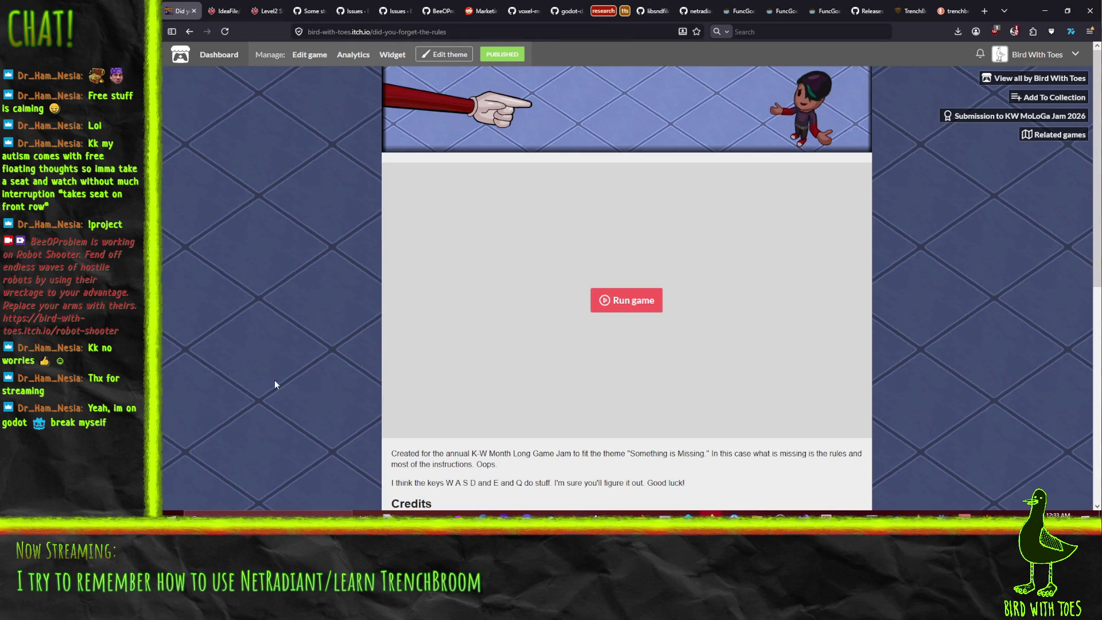
pyautogui.scroll(-3, 247, 367)
pyautogui.scroll(3, 245, 363)
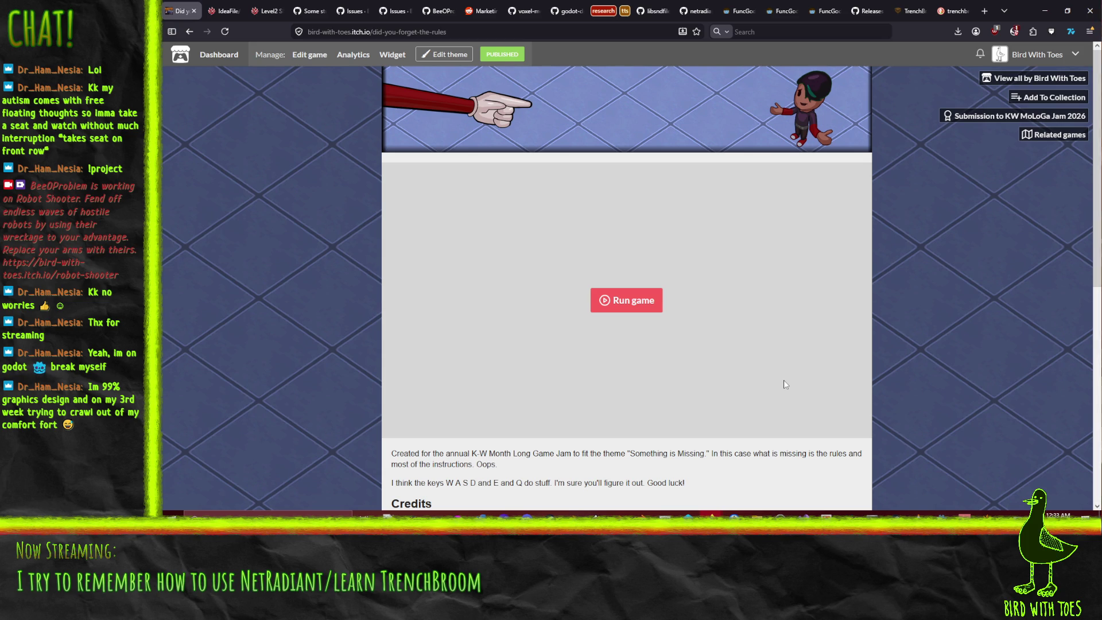
pyautogui.click(182, 33)
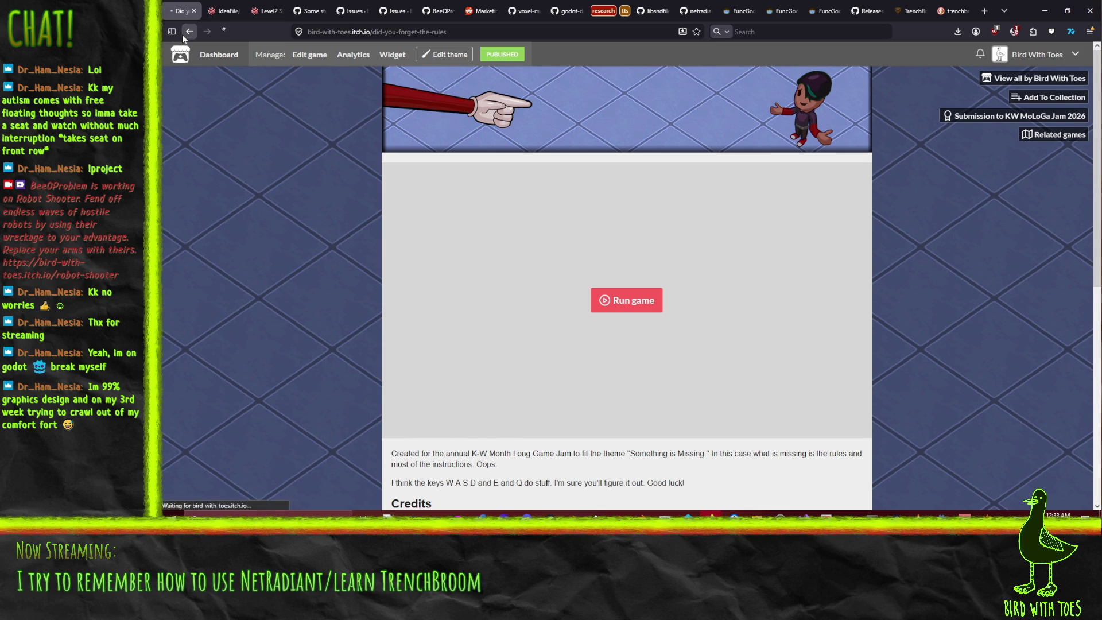
pyautogui.scroll(-1, 235, 273)
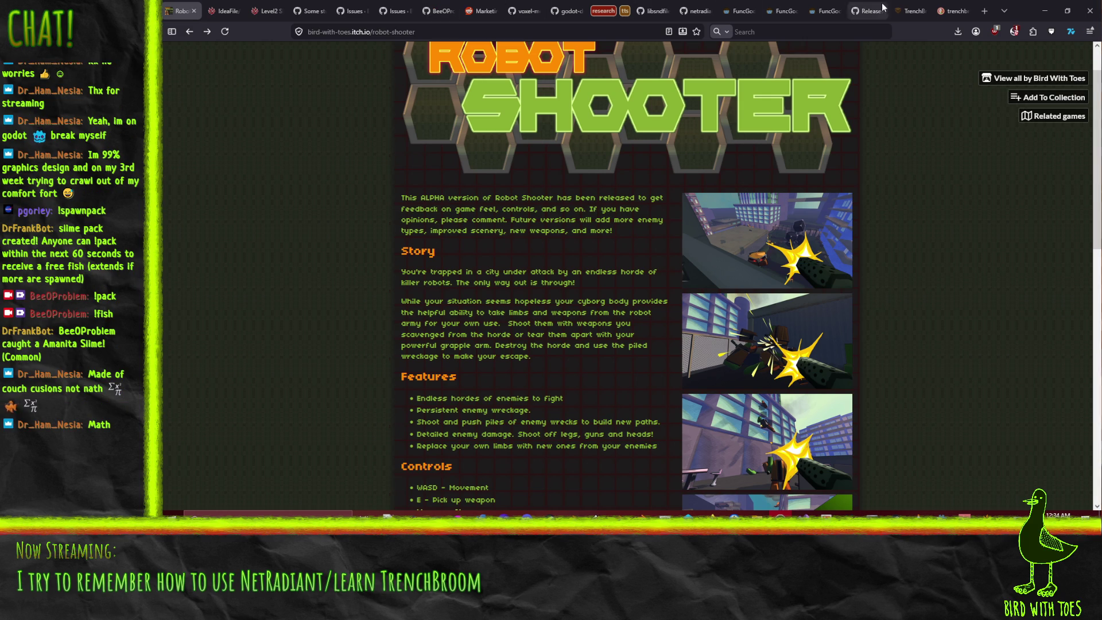
# - Close the trenchbroom godot search tab and move through the Releases and manual tabs
pyautogui.click(959, 8)
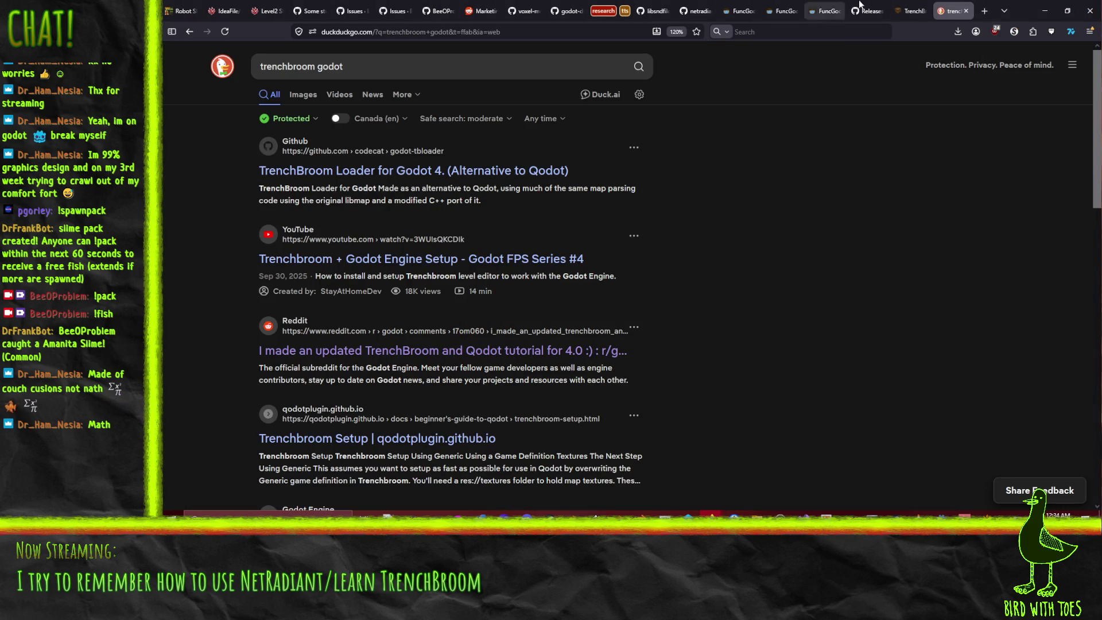
pyautogui.hotkey('ctrl', 'w')
pyautogui.click(914, 7)
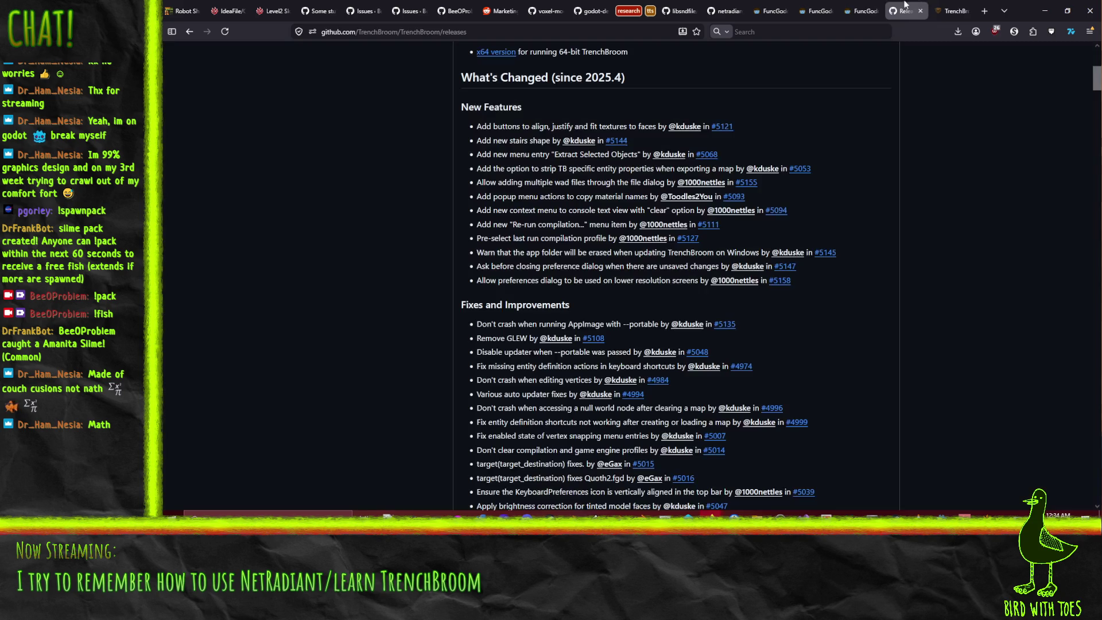
pyautogui.hotkey('ctrl', 'pageup')
pyautogui.hotkey('ctrl', 'pageup')
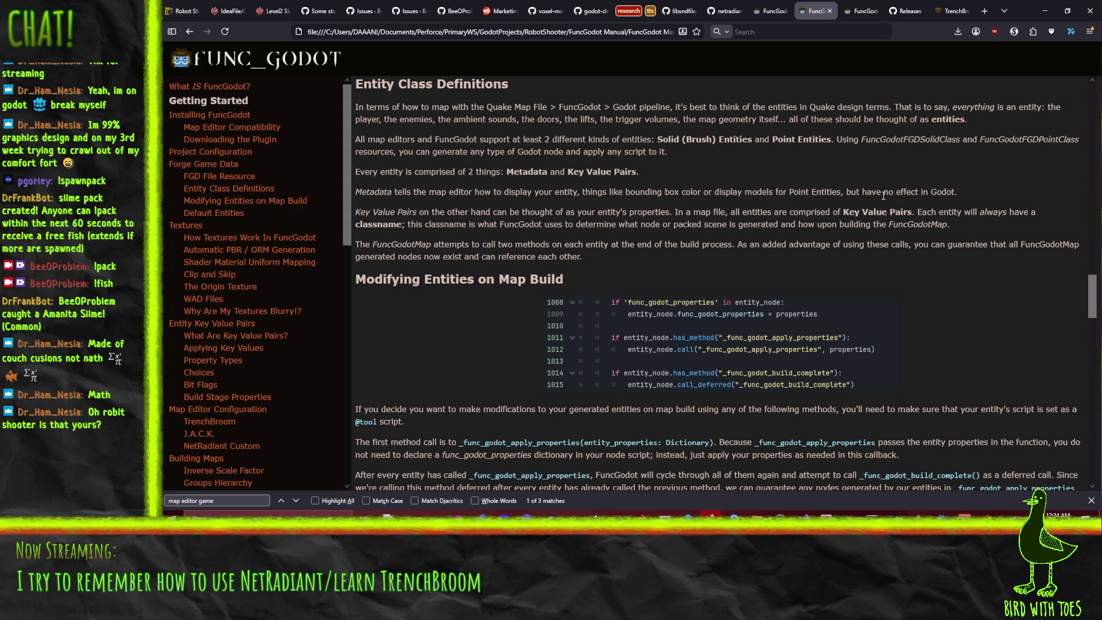
# - Look over the Robot Shooter itch.io page, then return to the Godot editor
pyautogui.click(180, 11)
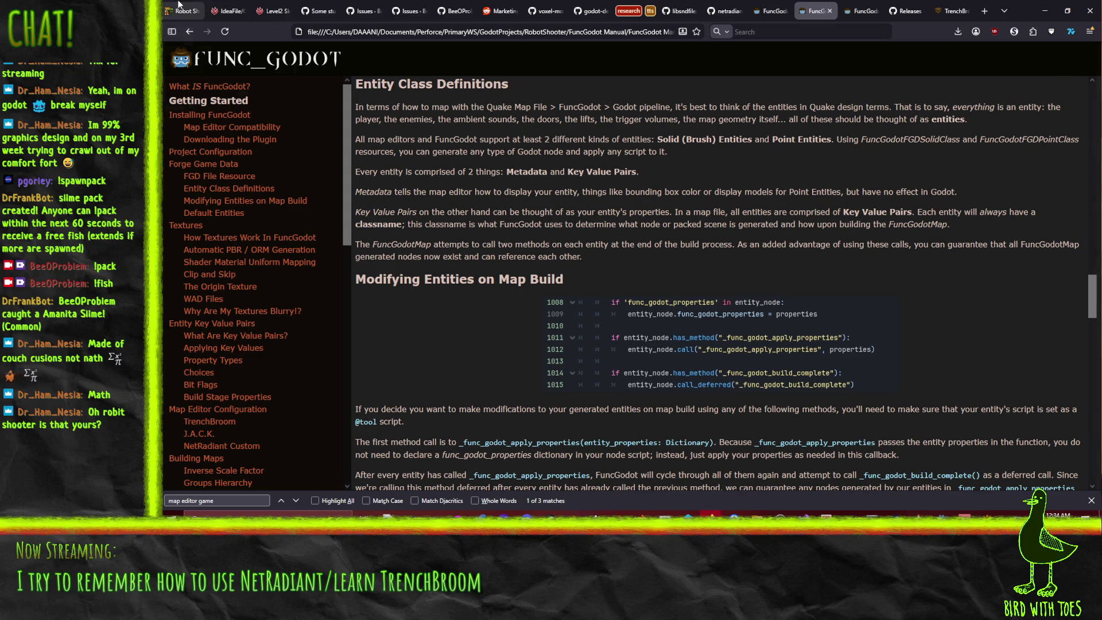
pyautogui.scroll(1, 300, 169)
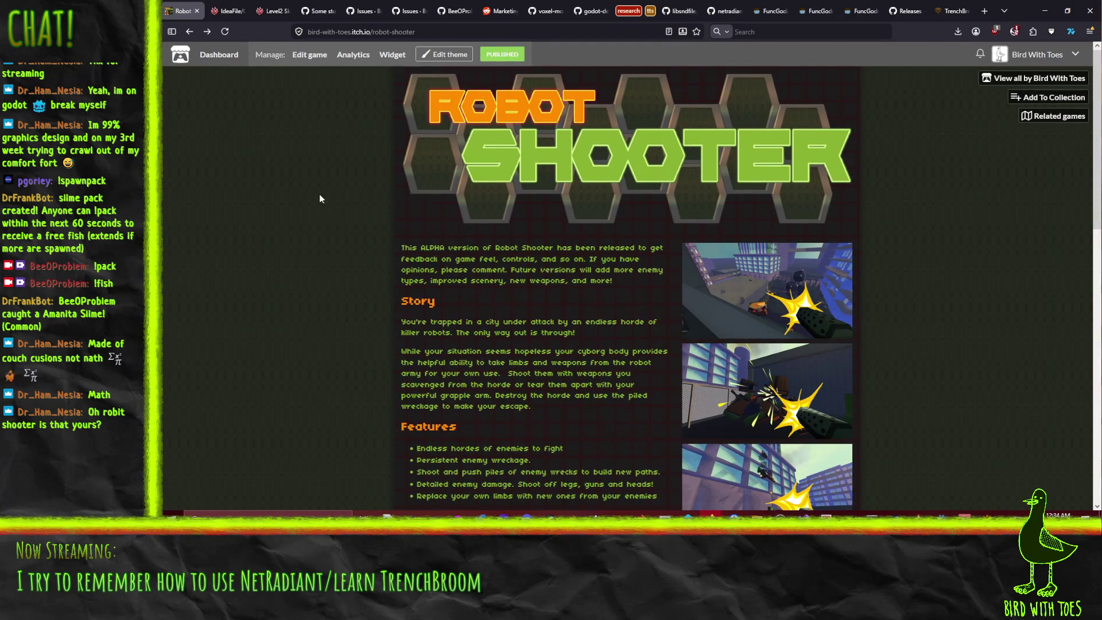
pyautogui.scroll(-3, 508, 322)
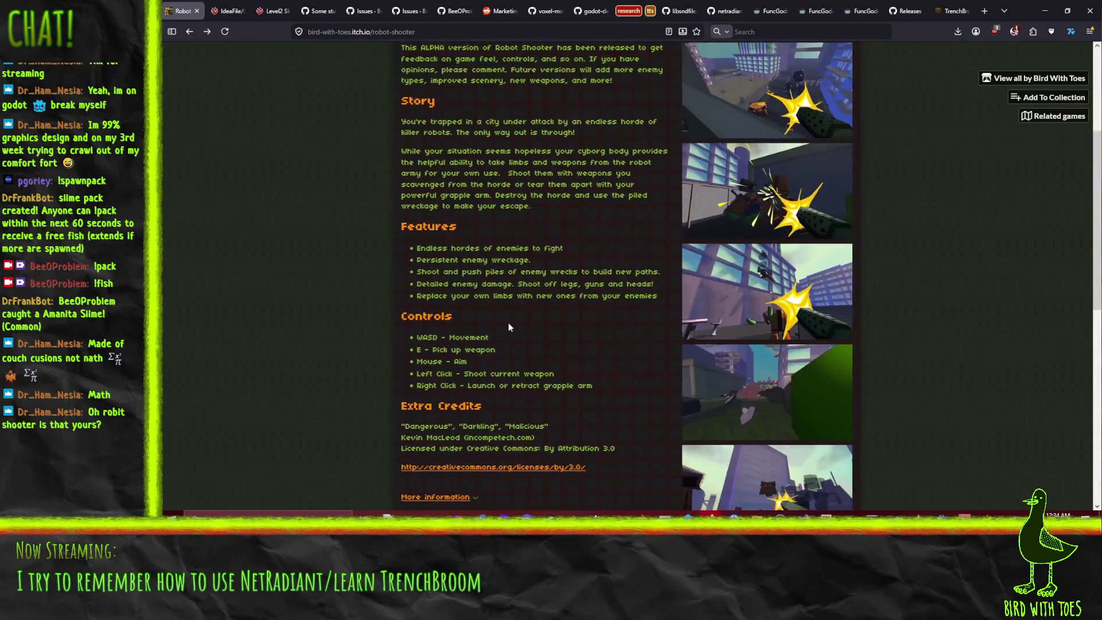
pyautogui.scroll(-1, 576, 346)
pyautogui.scroll(1, 617, 322)
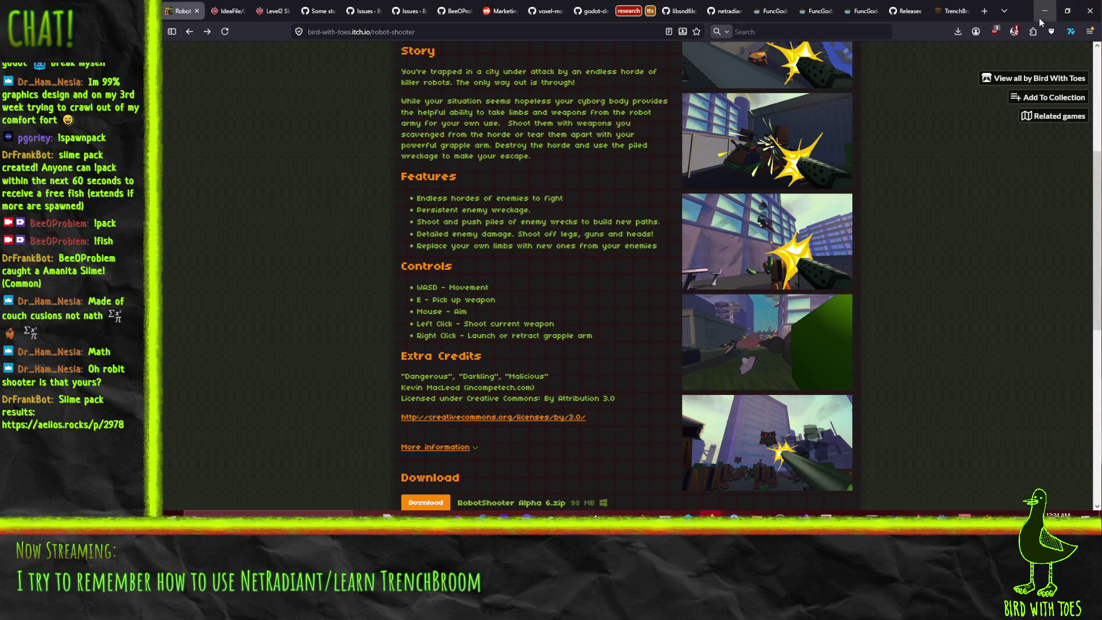
pyautogui.hotkey('alt', 'Tab')
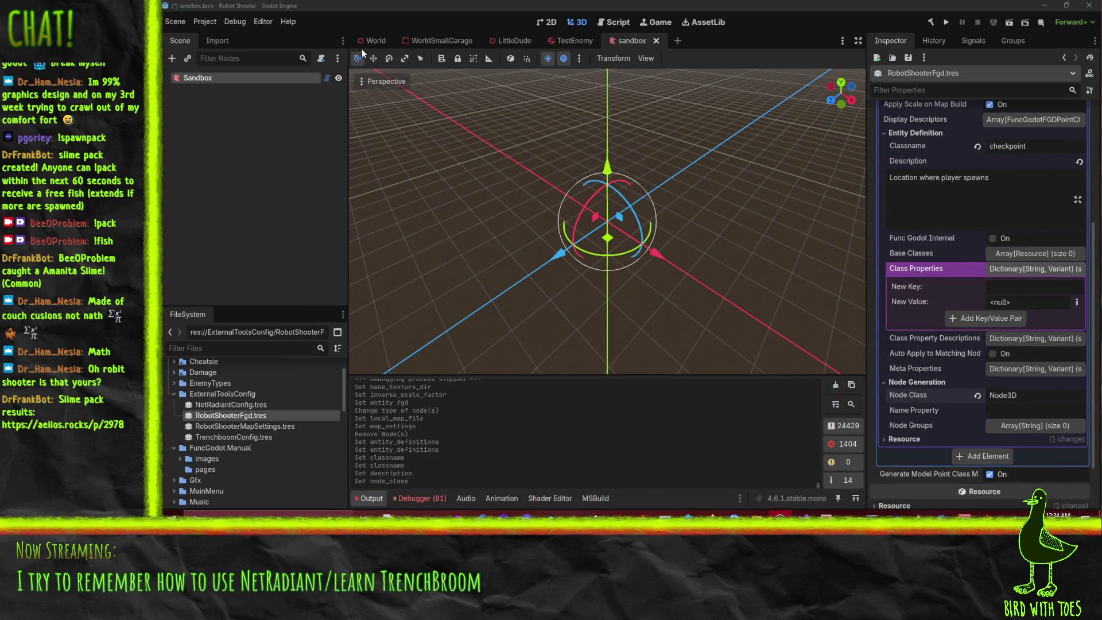
# - Open the World scene and inspect the GarageFlierSpawner2 and GarageFlierSpawner nodes
pyautogui.click(371, 41)
pyautogui.moveTo(575, 209)
pyautogui.mouseDown()
pyautogui.moveTo(637, 244)
pyautogui.moveTo(704, 252)
pyautogui.moveTo(726, 287)
pyautogui.moveTo(692, 264)
pyautogui.moveTo(686, 298)
pyautogui.moveTo(584, 252)
pyautogui.moveTo(552, 258)
pyautogui.moveTo(546, 312)
pyautogui.moveTo(629, 318)
pyautogui.moveTo(789, 232)
pyautogui.mouseUp()
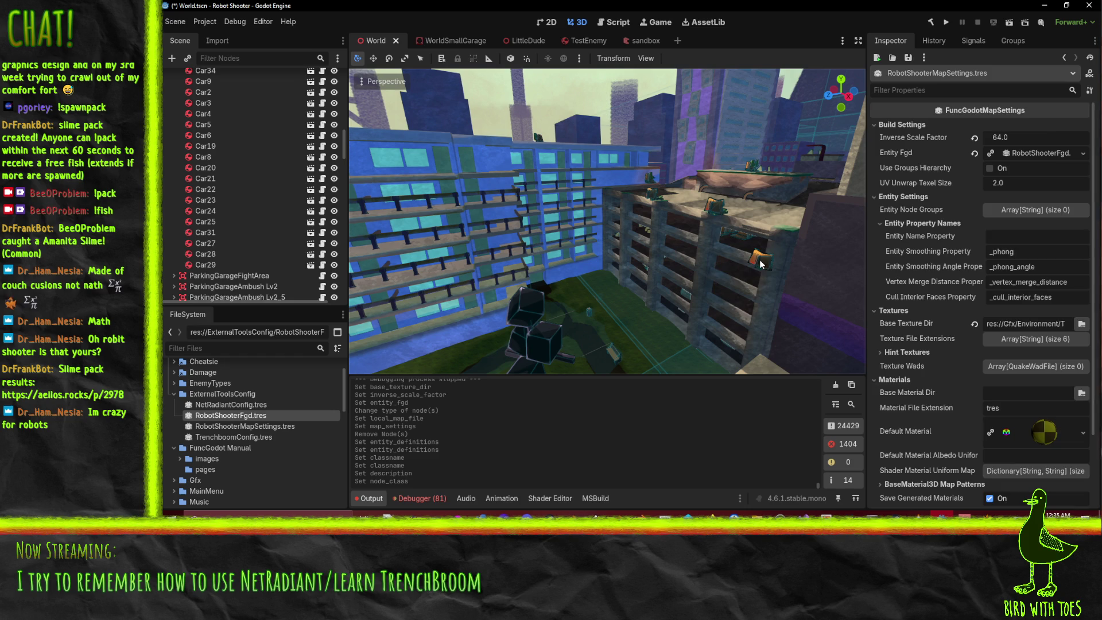
pyautogui.click(761, 263)
pyautogui.click(656, 201)
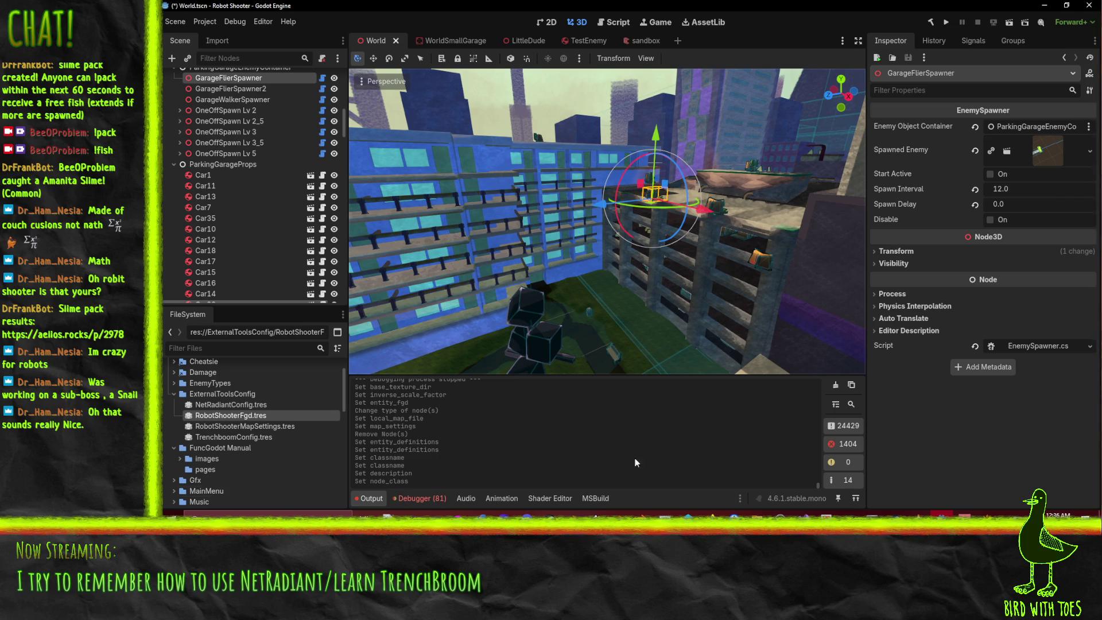
# - Select the ParkingGarage node and orbit the view around the parking garage
pyautogui.click(719, 533)
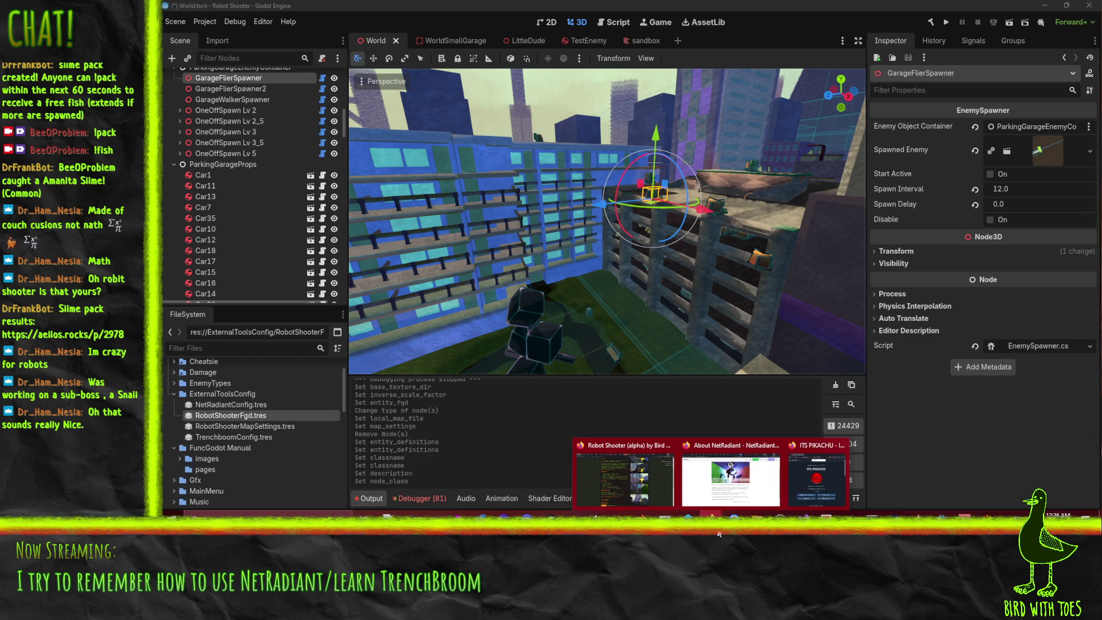
pyautogui.moveTo(646, 499)
pyautogui.click(667, 256)
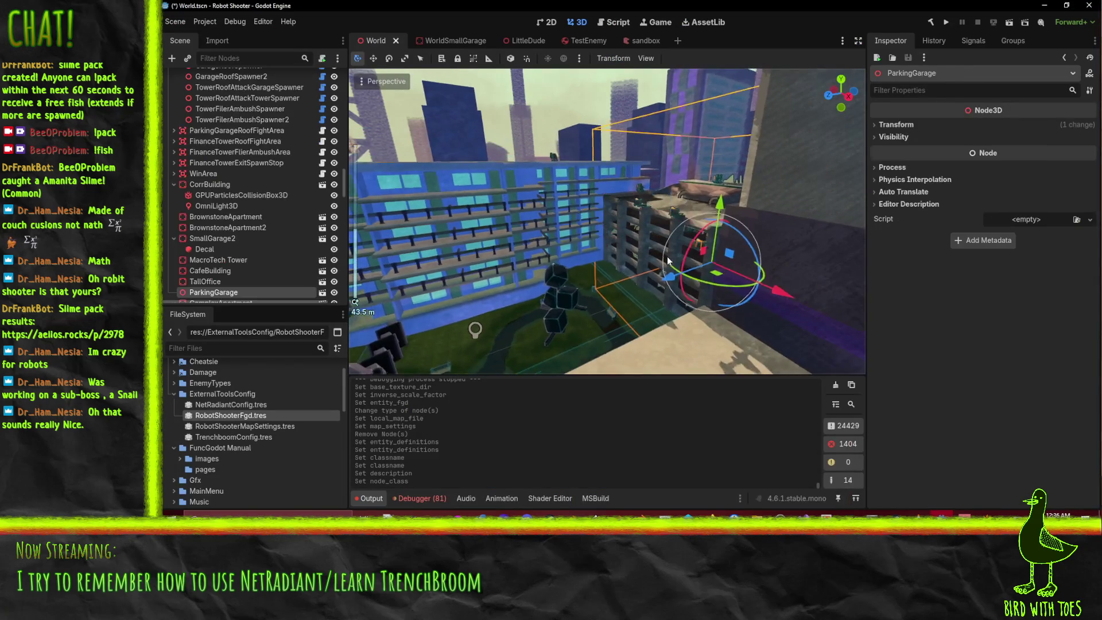
pyautogui.scroll(-3, 813, 301)
pyautogui.moveTo(813, 301)
pyautogui.mouseDown()
pyautogui.moveTo(545, 222)
pyautogui.moveTo(625, 181)
pyautogui.mouseUp()
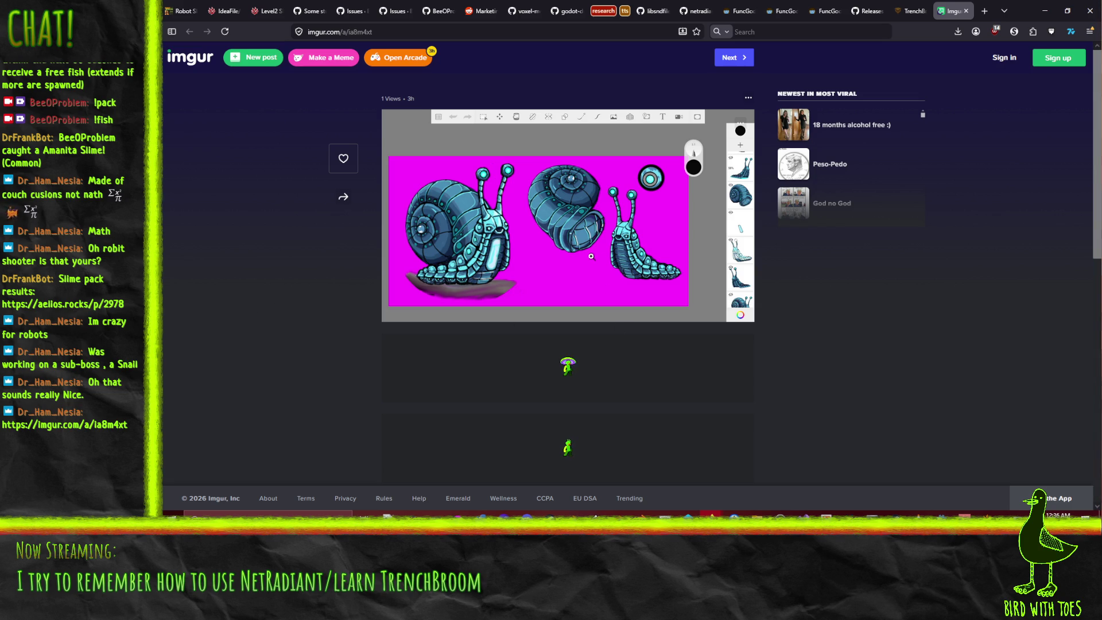
# - Scroll the Imgur snail artwork post, close its tab, and minimize Firefox
pyautogui.scroll(-3, 595, 252)
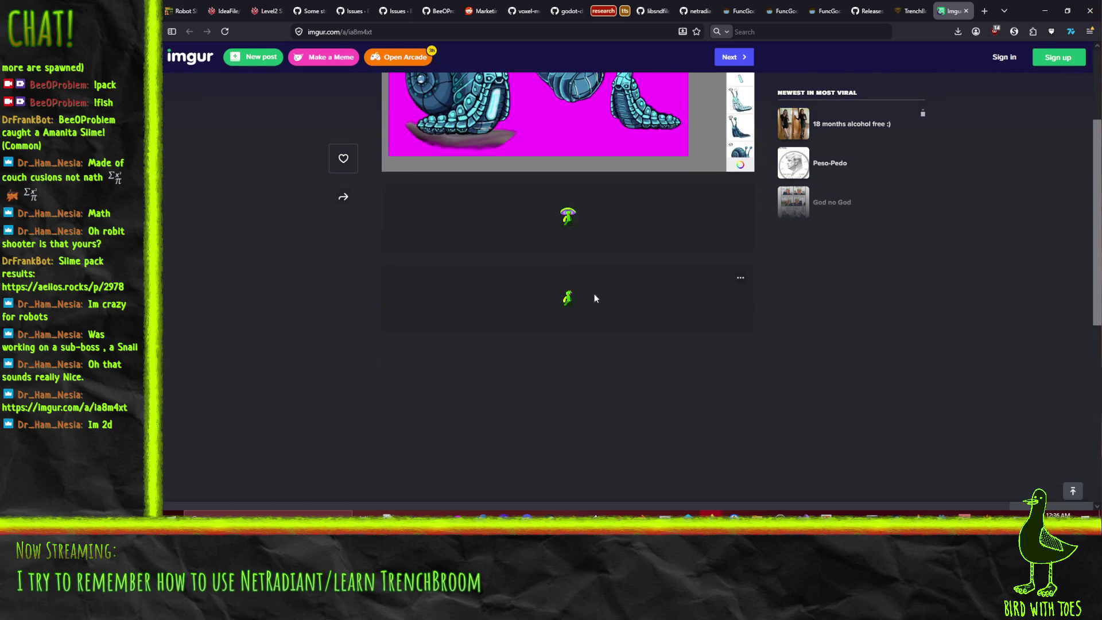
pyautogui.scroll(3, 592, 260)
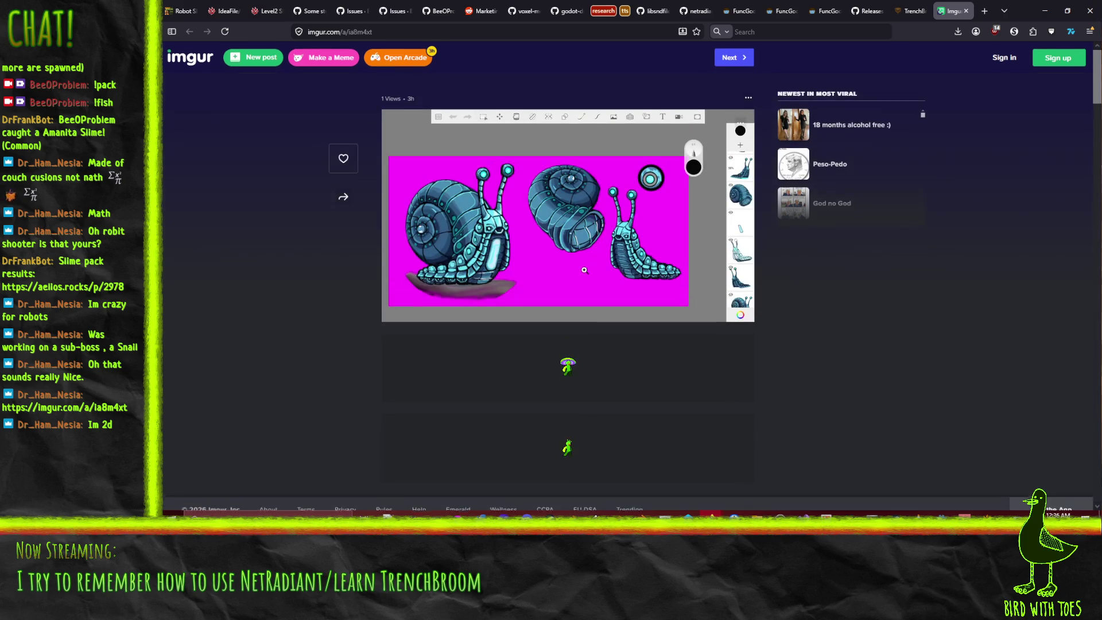
pyautogui.click(965, 11)
pyautogui.click(1041, 18)
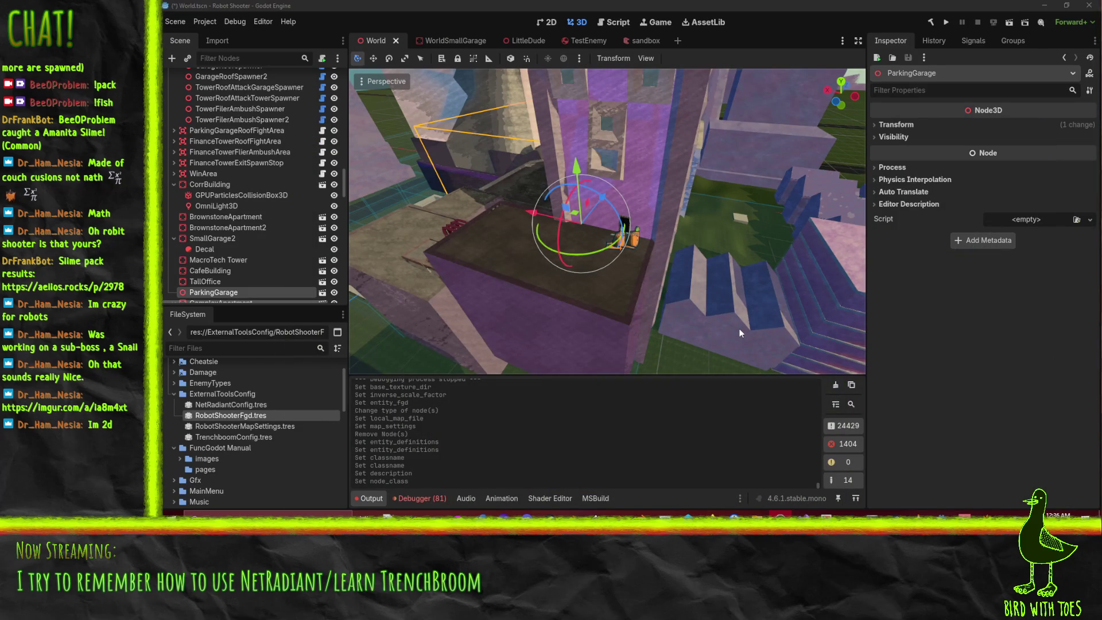
pyautogui.moveTo(608, 202)
pyautogui.mouseDown()
pyautogui.moveTo(587, 214)
pyautogui.moveTo(756, 223)
pyautogui.mouseUp()
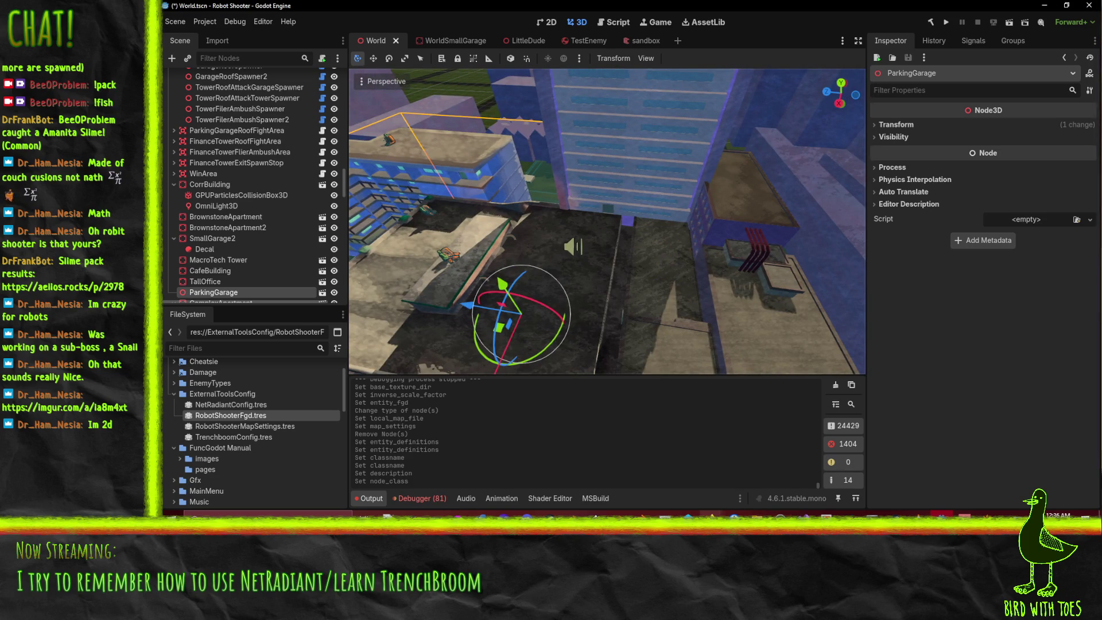
pyautogui.moveTo(601, 242)
pyautogui.mouseDown()
pyautogui.moveTo(577, 235)
pyautogui.moveTo(659, 214)
pyautogui.moveTo(693, 185)
pyautogui.moveTo(646, 231)
pyautogui.moveTo(665, 219)
pyautogui.moveTo(645, 212)
pyautogui.mouseUp()
pyautogui.scroll(-2, 669, 204)
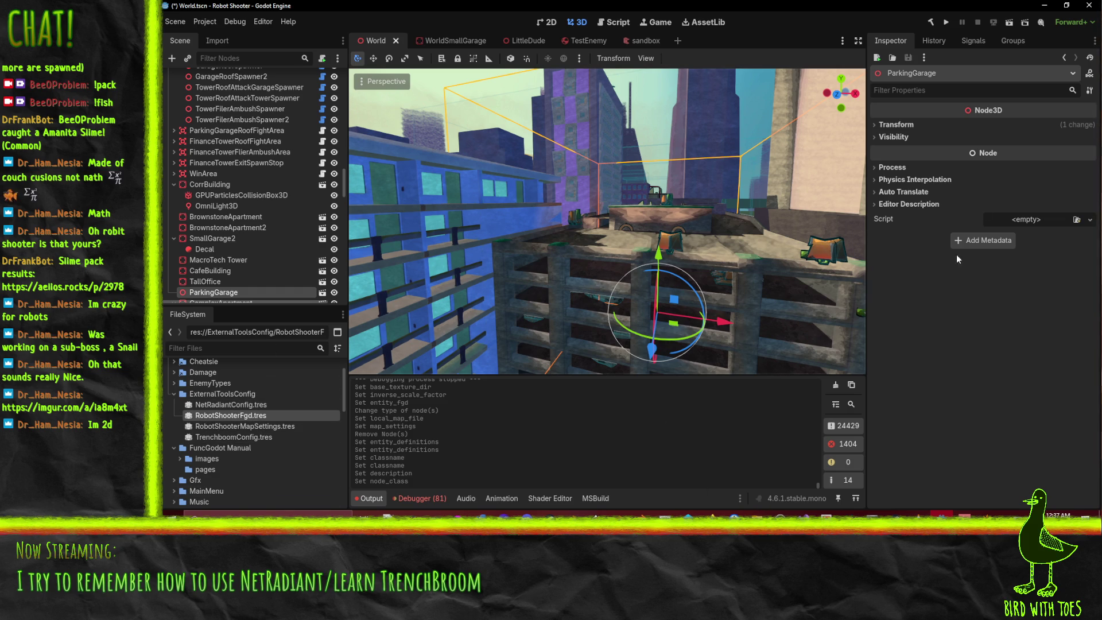
# - Open RobotShooterFgd's properties and expand the checkpoint entity definition
pyautogui.click(241, 414)
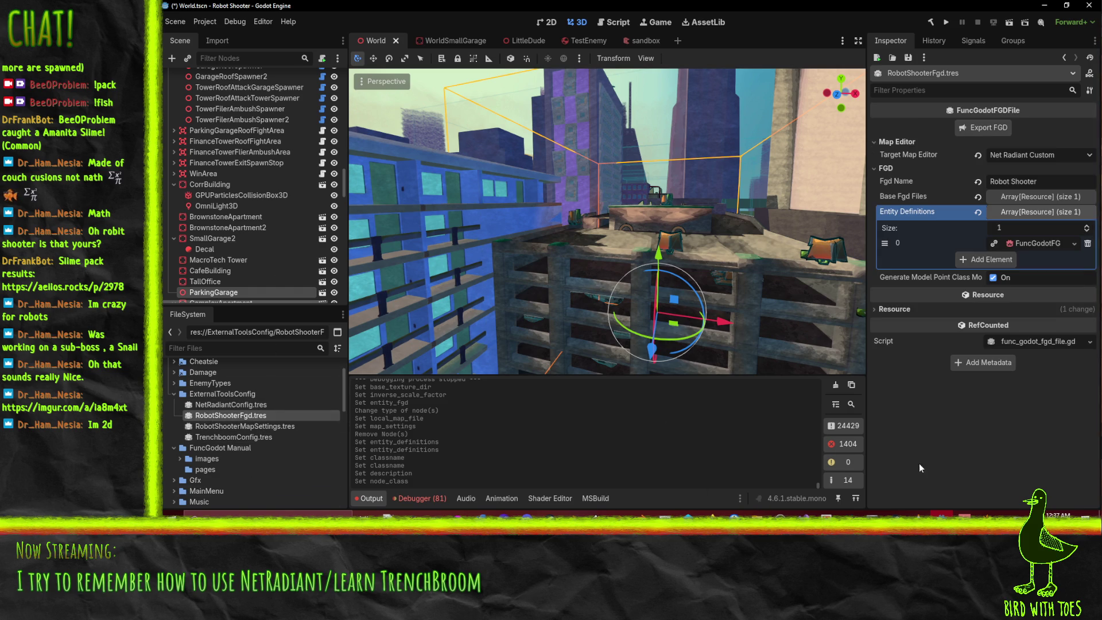
pyautogui.click(1037, 246)
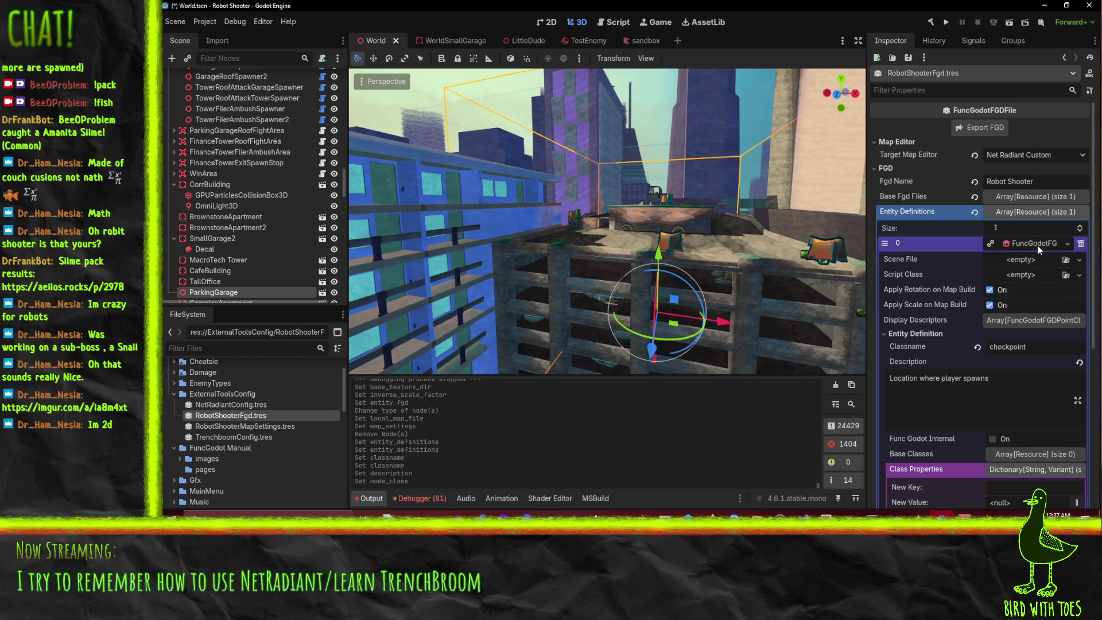
pyautogui.click(1037, 245)
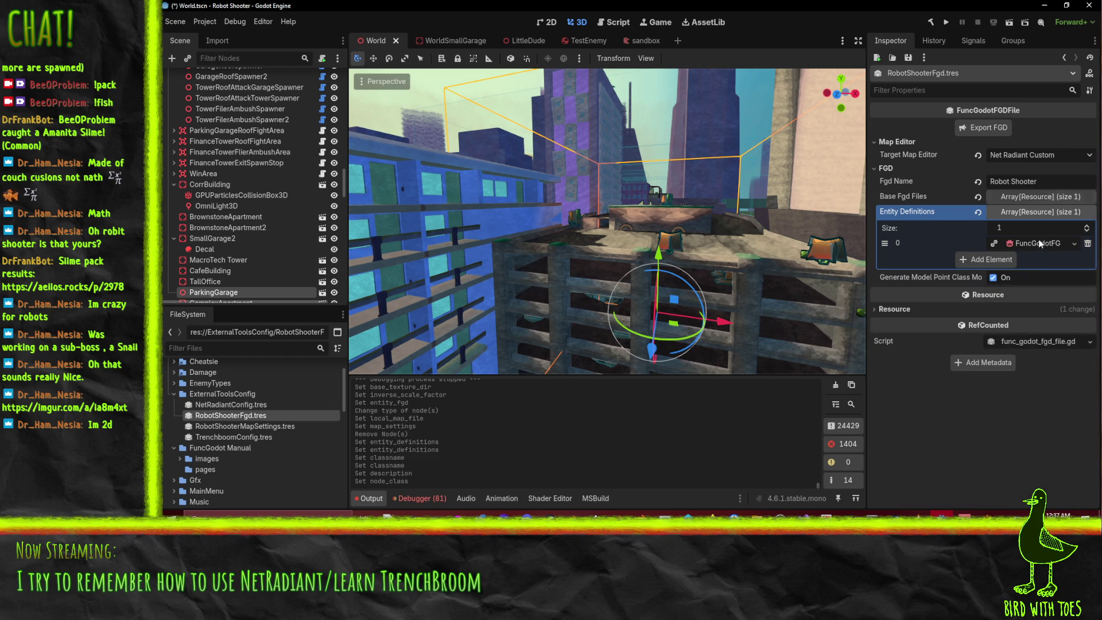
pyautogui.click(1040, 246)
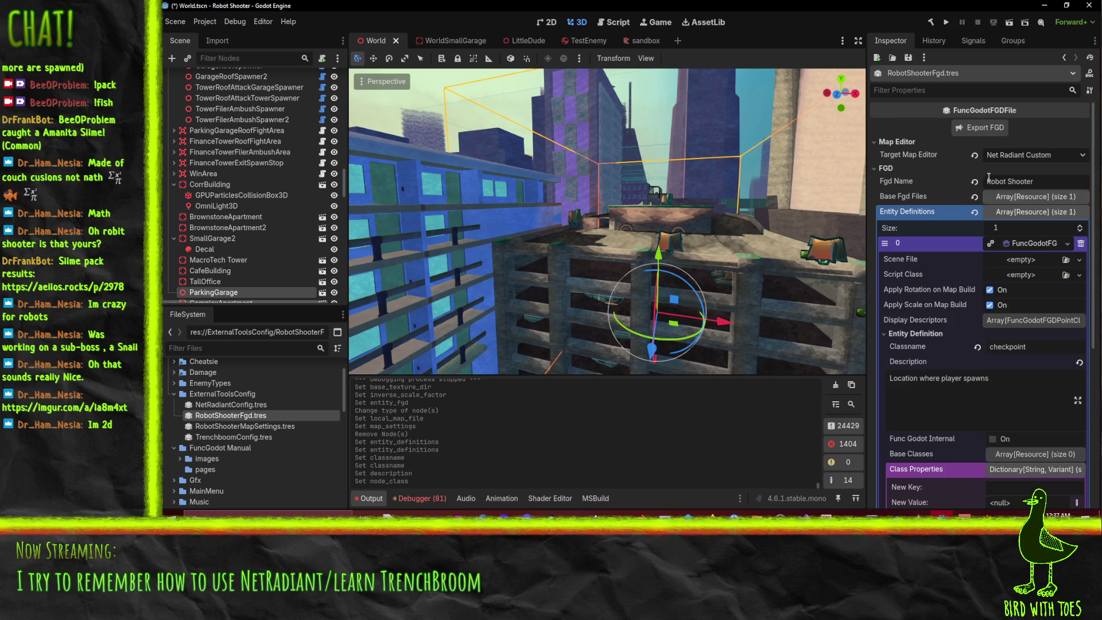
# - Scroll through the checkpoint settings, then select the FighterSound audio node
pyautogui.scroll(-2, 1029, 259)
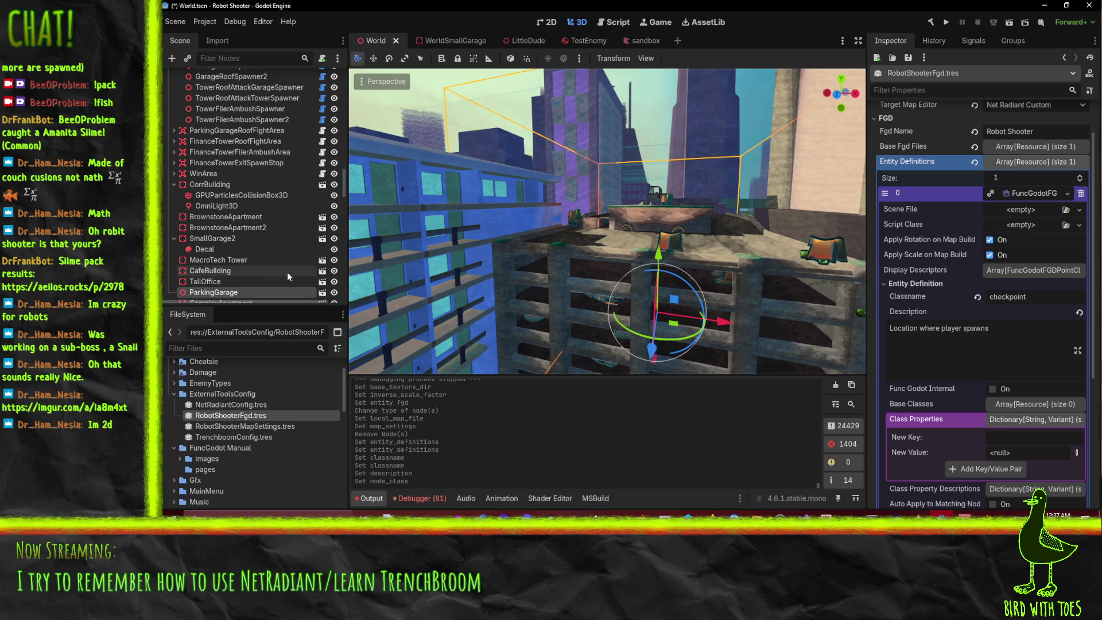
pyautogui.scroll(-3, 256, 253)
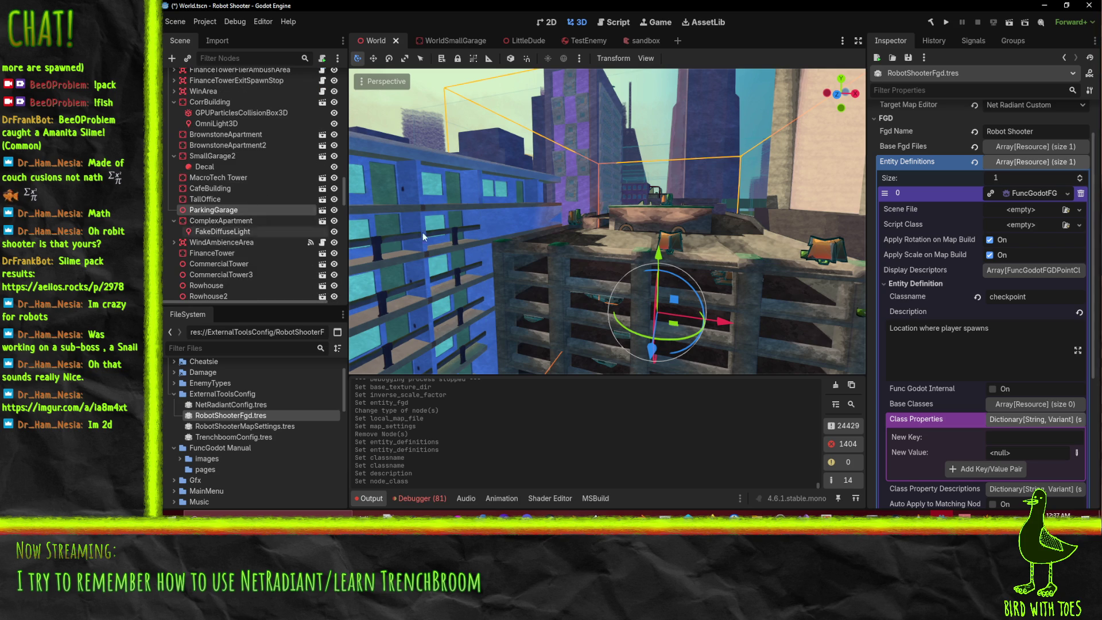
pyautogui.scroll(5, 689, 297)
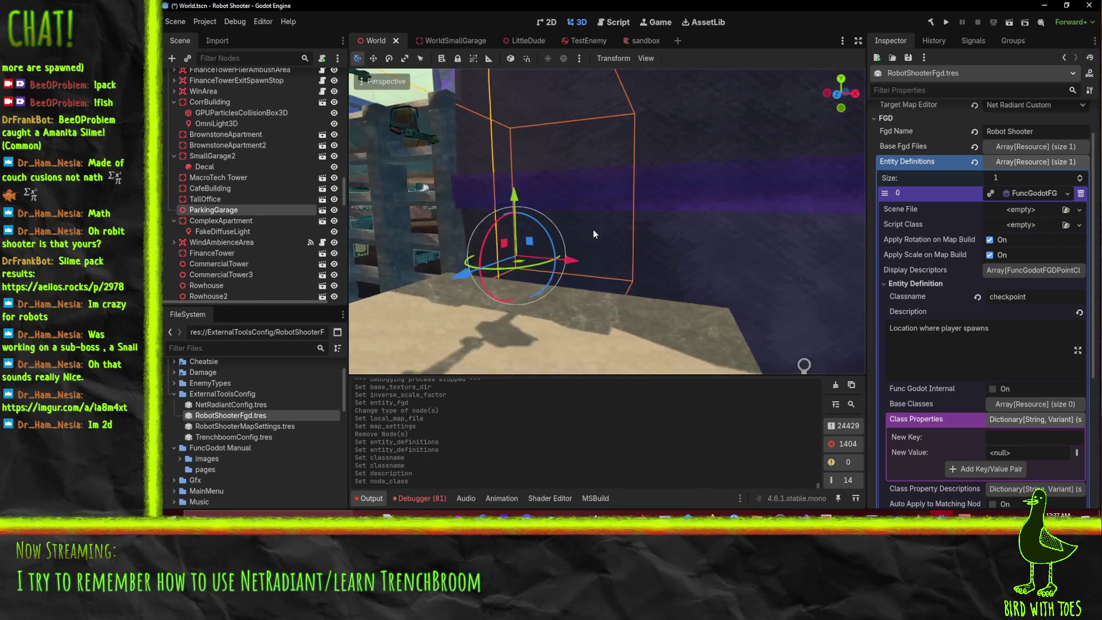
pyautogui.scroll(-5, 660, 236)
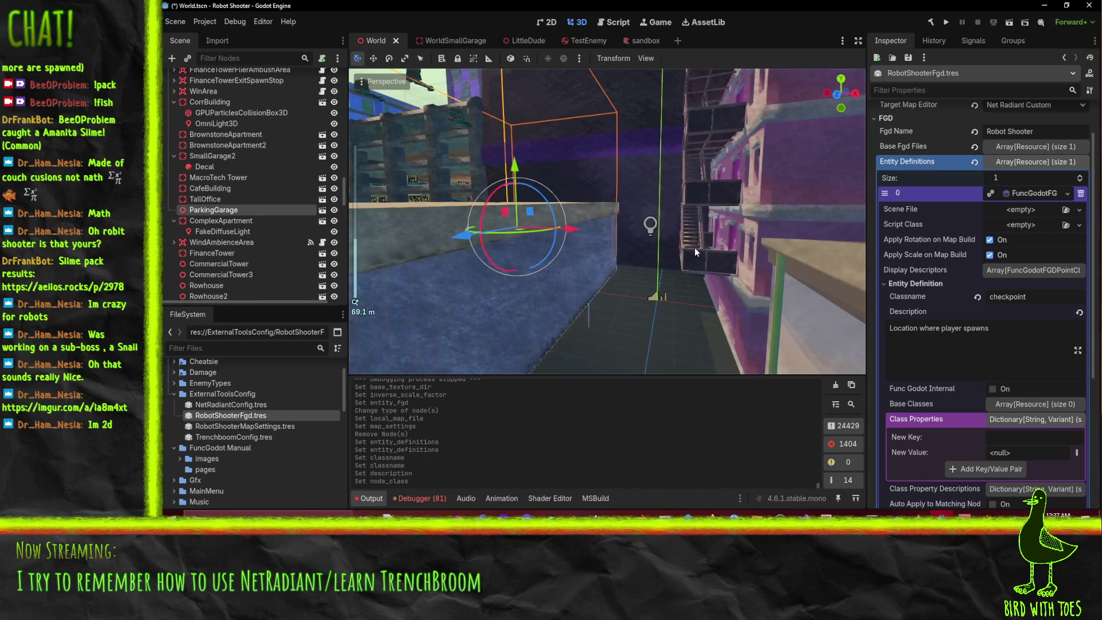
pyautogui.click(653, 298)
pyautogui.scroll(3, 219, 172)
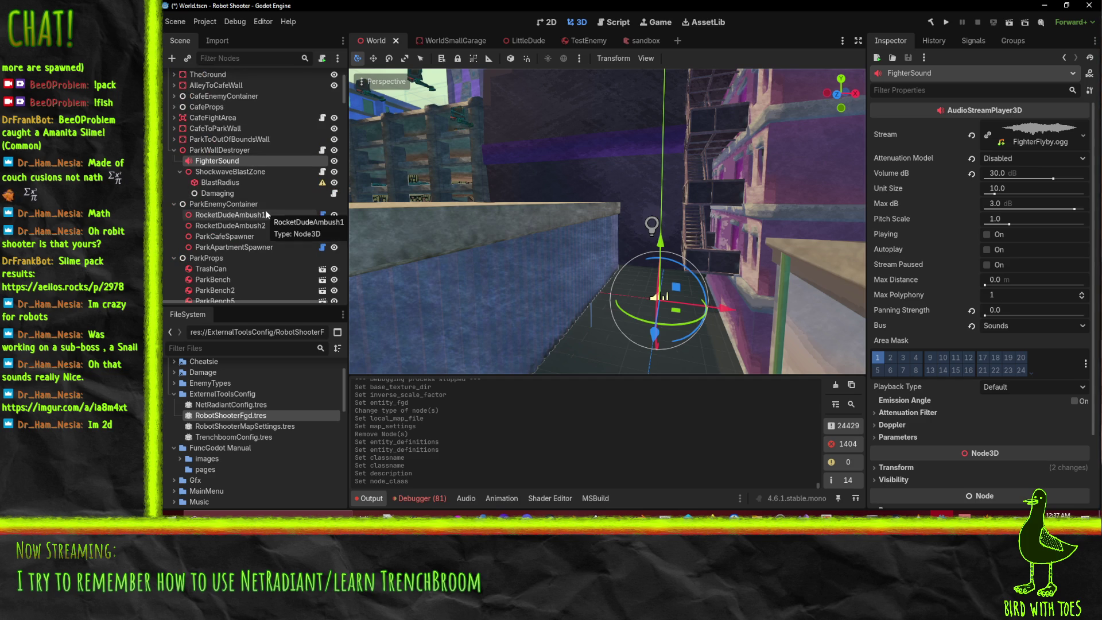
# - Focus the view on FighterSound and collapse the ParkWallDestroyer node's children
pyautogui.scroll(-5, 629, 245)
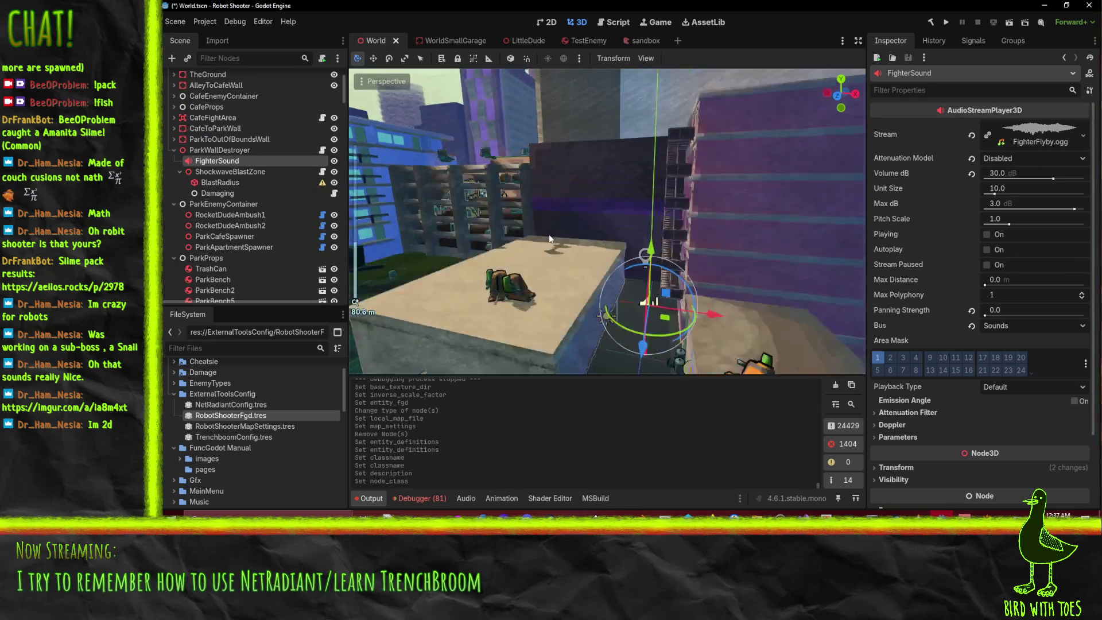
pyautogui.press('f')
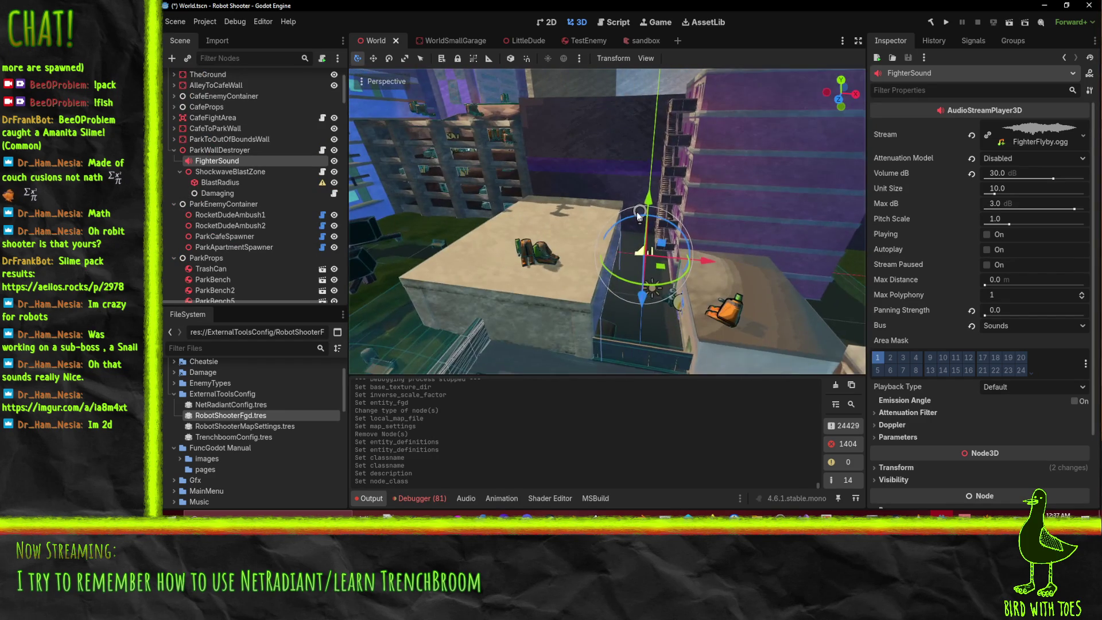
pyautogui.scroll(-5, 614, 239)
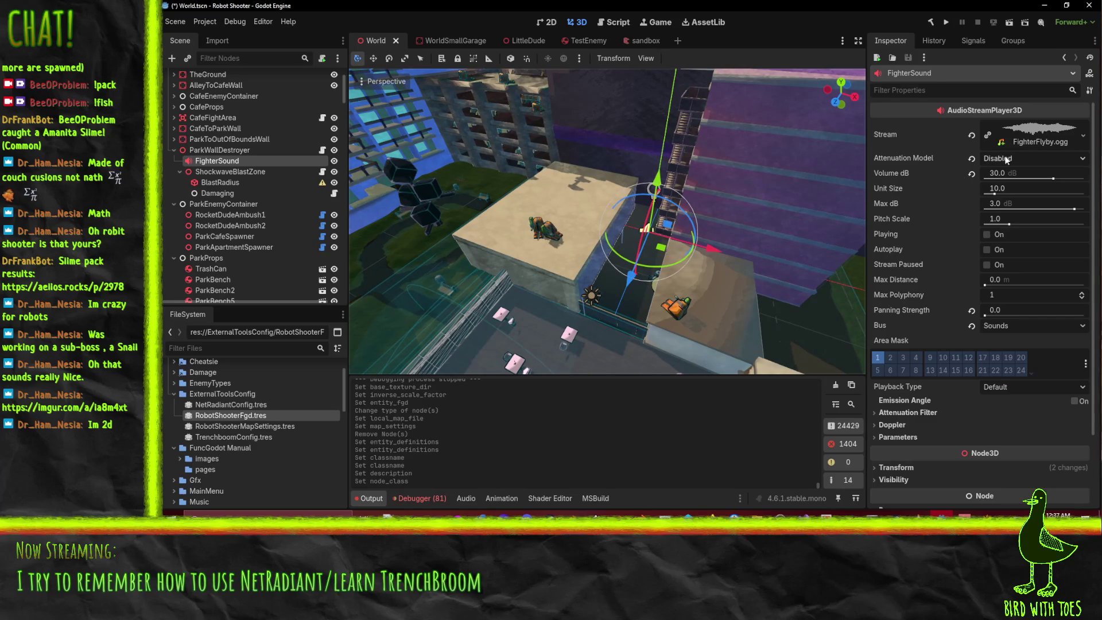
pyautogui.scroll(3, 796, 226)
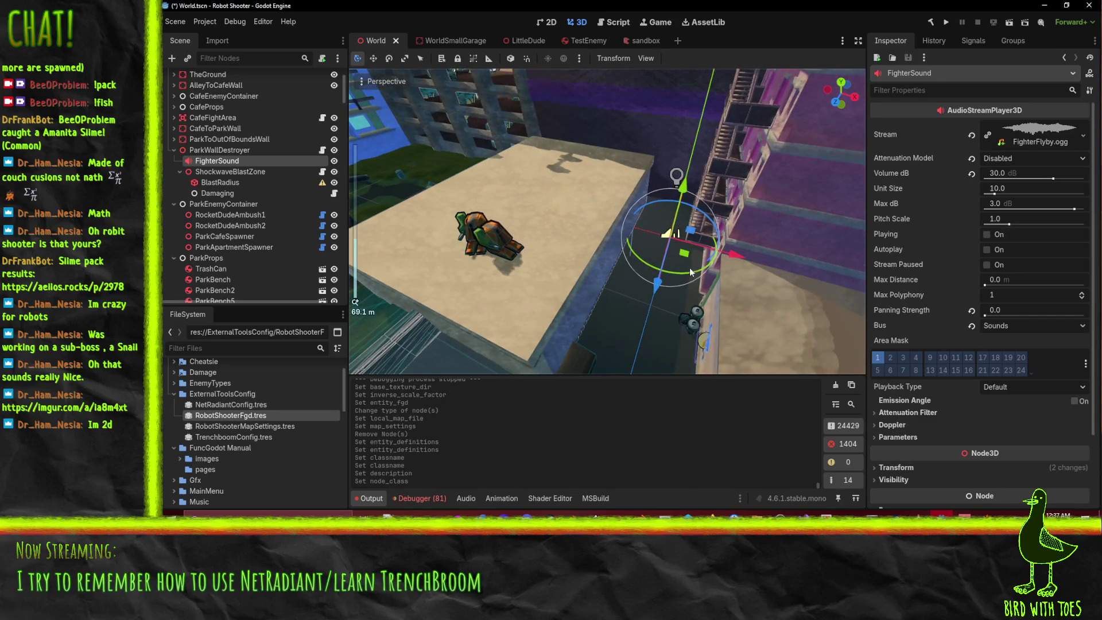
pyautogui.scroll(-3, 690, 267)
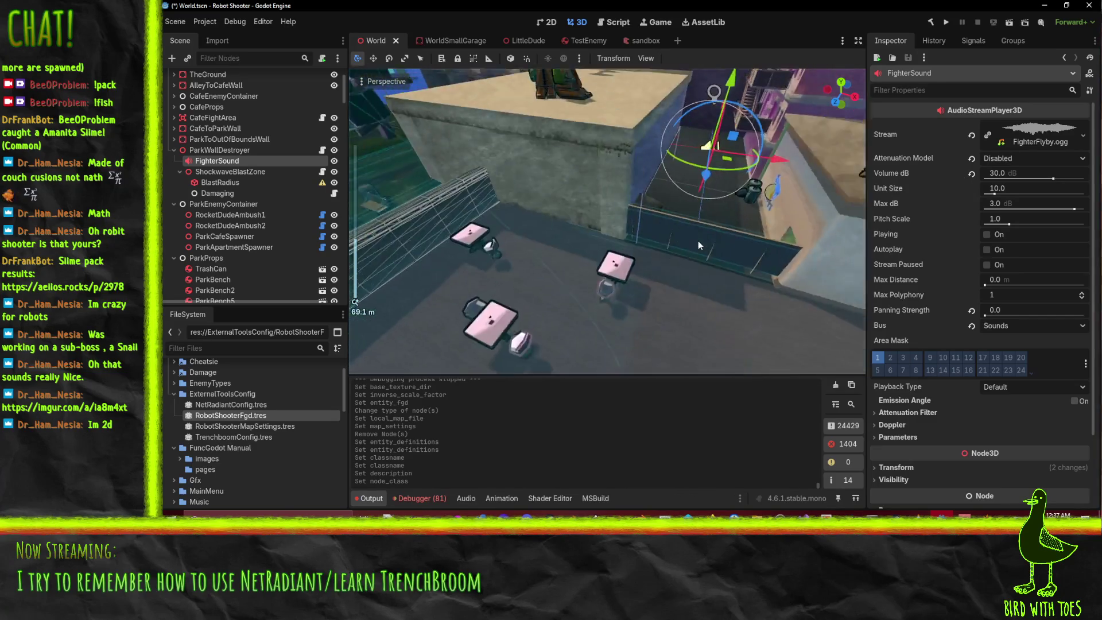
pyautogui.click(172, 150)
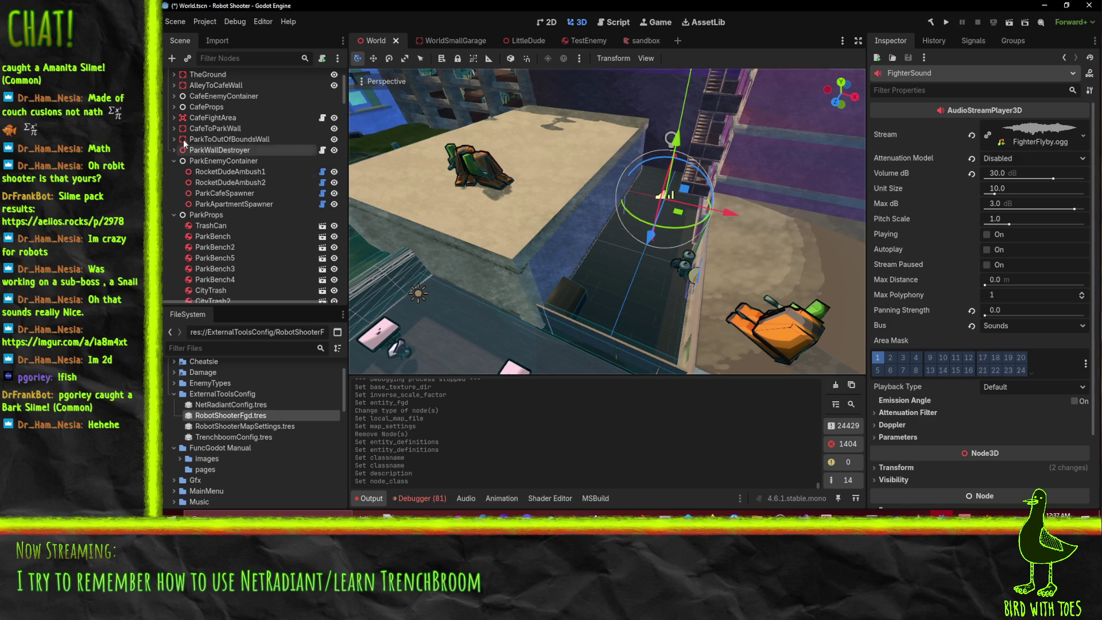
# - Orbit toward the park, check the wall collision shapes, and select CafeFightArea
pyautogui.scroll(1, 195, 161)
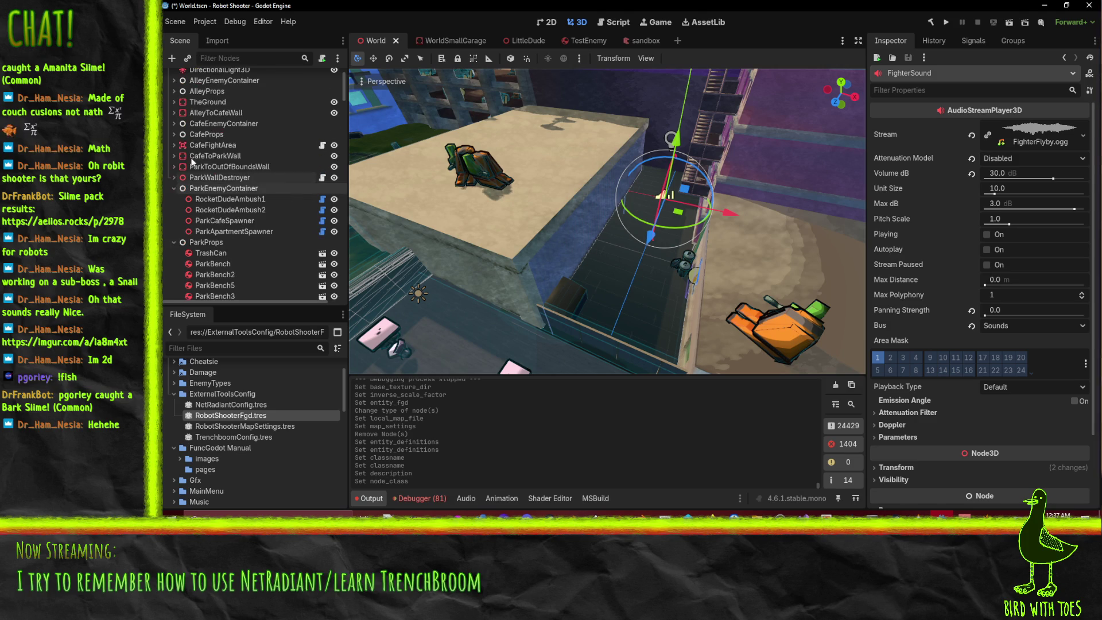
pyautogui.moveTo(659, 247)
pyautogui.mouseDown()
pyautogui.moveTo(518, 258)
pyautogui.moveTo(570, 262)
pyautogui.moveTo(570, 249)
pyautogui.moveTo(563, 257)
pyautogui.mouseUp()
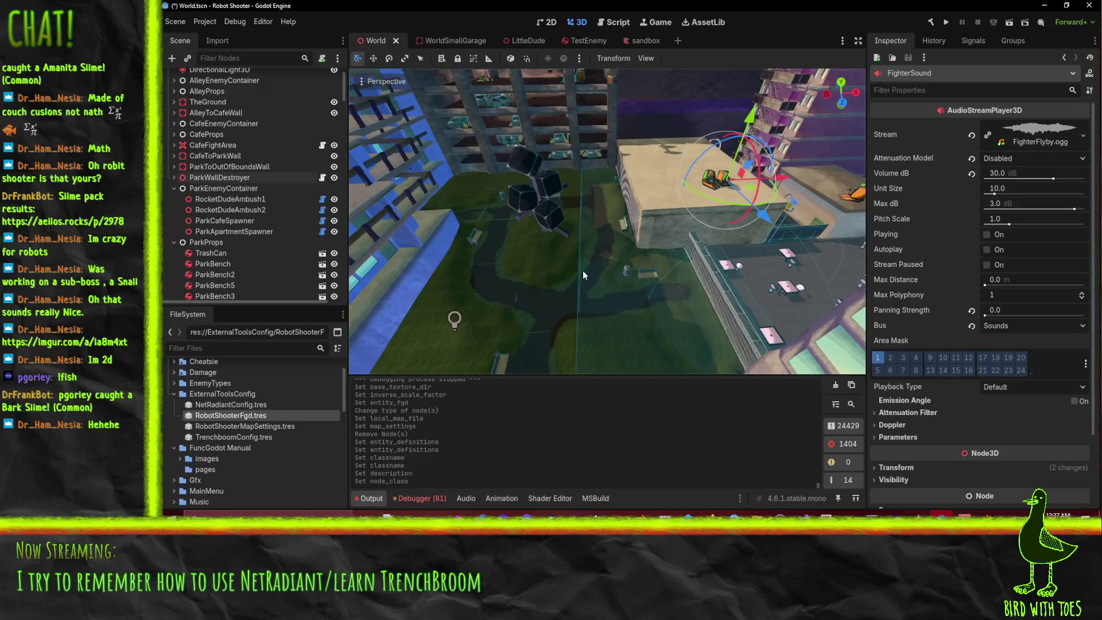
pyautogui.click(738, 291)
pyautogui.moveTo(738, 291)
pyautogui.mouseDown()
pyautogui.moveTo(773, 274)
pyautogui.moveTo(655, 299)
pyautogui.mouseUp()
pyautogui.click(641, 302)
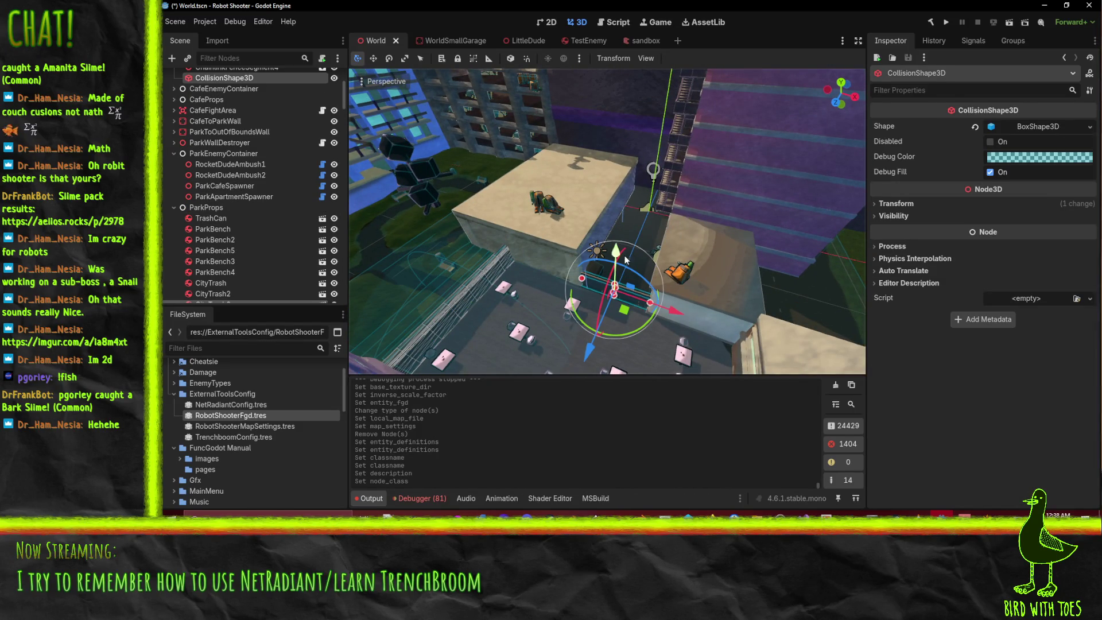
pyautogui.scroll(5, 597, 249)
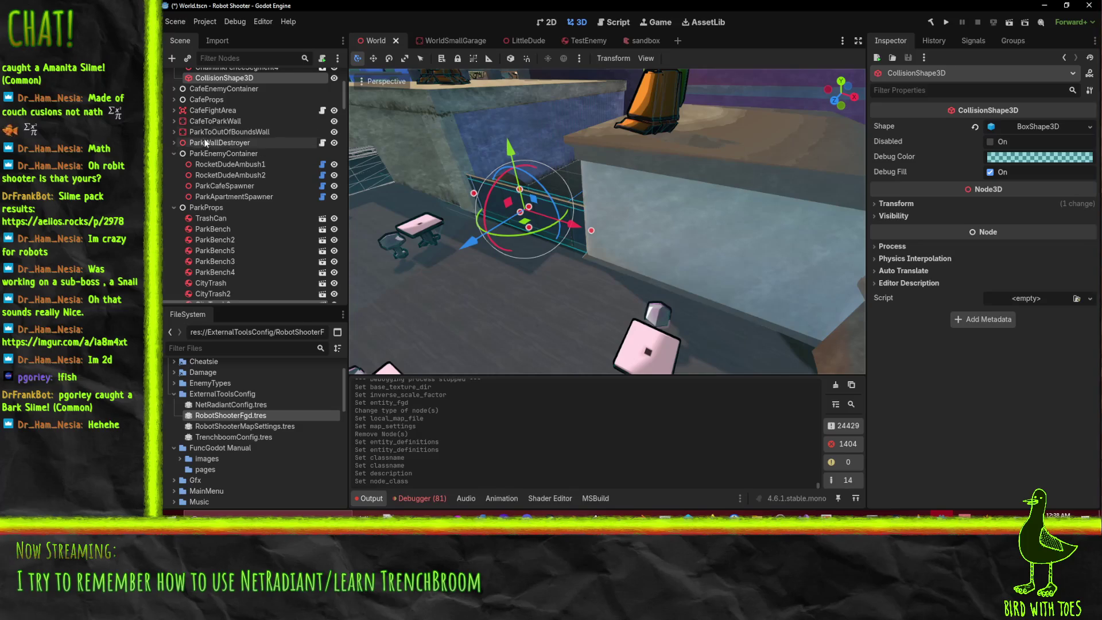
pyautogui.click(210, 120)
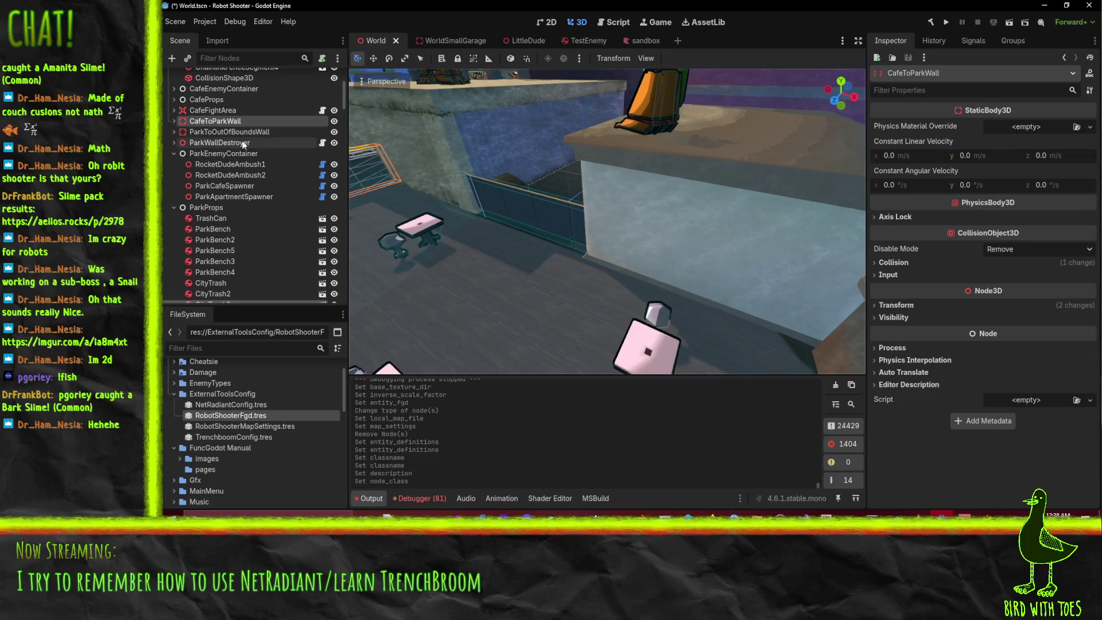
pyautogui.click(204, 111)
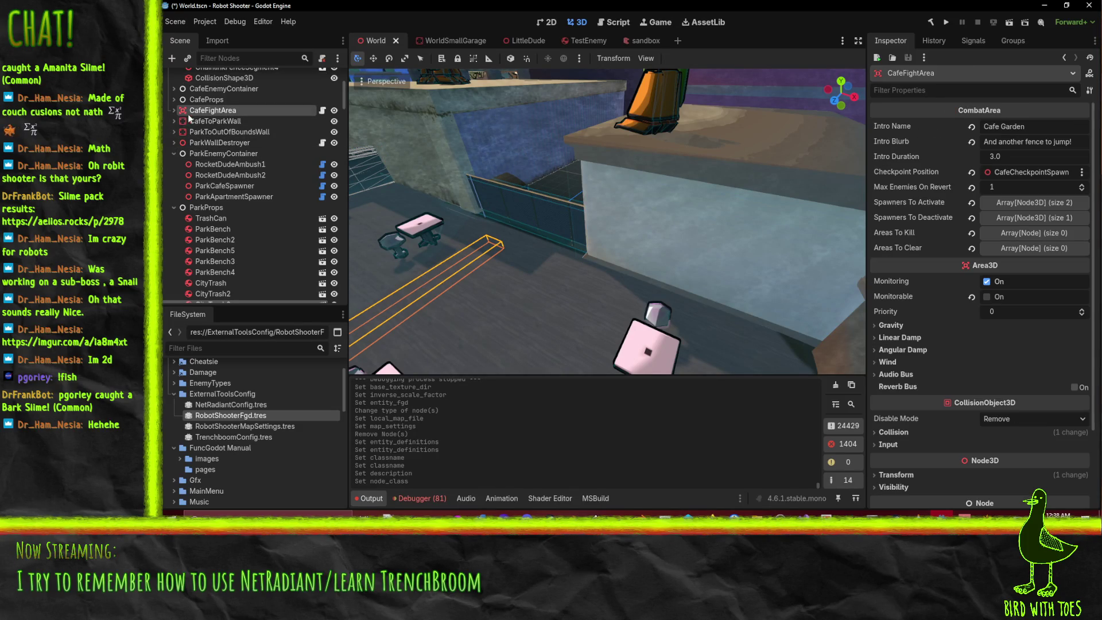
# - Expand CafeFightArea and inspect its CafeCheckpointSpawn and collision shape children
pyautogui.click(174, 111)
pyautogui.click(232, 132)
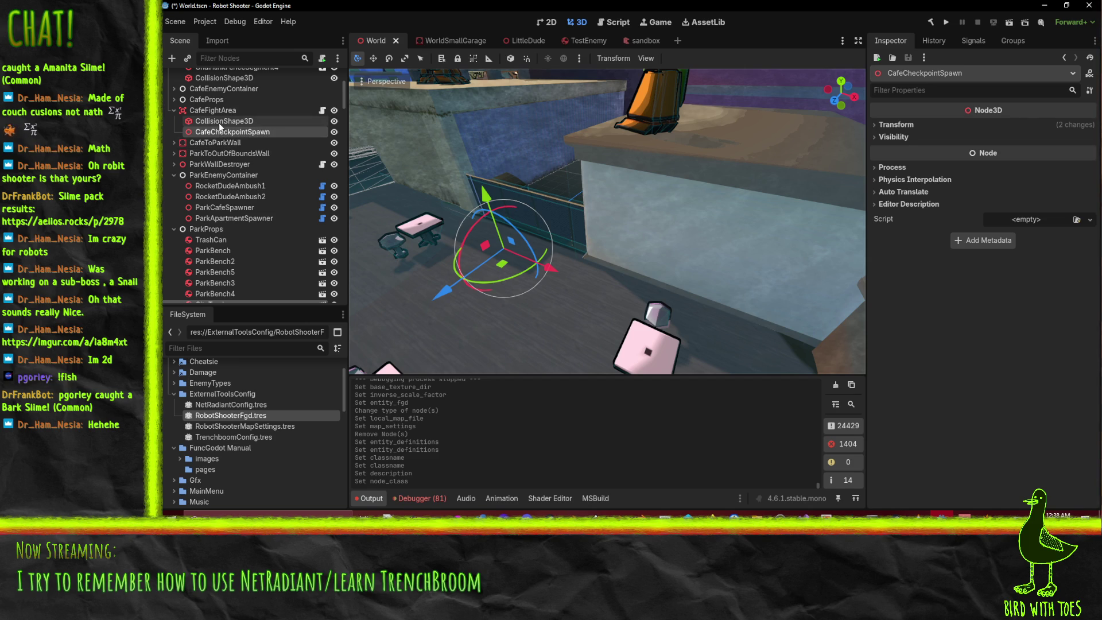
pyautogui.click(226, 122)
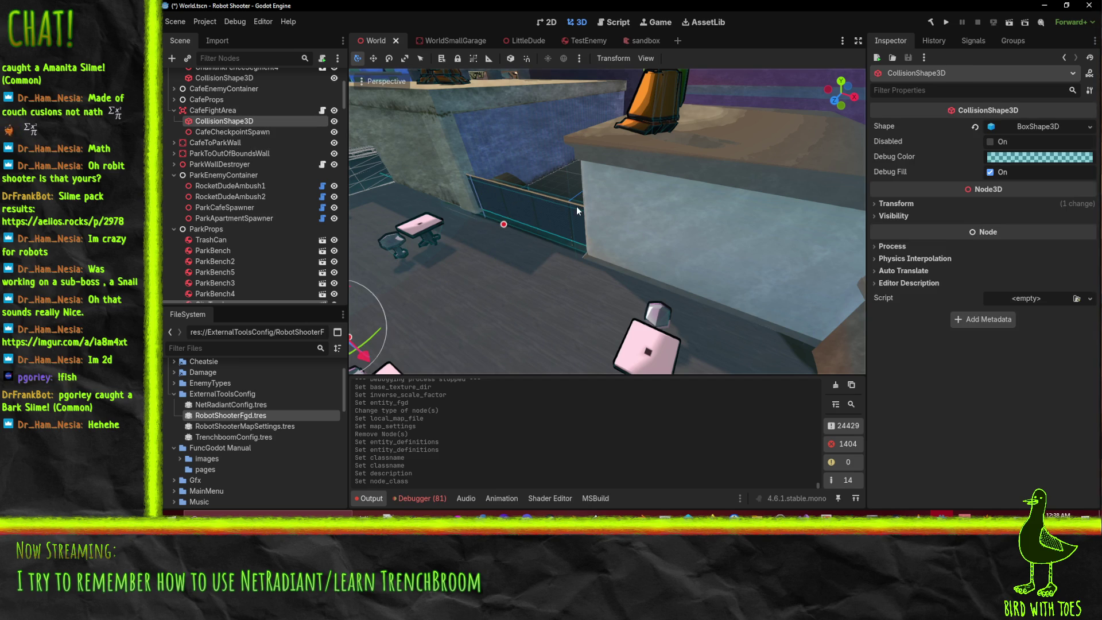
# - Review CafeFightArea's properties, then open RobotShooterFgd.tres
pyautogui.scroll(-5, 551, 231)
pyautogui.scroll(5, 551, 232)
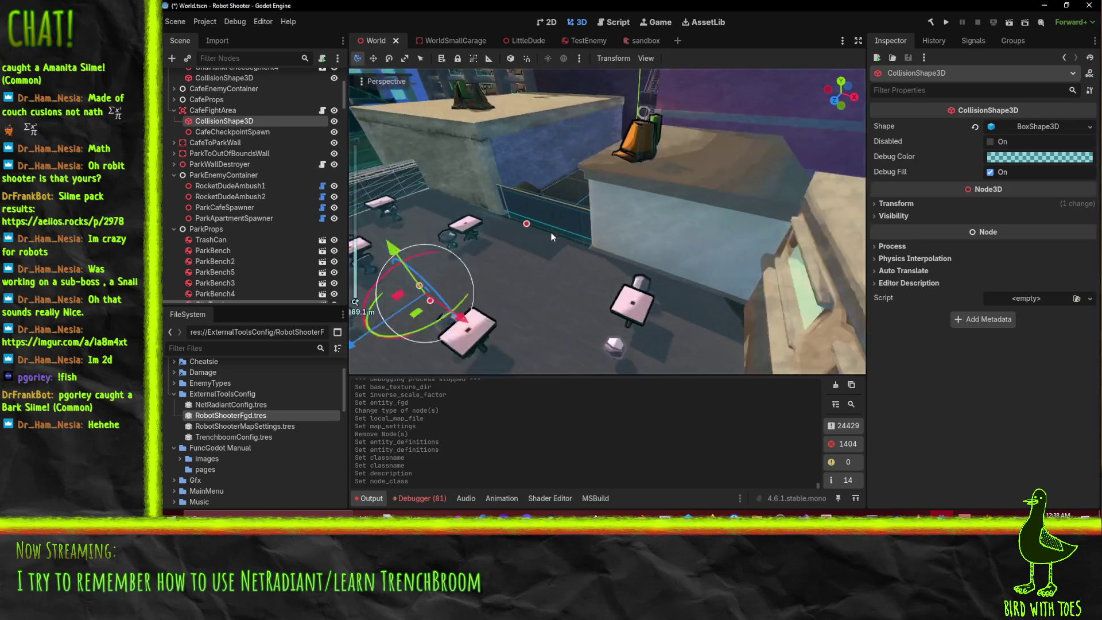
pyautogui.click(206, 111)
pyautogui.scroll(-5, 634, 271)
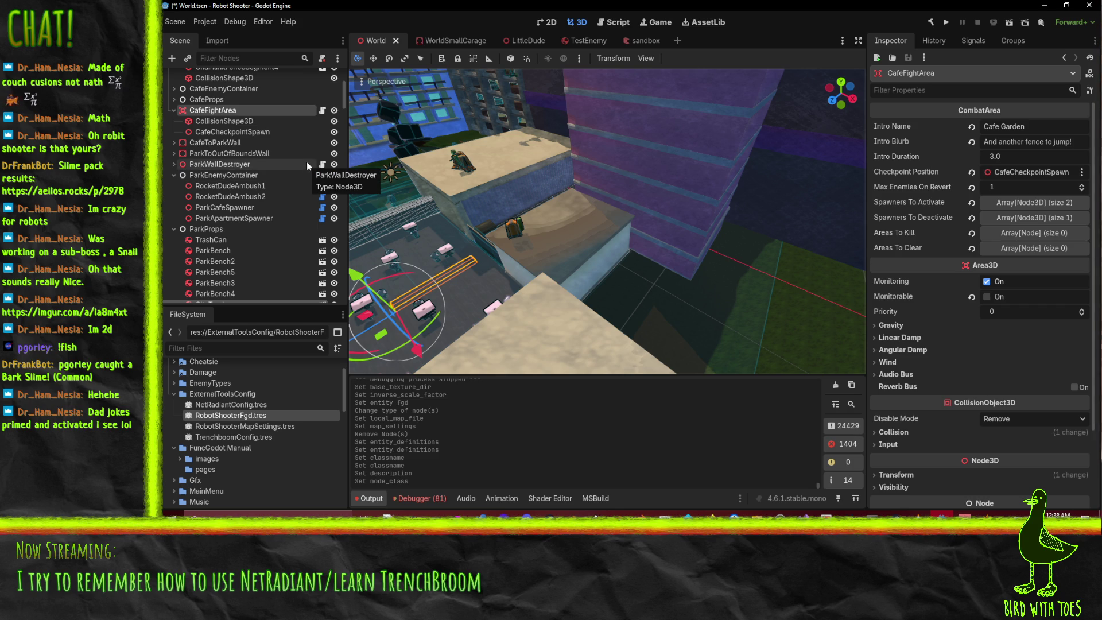
pyautogui.scroll(5, 307, 160)
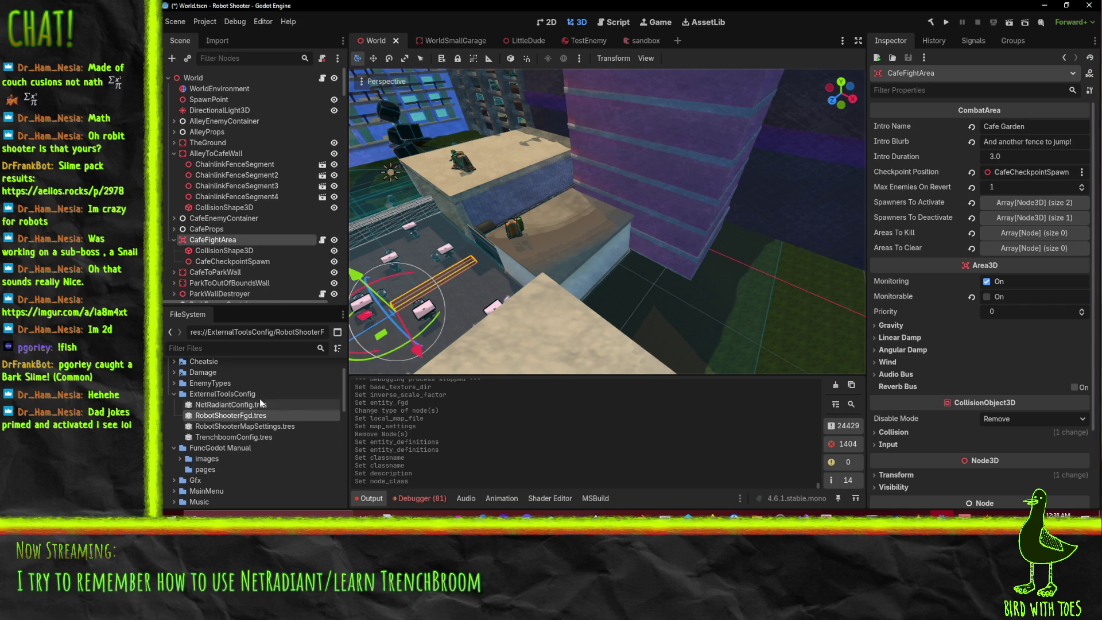
pyautogui.doubleClick(250, 417)
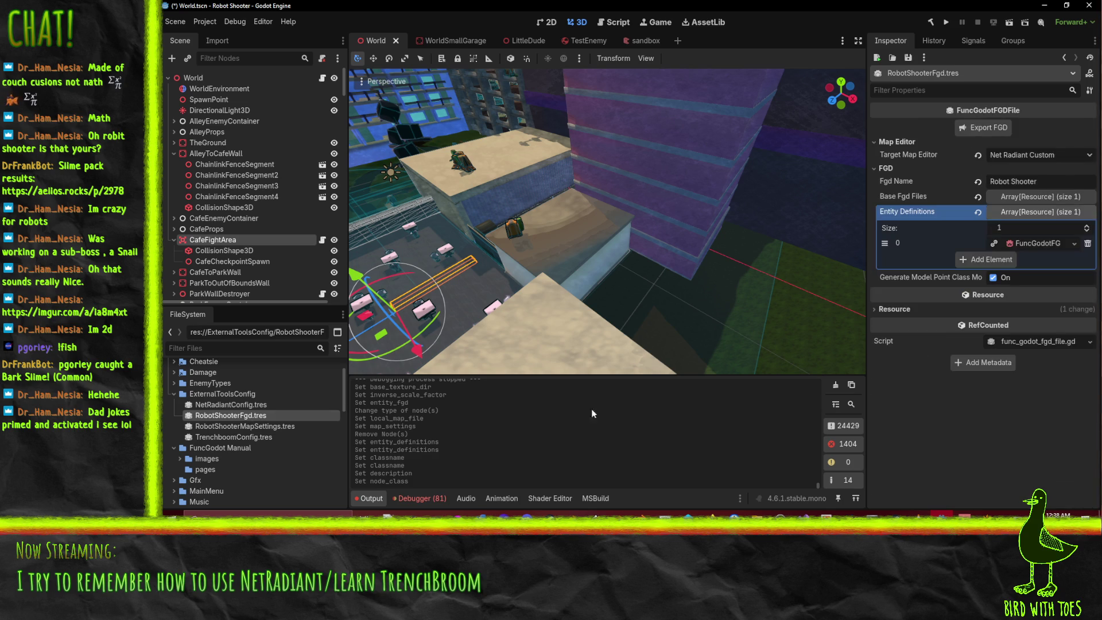
# - Set the checkpoint description to 'Location where player spawns after resetting or dying in a specific CombatZone'
pyautogui.click(1039, 245)
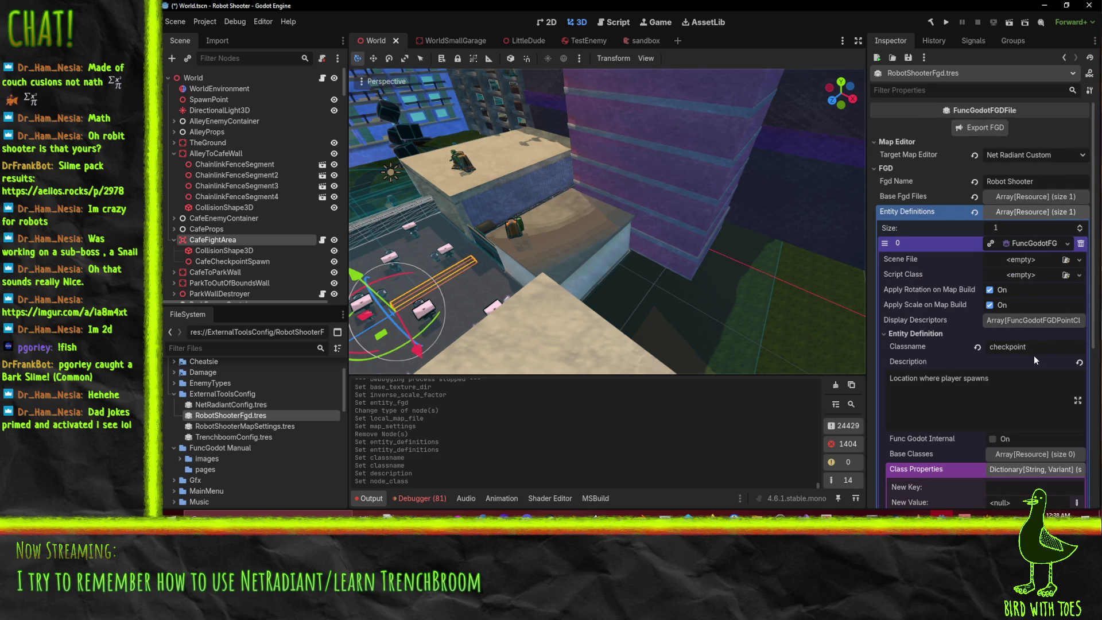
pyautogui.click(1010, 383)
pyautogui.scroll(-2, 1010, 356)
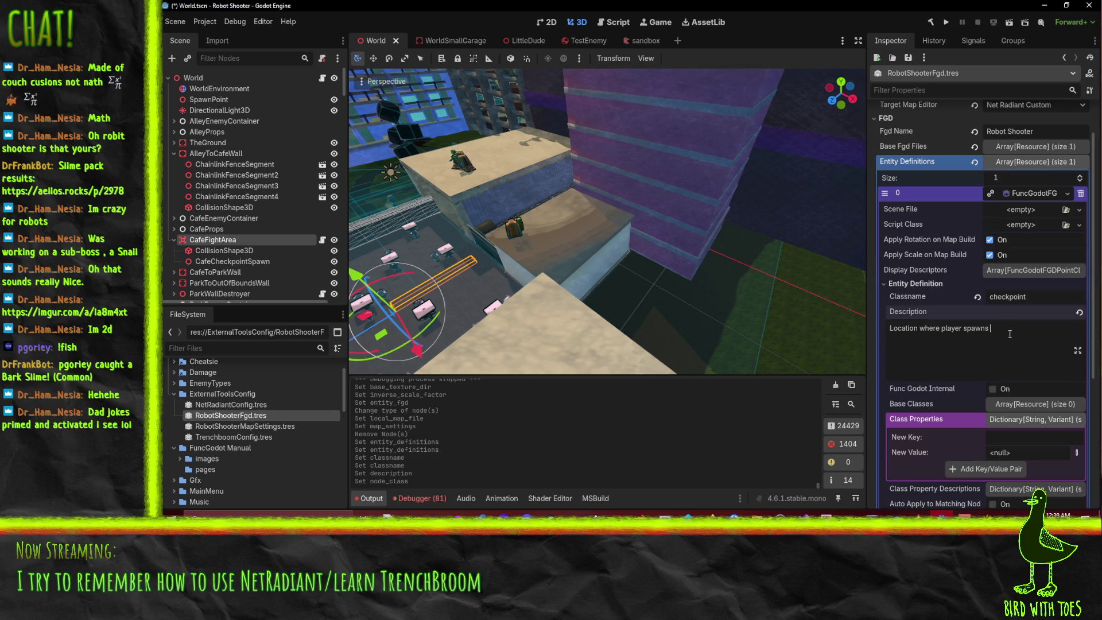
pyautogui.press('BackSpace')
pyautogui.write('. Reference')
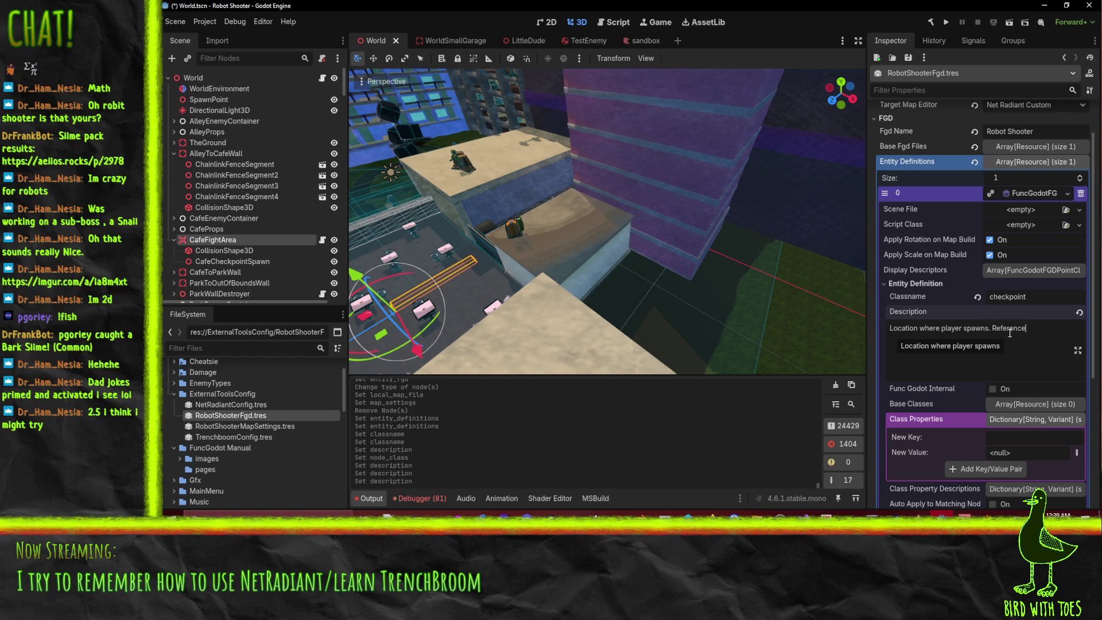
pyautogui.write(' in ')
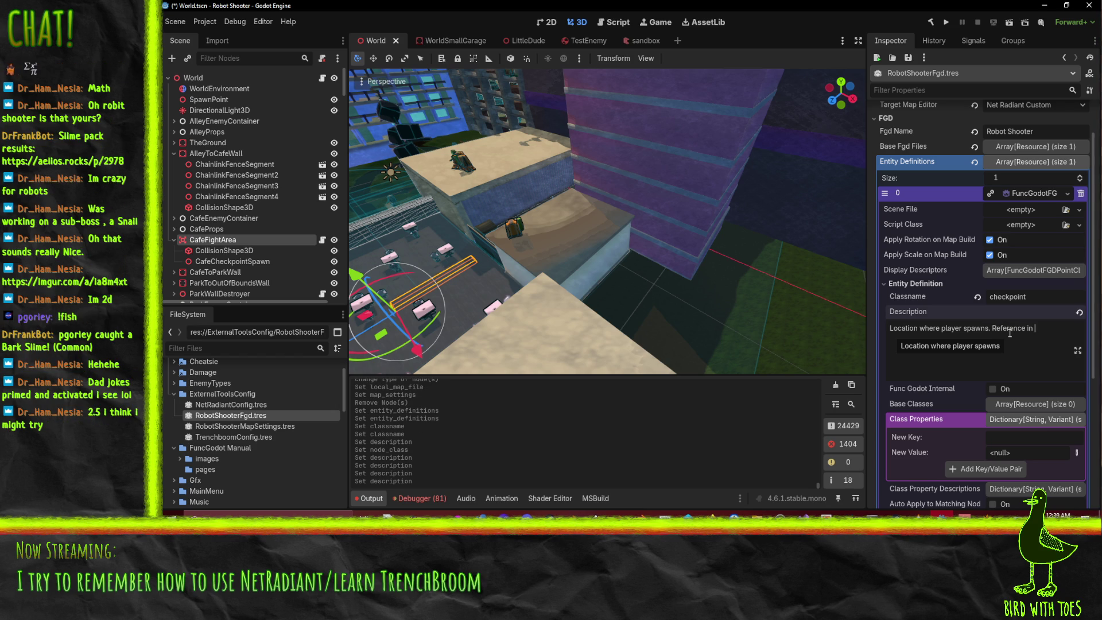
pyautogui.write('CombatArea')
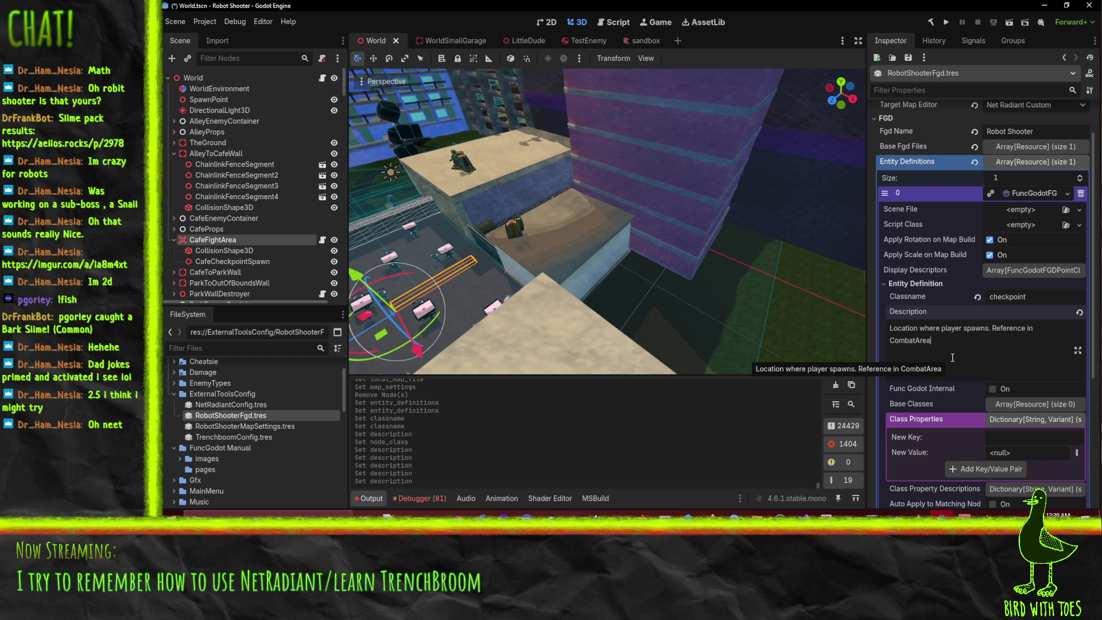
pyautogui.hotkey('shift', 'Up')
pyautogui.hotkey('shift', 'Right')
pyautogui.hotkey('shift', 'Right')
pyautogui.hotkey('shift', 'Right')
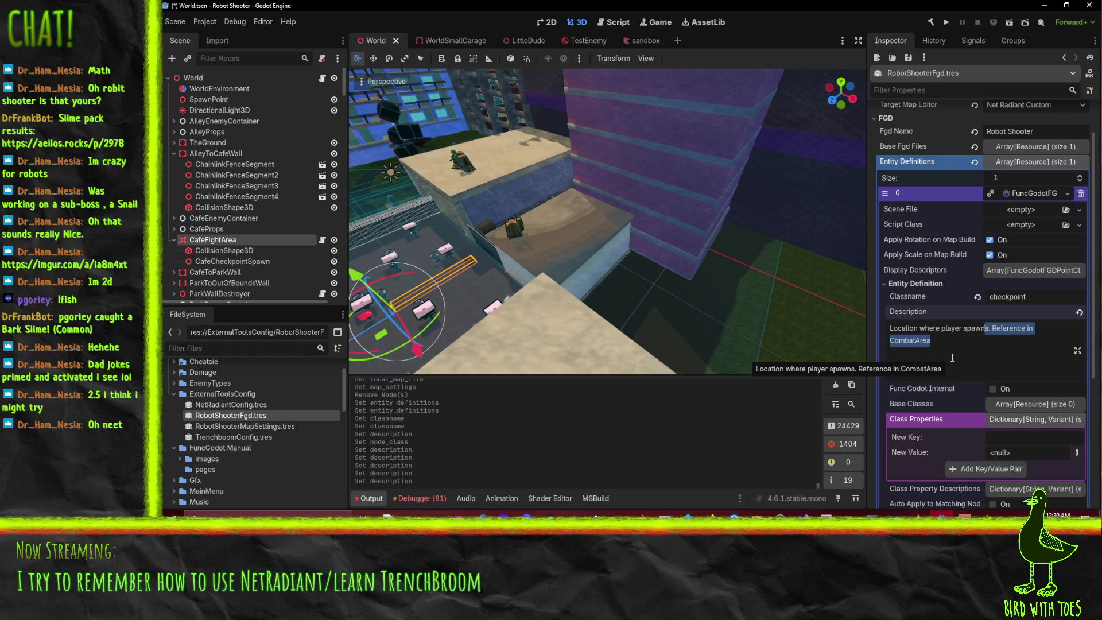
pyautogui.press('BackSpace')
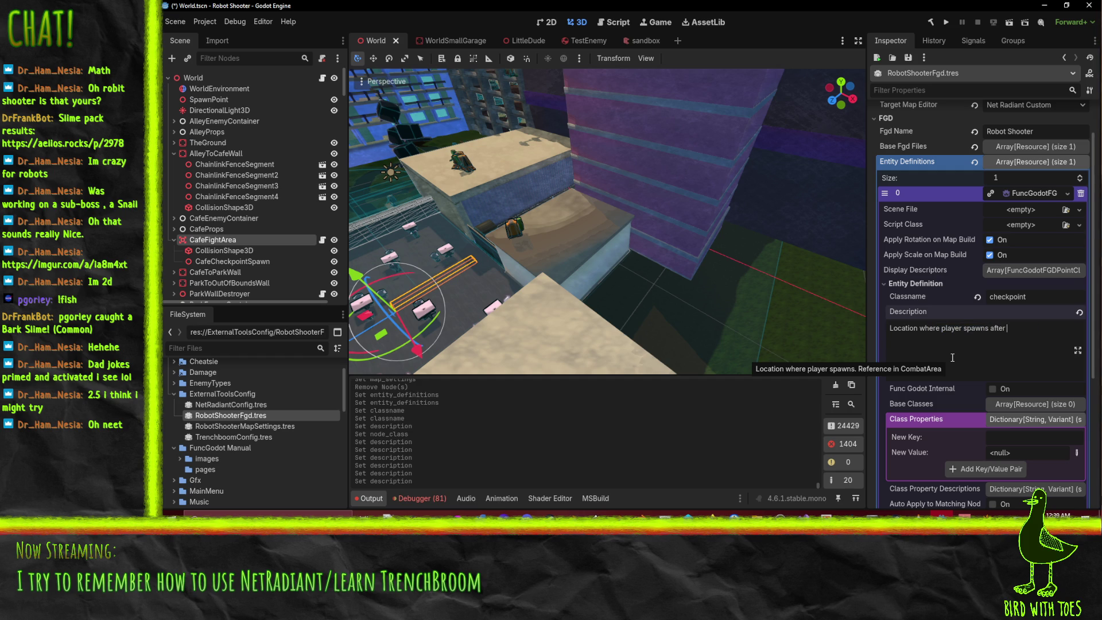
pyautogui.write('resetting o')
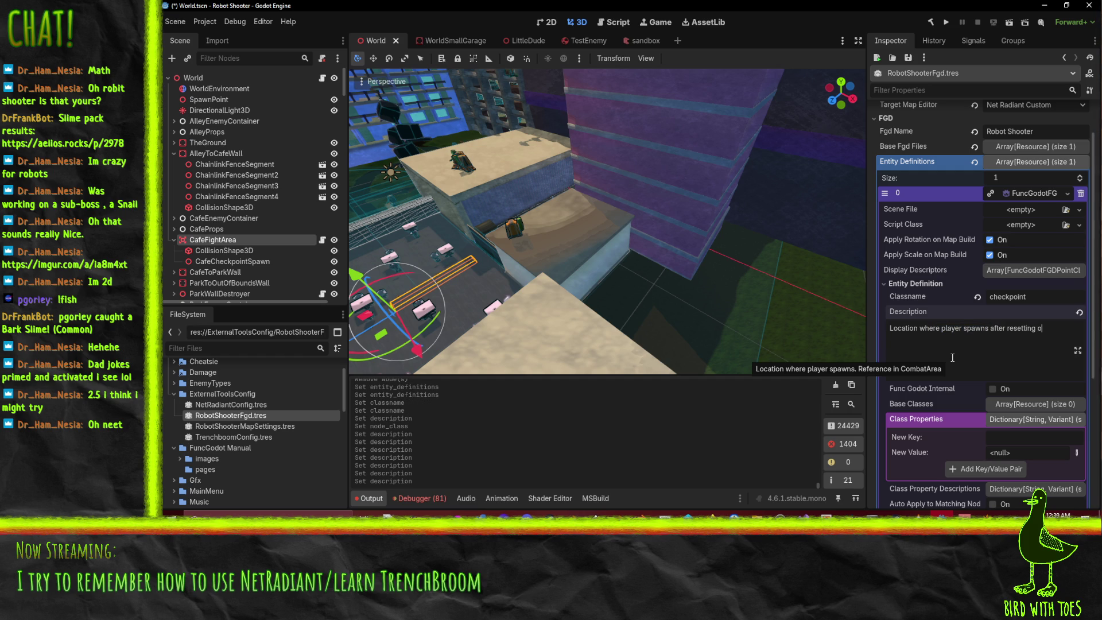
pyautogui.write(' a')
pyautogui.write(' specific')
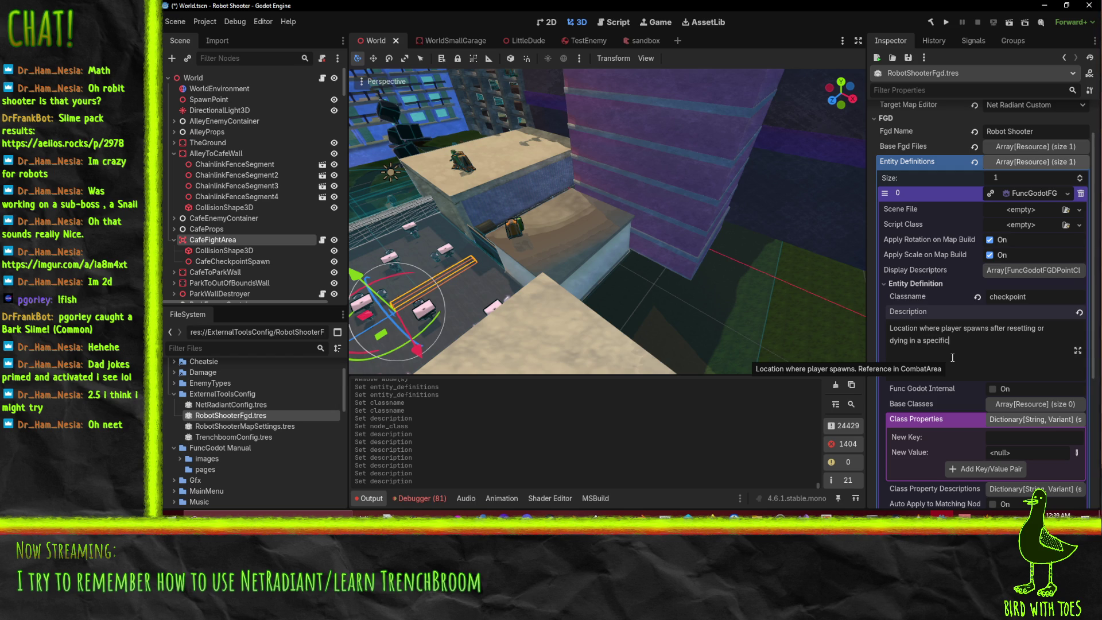
pyautogui.write(' CombatZone')
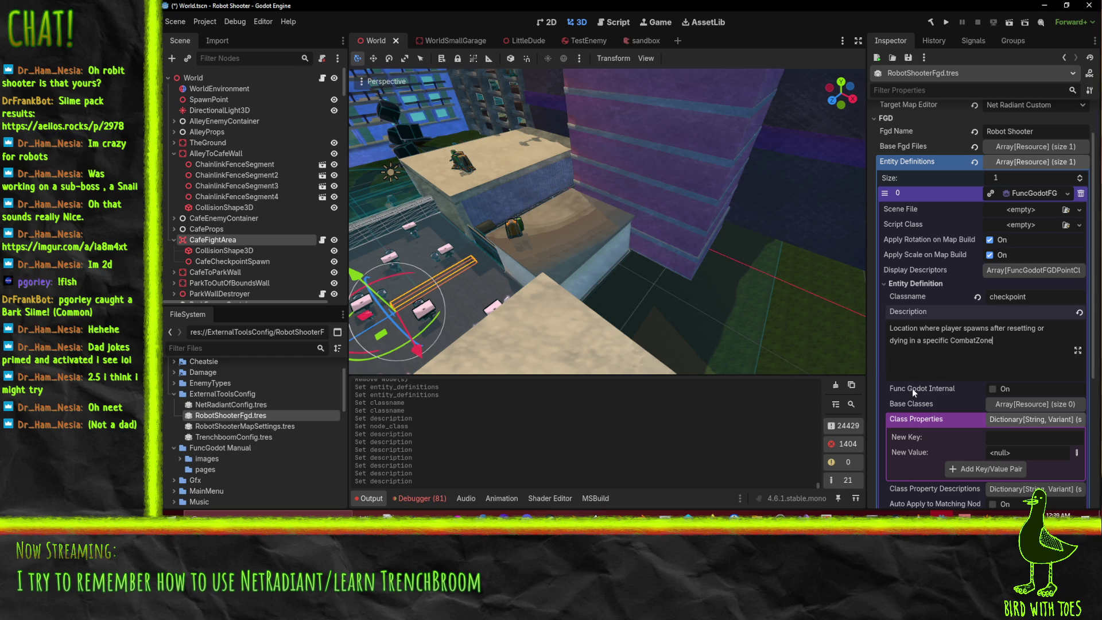
pyautogui.moveTo(911, 389)
# - Add an empty base class element to the checkpoint, then remove it again
pyautogui.click(1018, 408)
pyautogui.scroll(-1, 1033, 402)
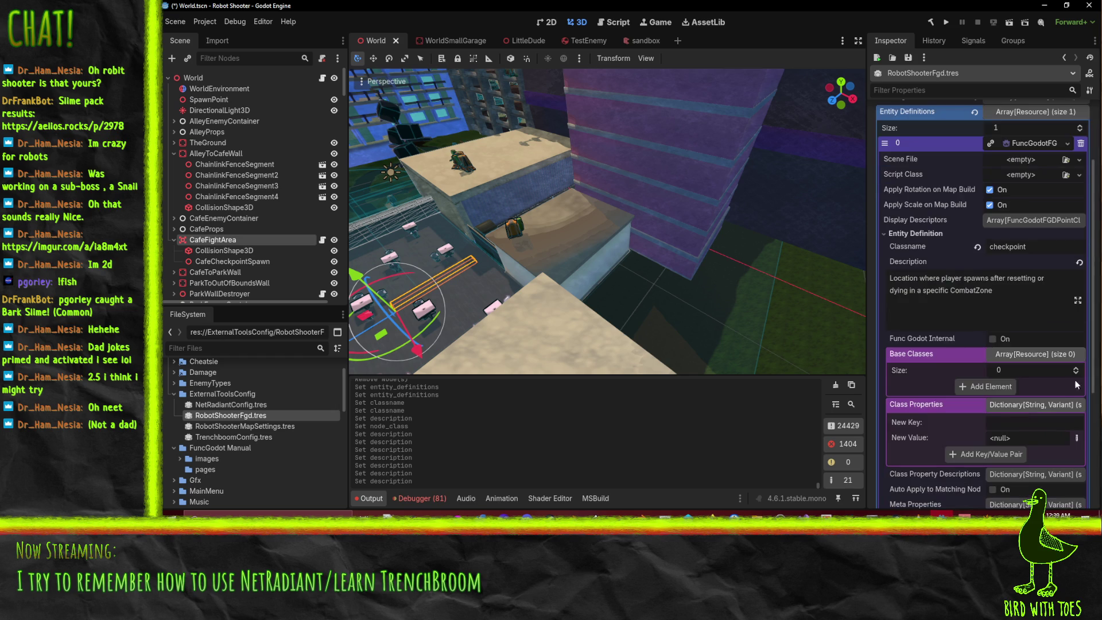
pyautogui.click(996, 390)
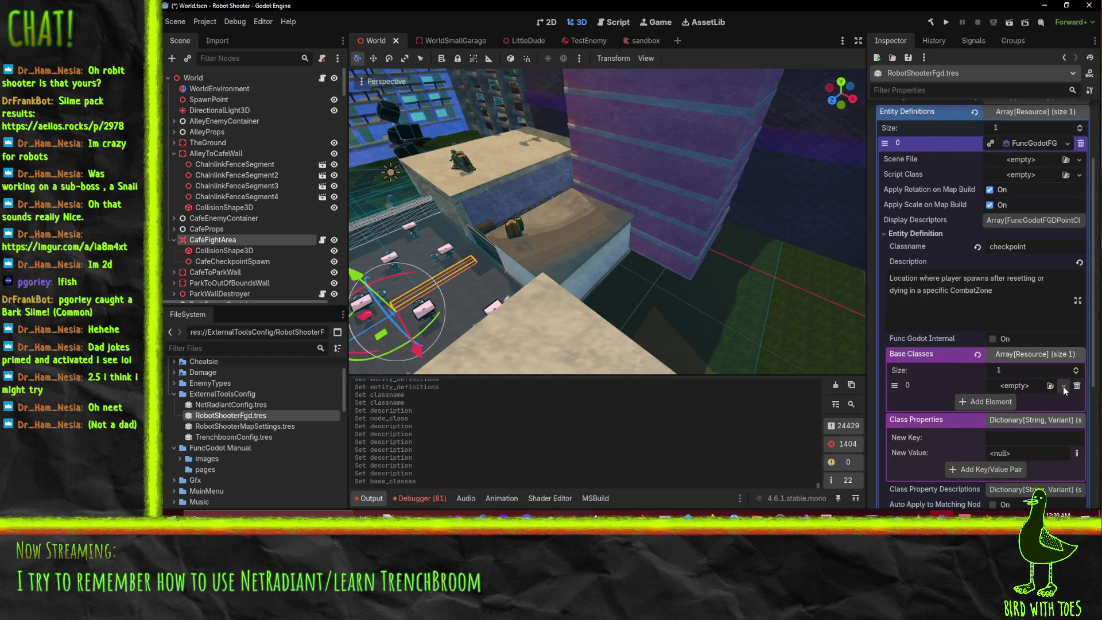
pyautogui.click(1065, 387)
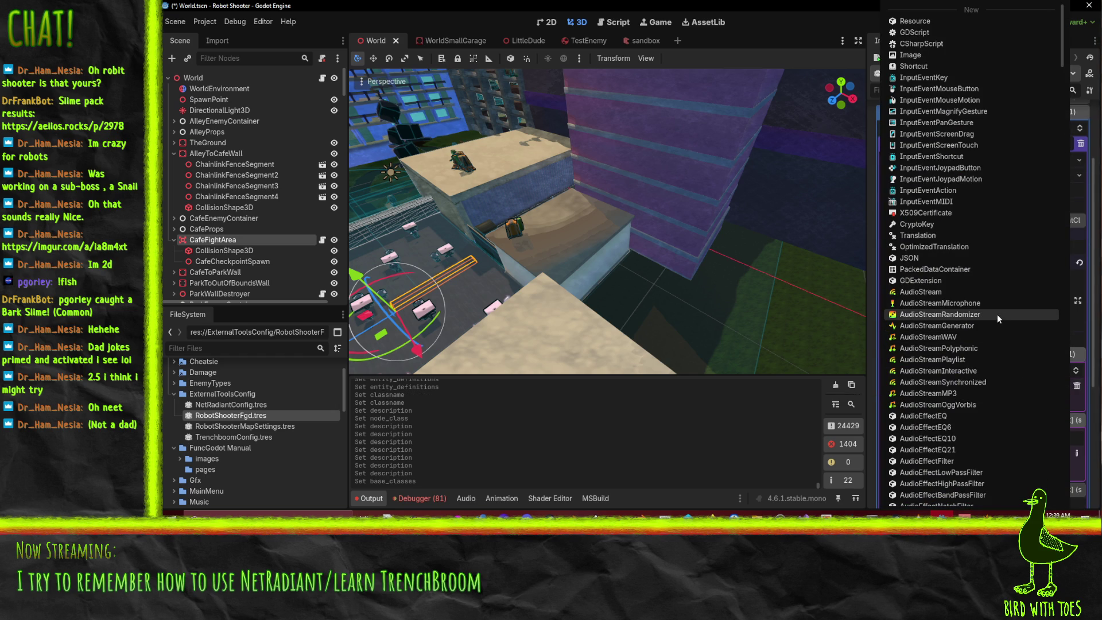
pyautogui.scroll(-10, 997, 315)
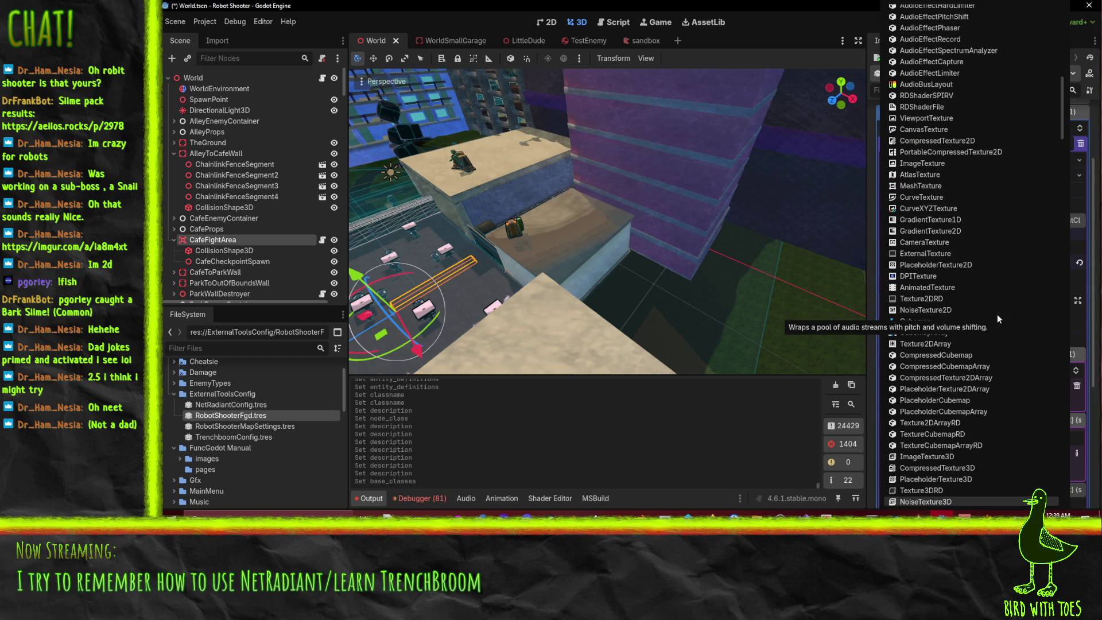
pyautogui.press('Escape')
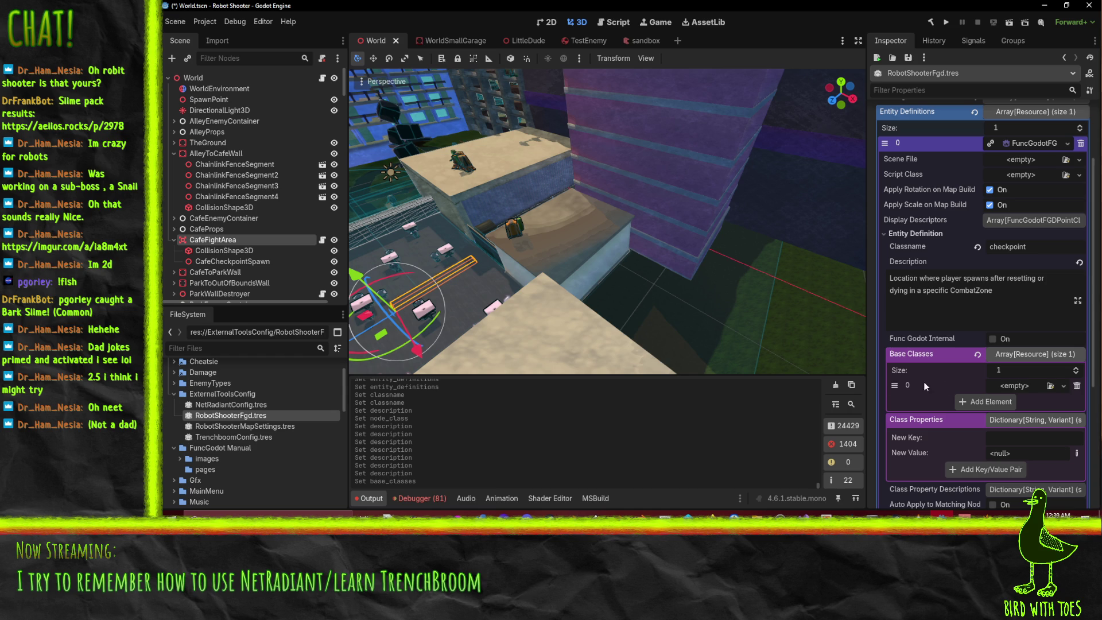
pyautogui.click(1078, 386)
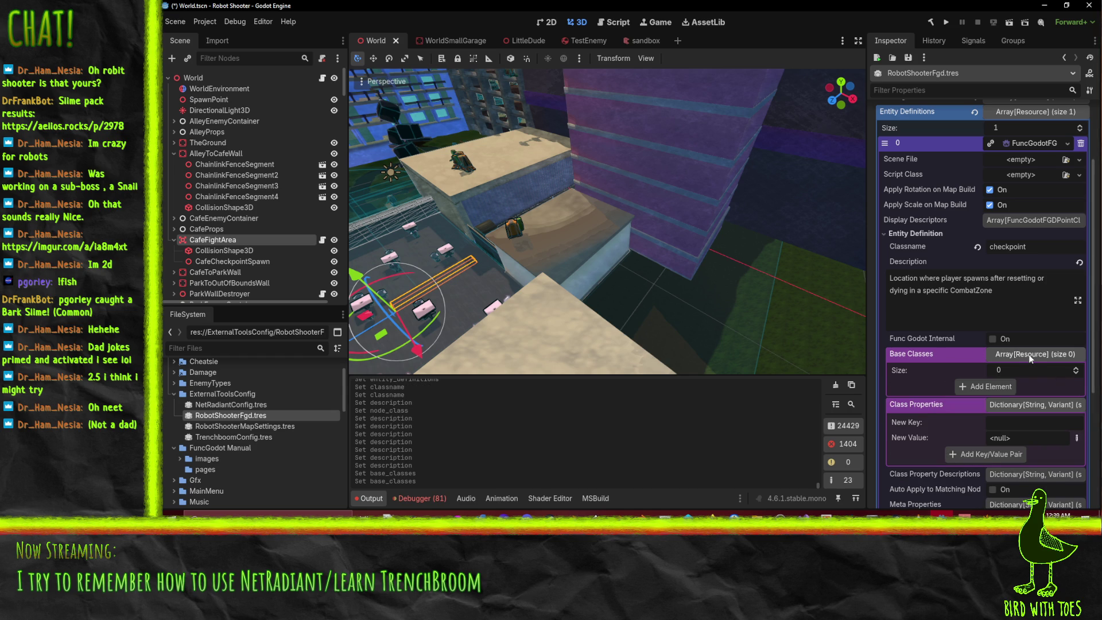
# - Collapse the base classes, class properties and the checkpoint entity definition
pyautogui.click(1011, 353)
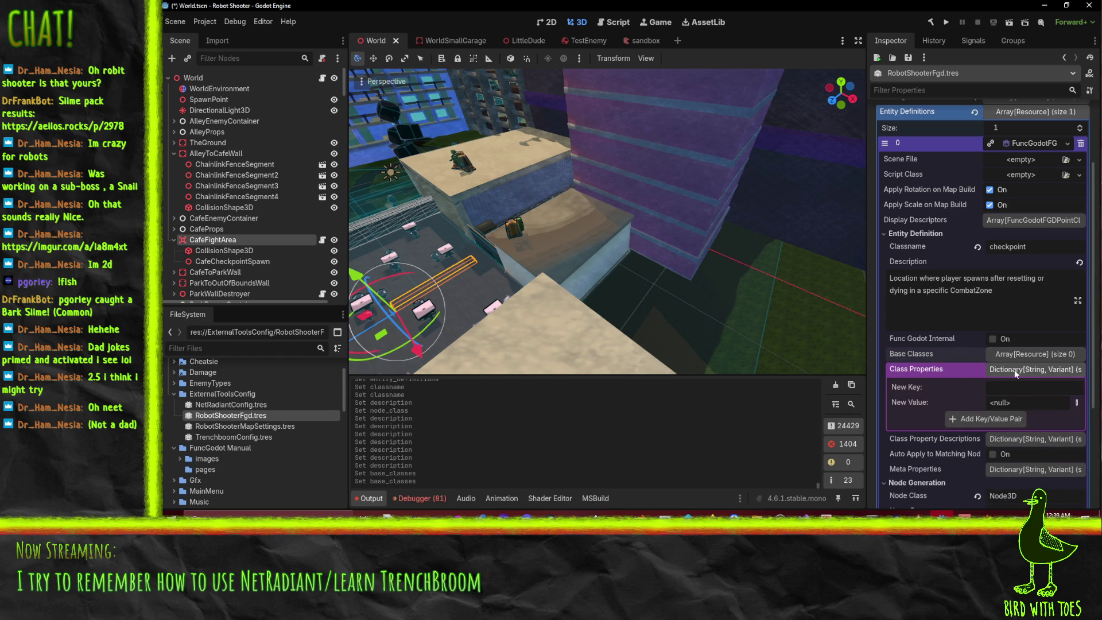
pyautogui.click(1018, 369)
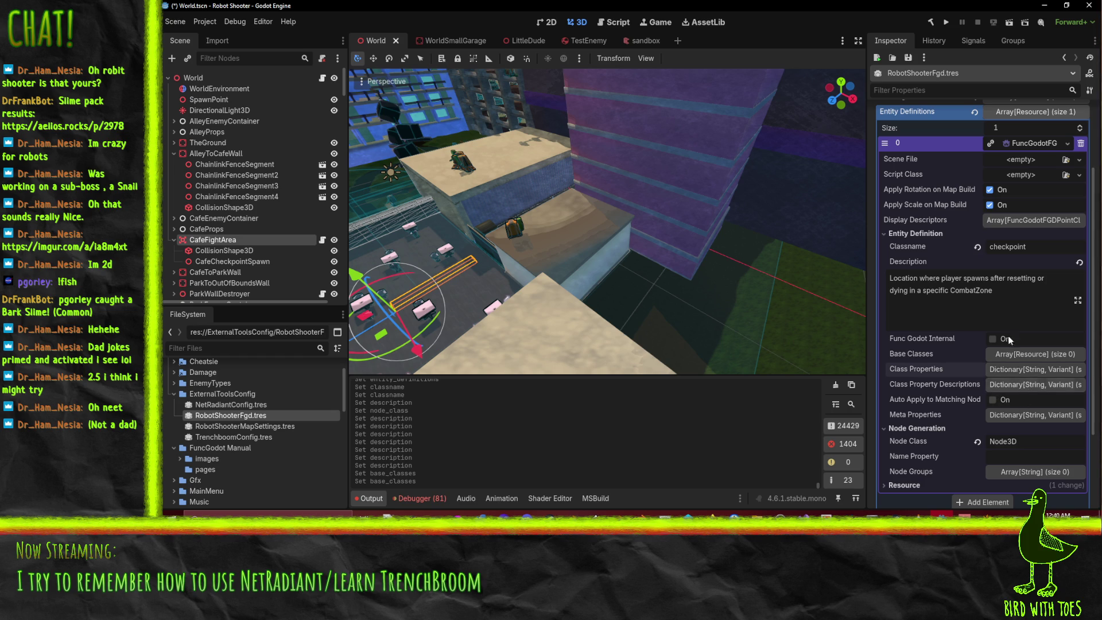
pyautogui.click(1017, 285)
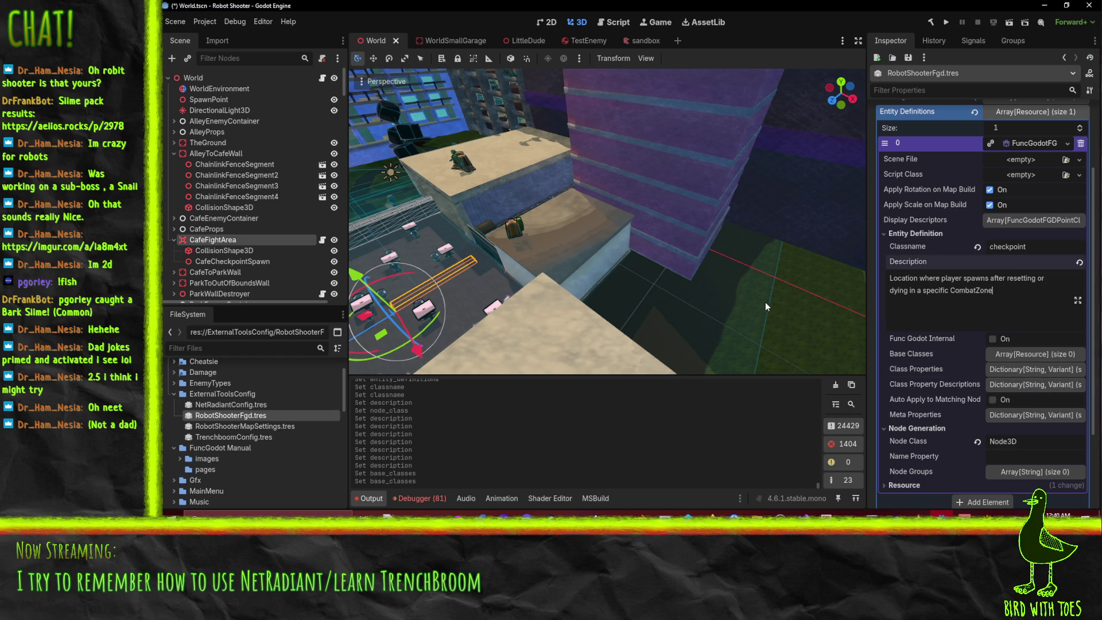
pyautogui.scroll(3, 1016, 337)
pyautogui.click(1028, 246)
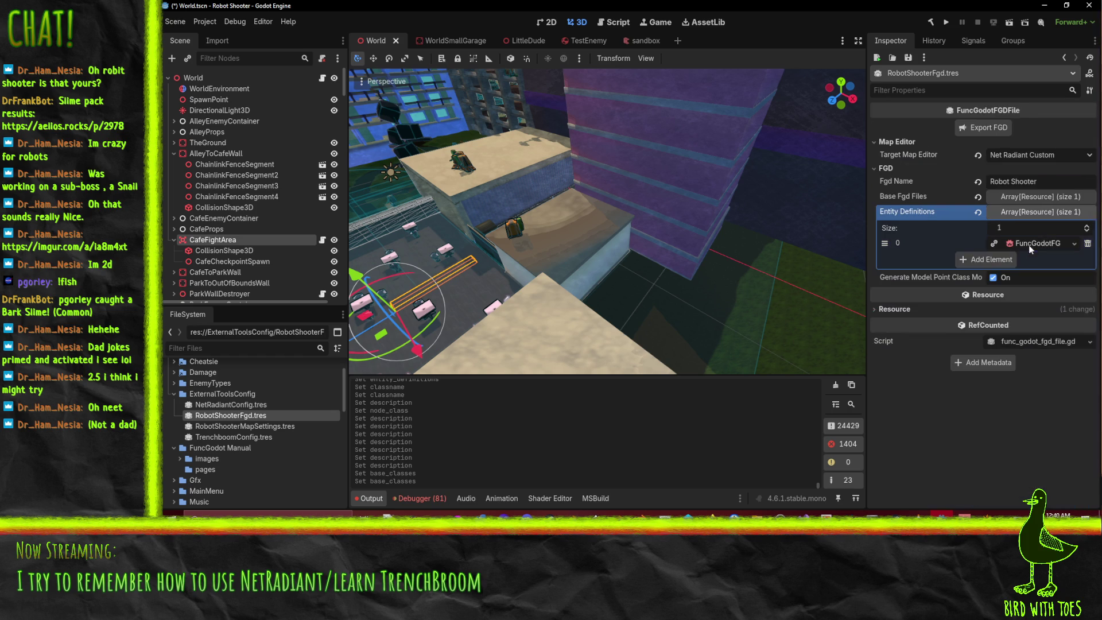
# - Add entity definition 1 as a new FuncGodotFGDSolidClass and expand its settings
pyautogui.click(1010, 259)
pyautogui.click(1062, 261)
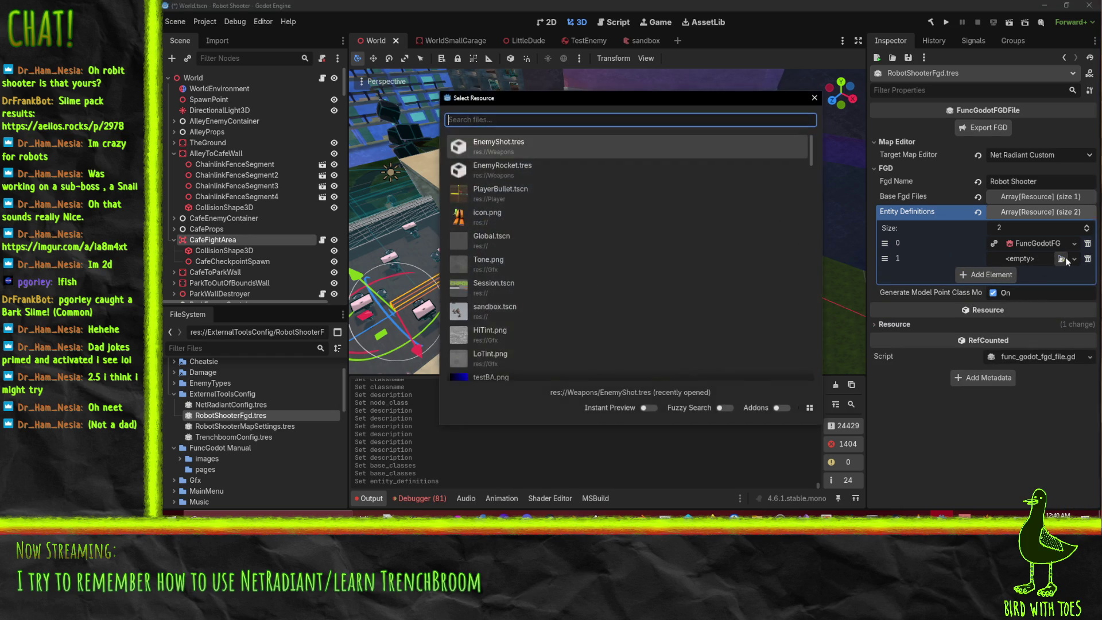
pyautogui.press('Escape')
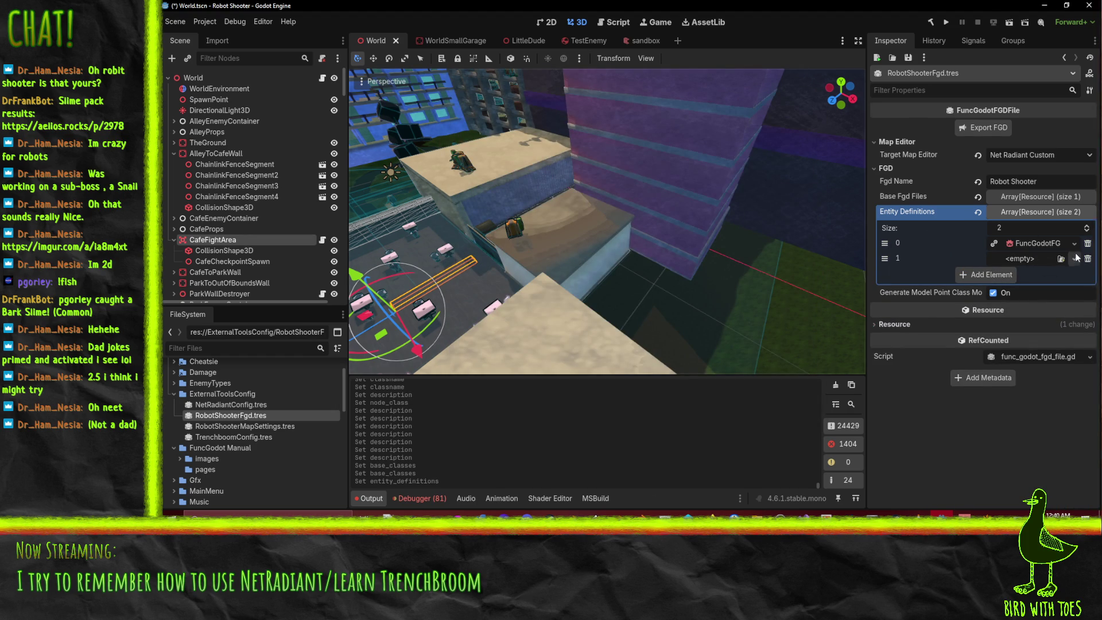
pyautogui.click(1074, 259)
pyautogui.scroll(-15, 1076, 253)
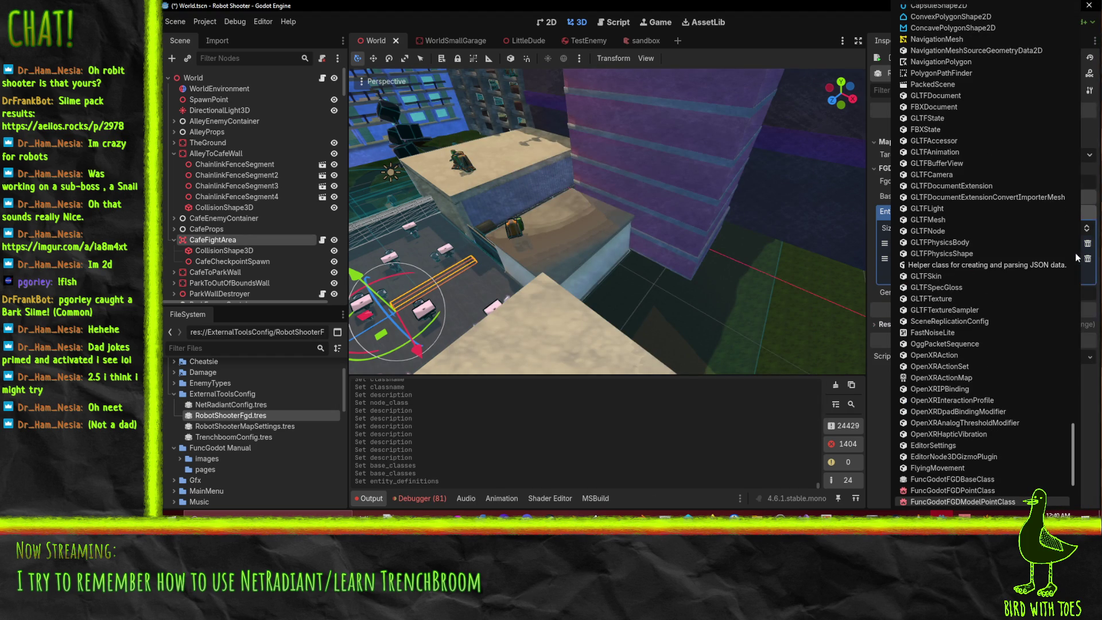
pyautogui.scroll(-5, 993, 502)
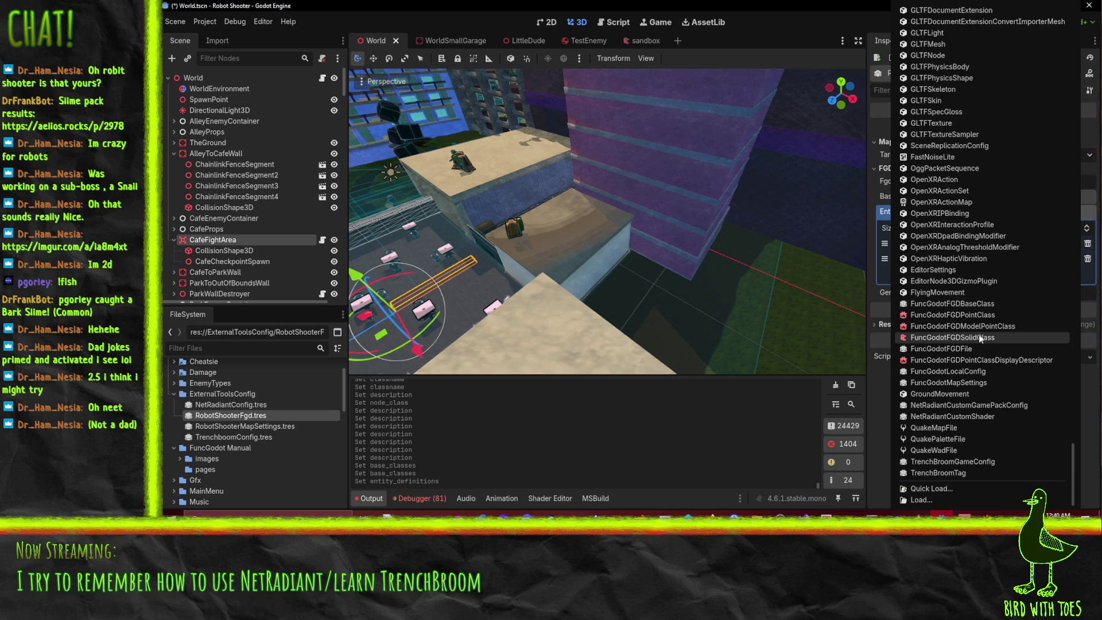
pyautogui.click(986, 336)
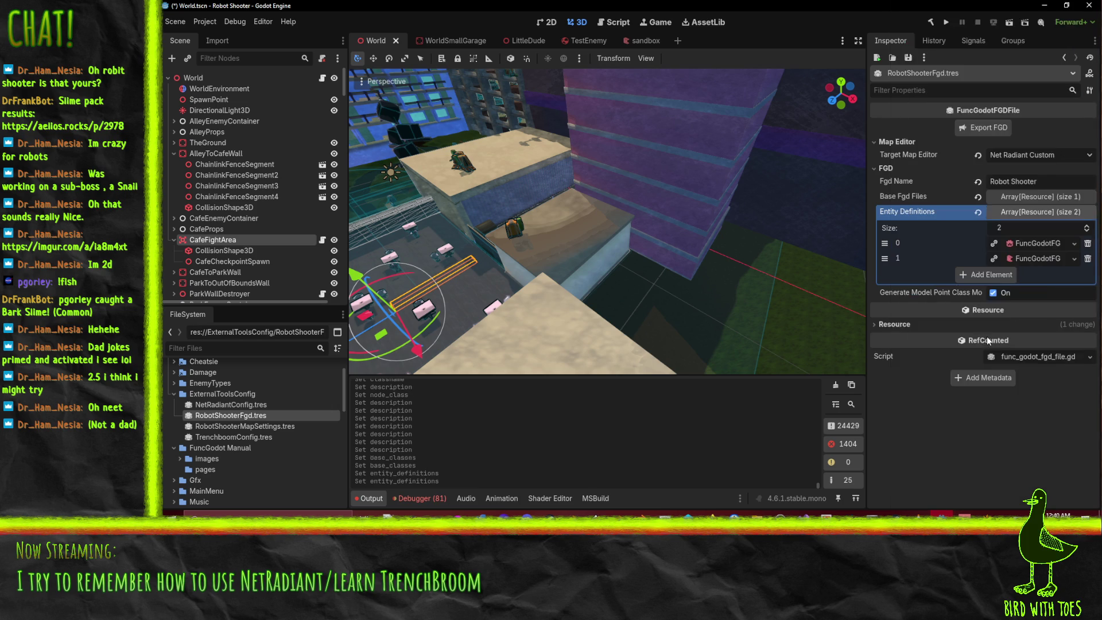
pyautogui.click(1034, 259)
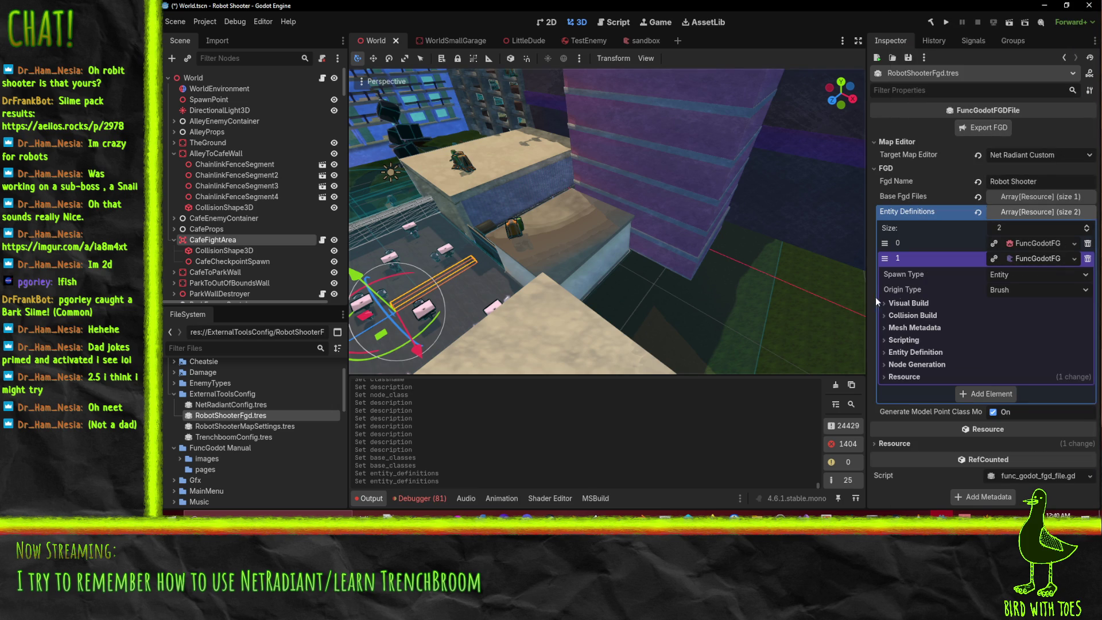
# - Keep Brush origin, uncheck Build Visuals and Use in Baked Light, set Gi Mode Disabled
pyautogui.click(1018, 274)
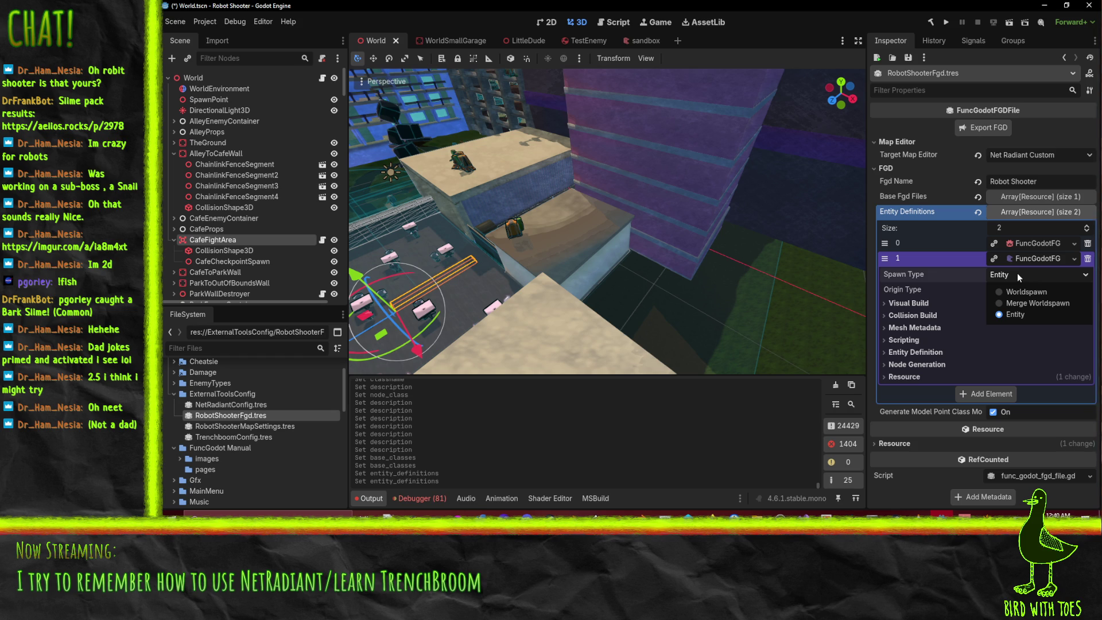
pyautogui.click(1013, 287)
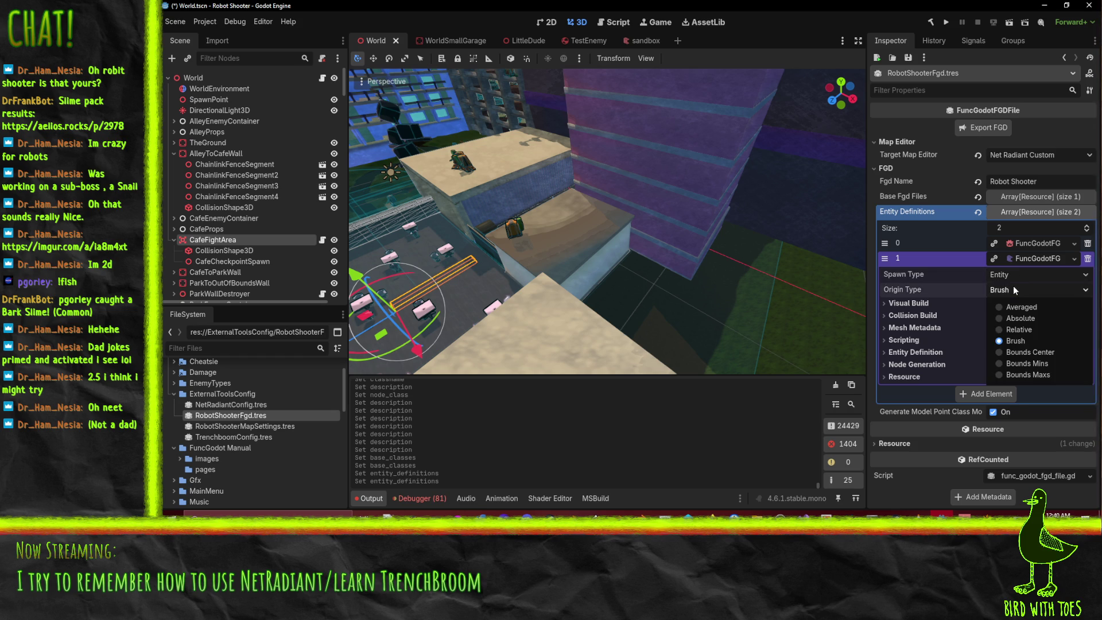
pyautogui.click(1014, 287)
pyautogui.click(912, 302)
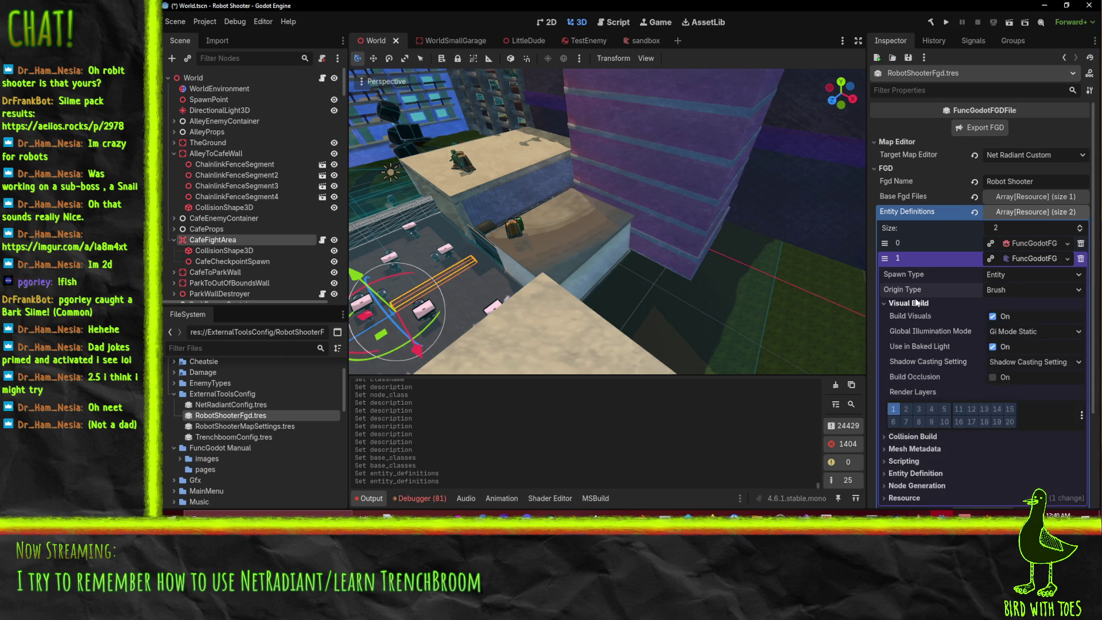
pyautogui.moveTo(901, 315)
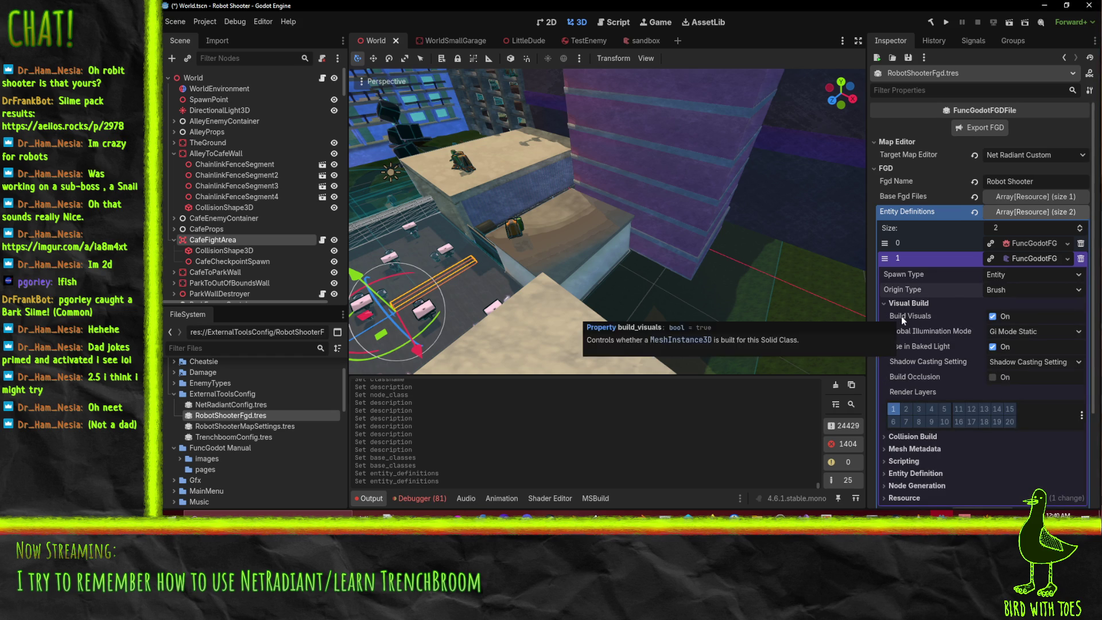
pyautogui.click(992, 316)
pyautogui.click(1024, 332)
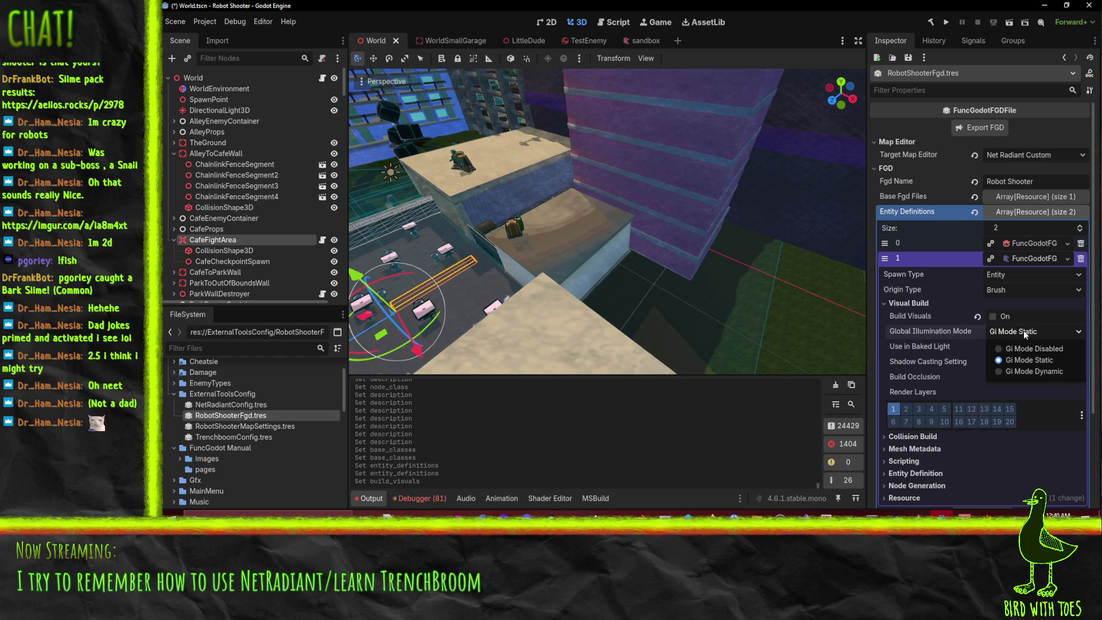
pyautogui.click(1024, 348)
pyautogui.scroll(-1, 918, 365)
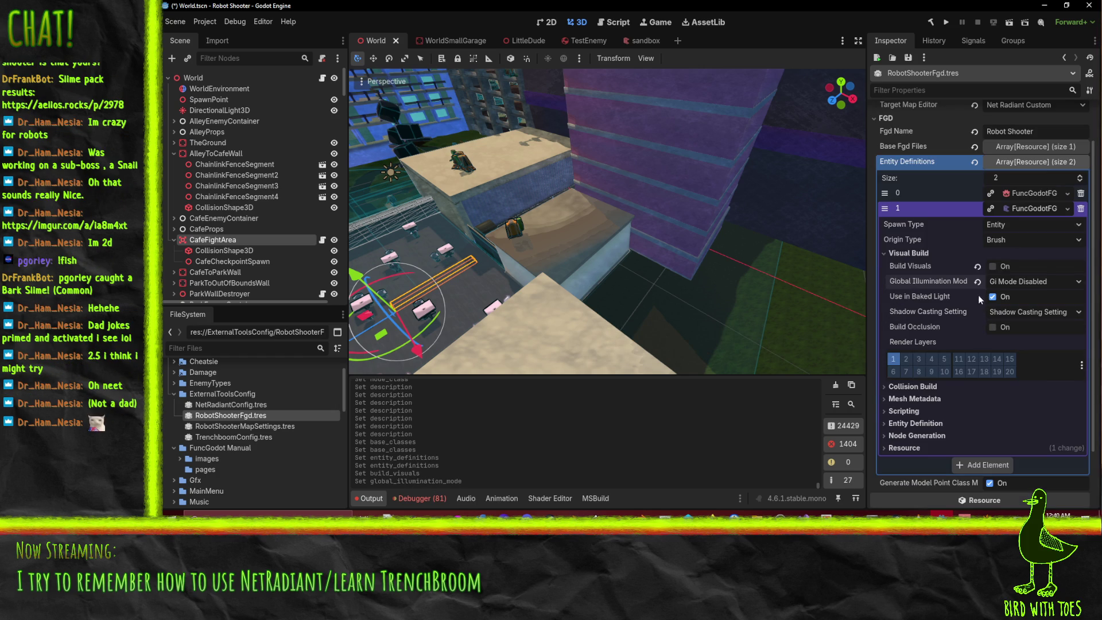
pyautogui.click(992, 297)
# - Choose a shadow casting setting, keep Convex collision shapes, then view CafeFightArea's properties
pyautogui.click(1012, 312)
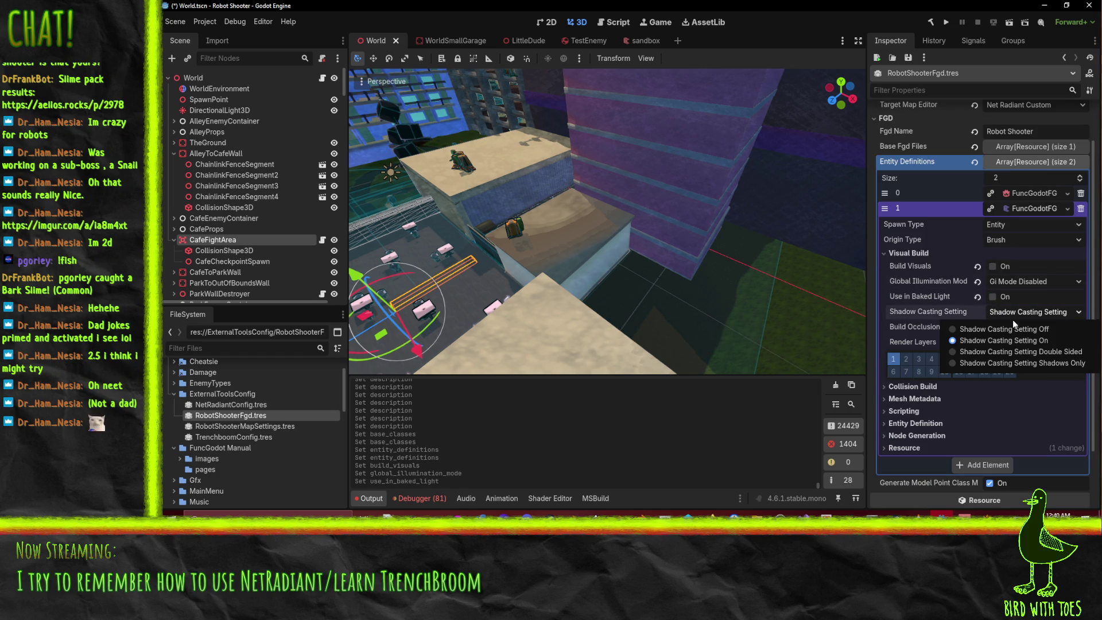
pyautogui.click(986, 330)
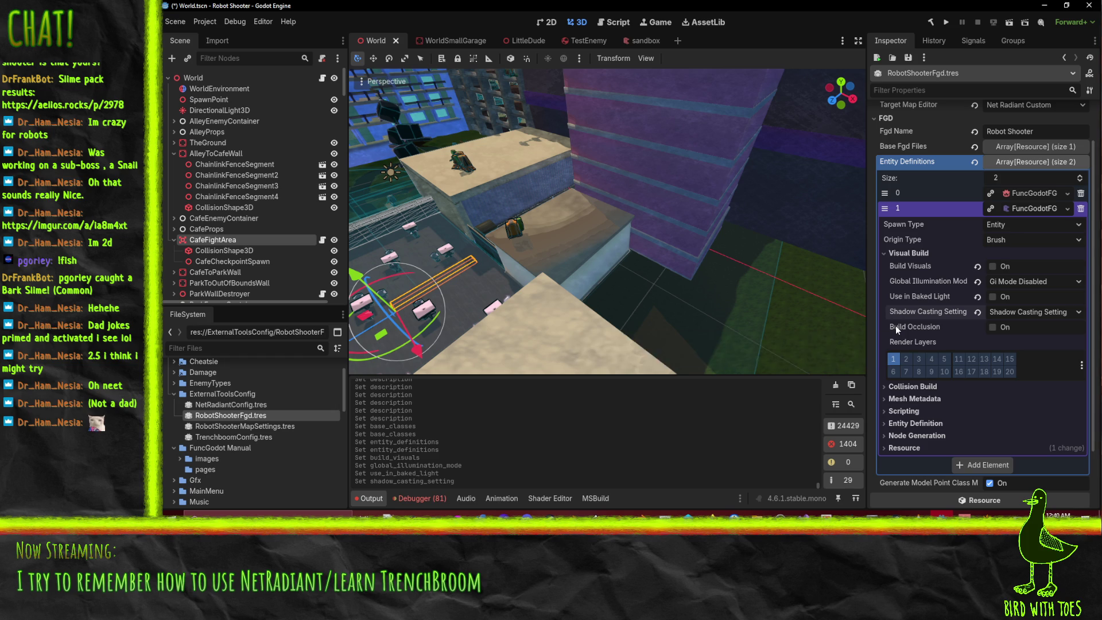
pyautogui.scroll(-1, 918, 359)
pyautogui.click(912, 315)
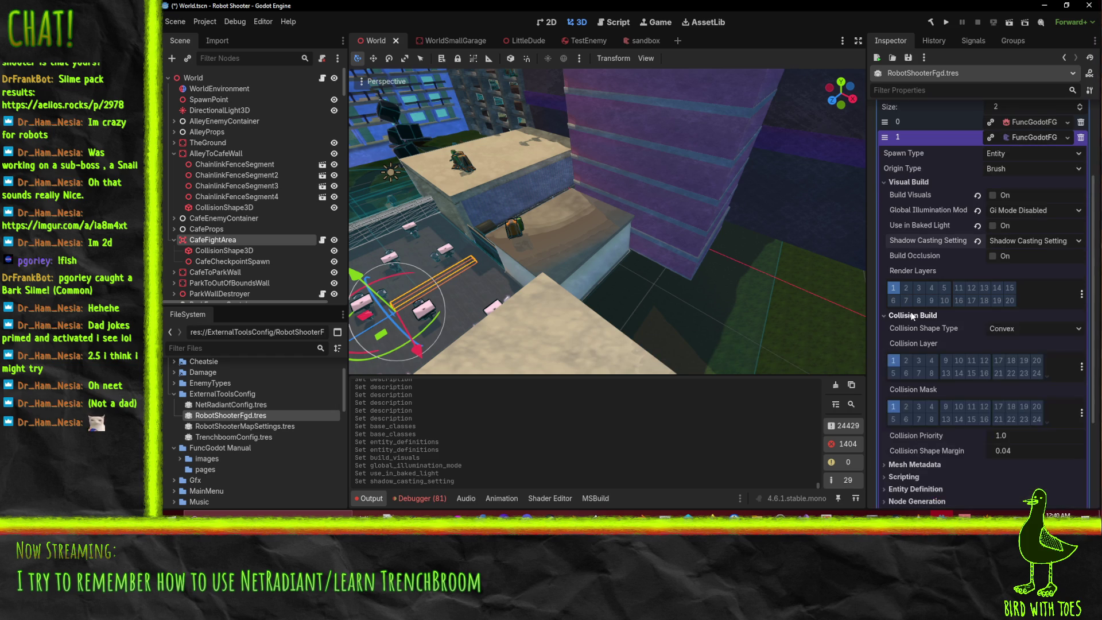
pyautogui.click(1032, 329)
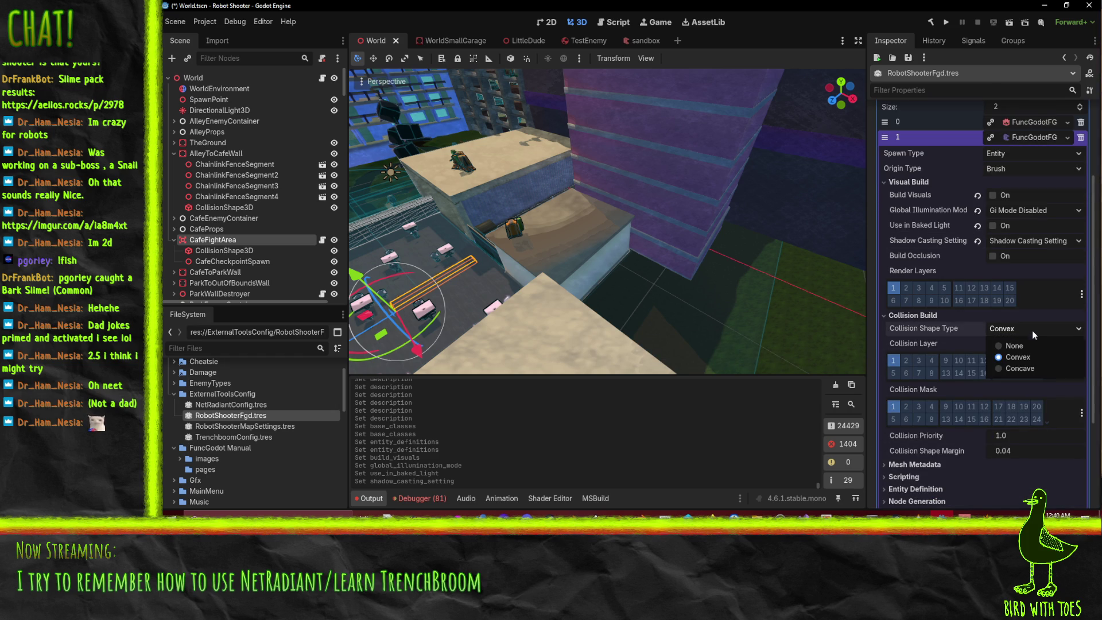
pyautogui.click(1032, 329)
pyautogui.scroll(-2, 964, 333)
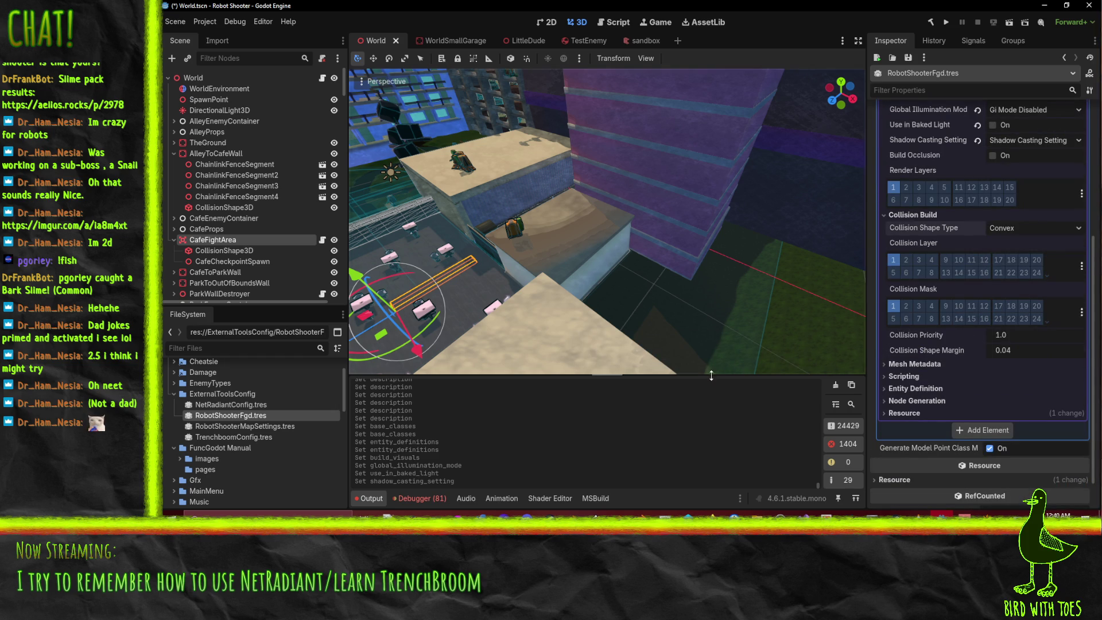
pyautogui.click(216, 240)
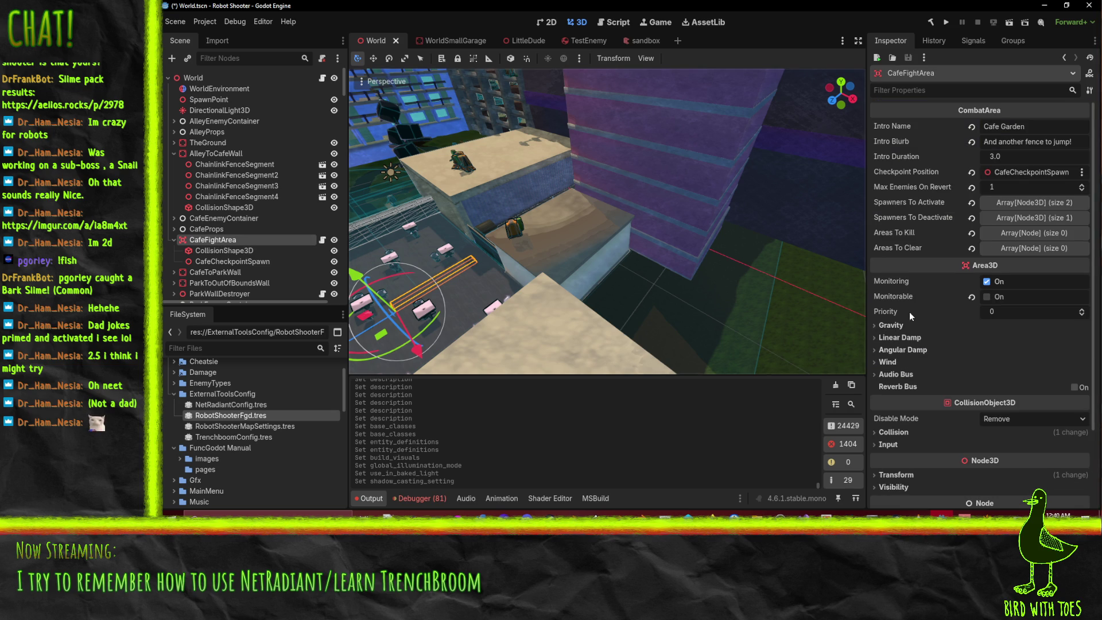
pyautogui.scroll(-2, 910, 283)
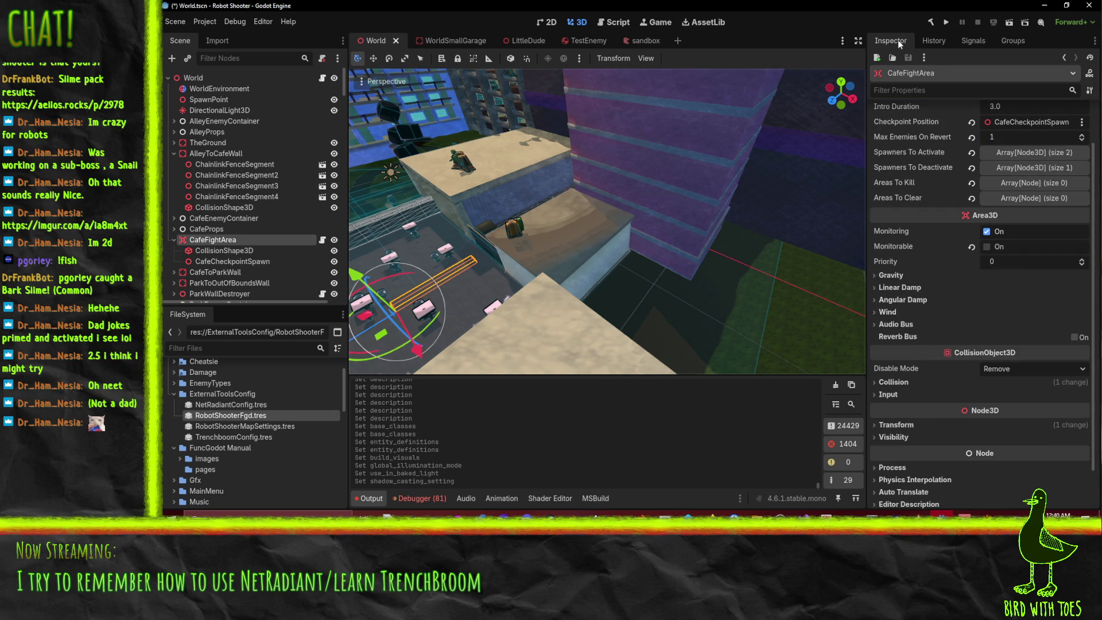
pyautogui.click(893, 381)
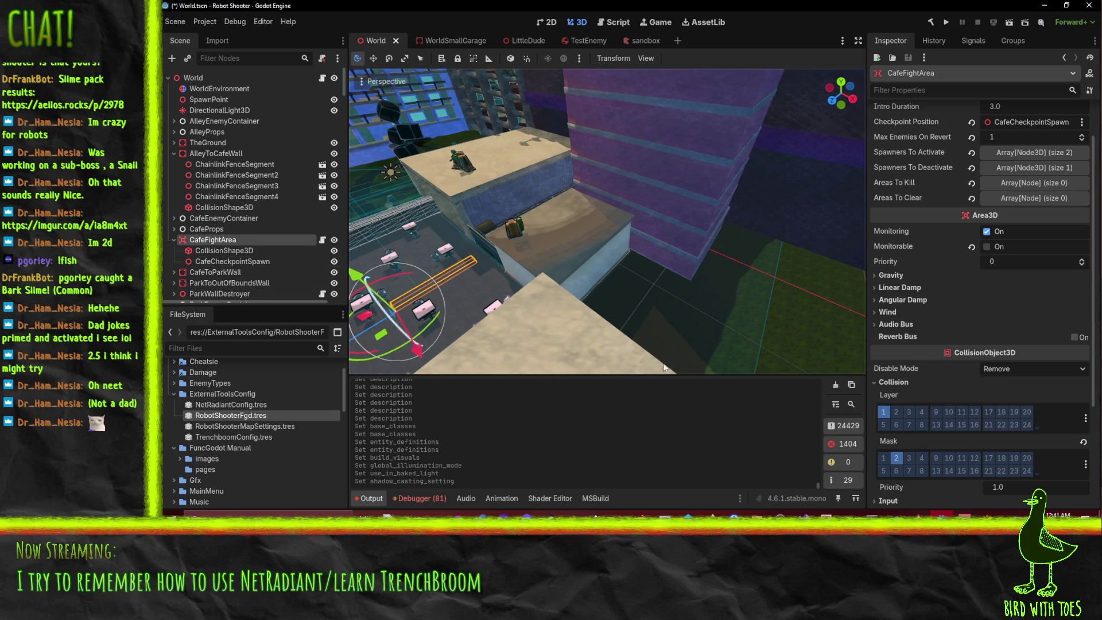
pyautogui.click(244, 425)
pyautogui.click(238, 415)
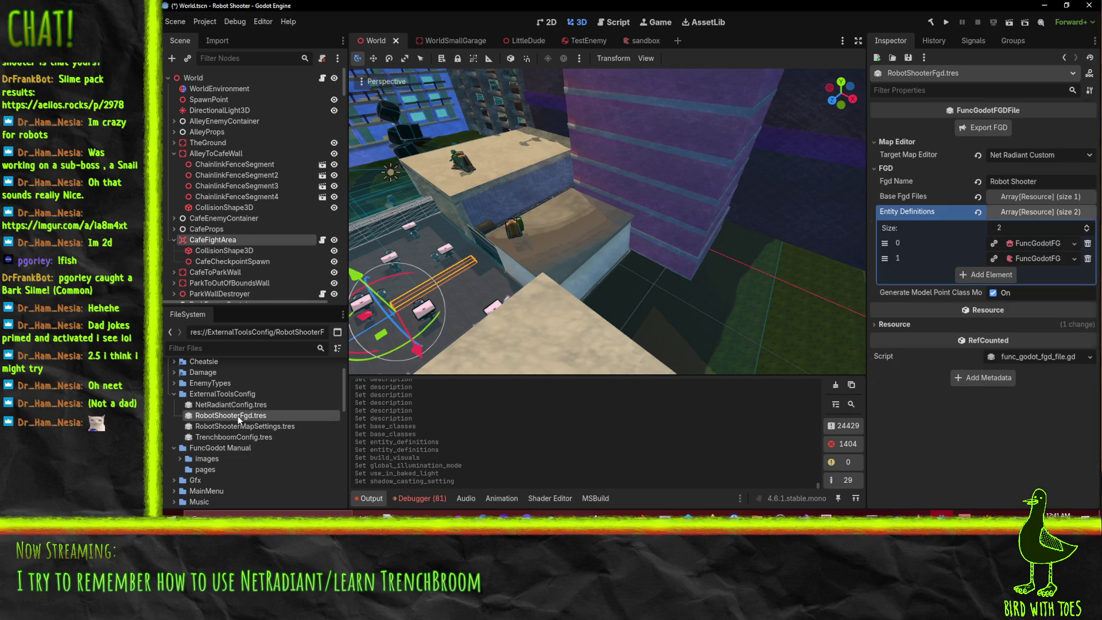
# - Enable collision mask layer 2 on entity definition 1
pyautogui.click(1039, 259)
pyautogui.scroll(-3, 1013, 419)
pyautogui.click(905, 427)
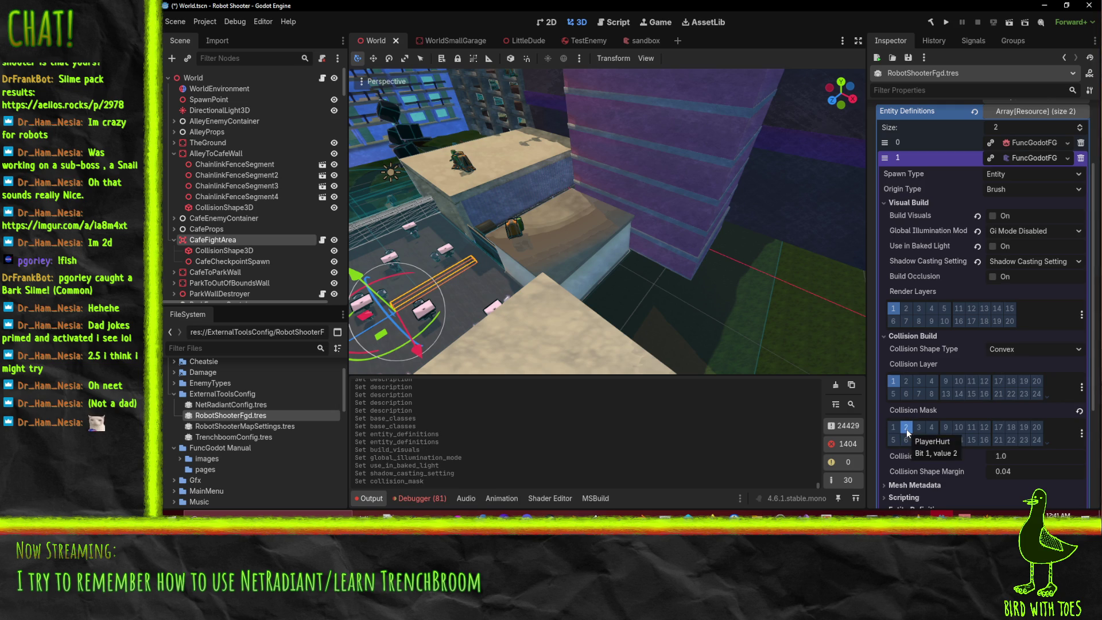
pyautogui.scroll(-5, 1024, 390)
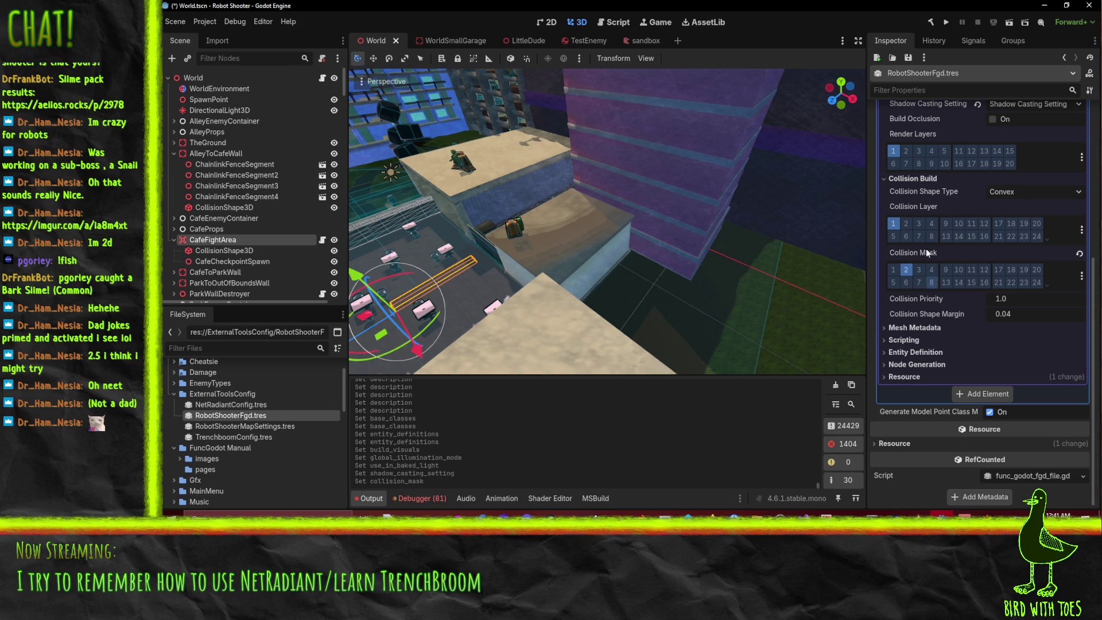
# - Expand Scripting and choose Quick Load for the Script Class
pyautogui.click(928, 329)
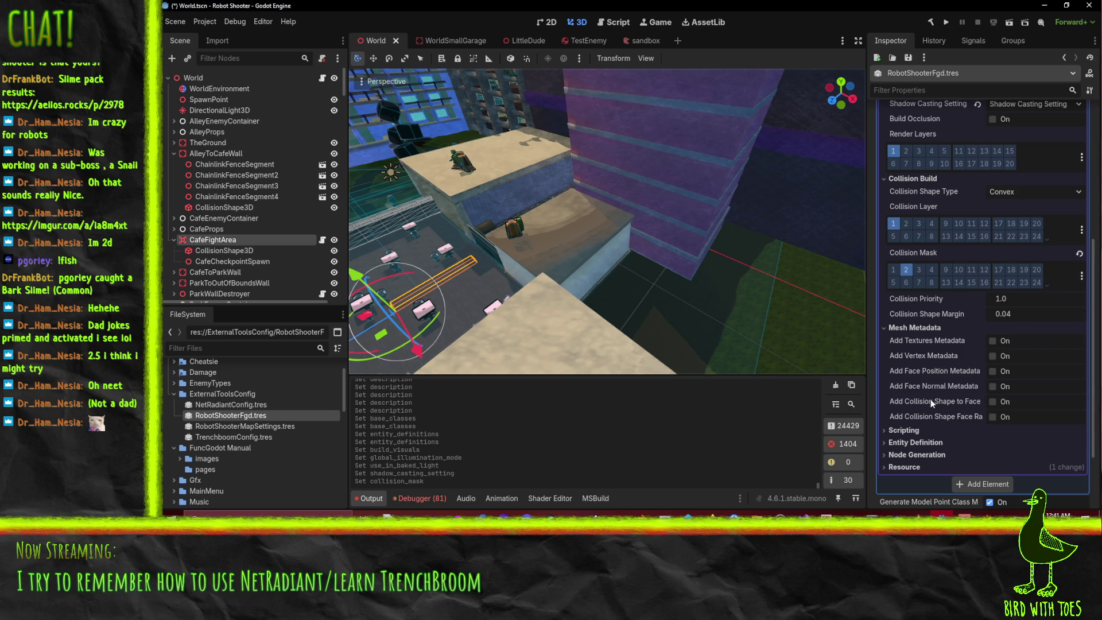
pyautogui.moveTo(928, 398)
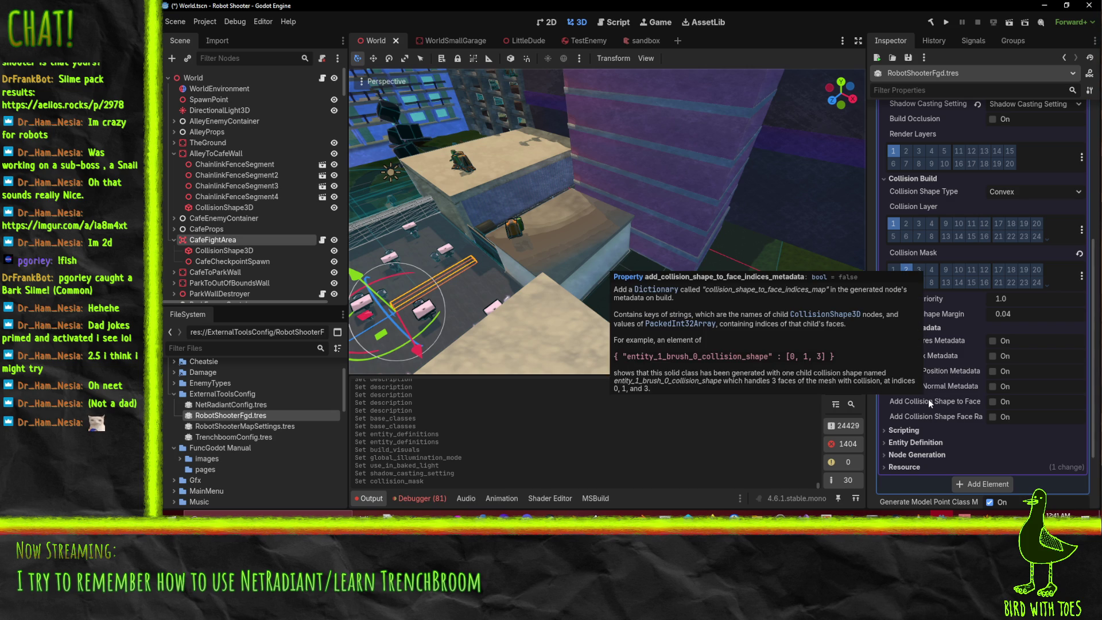
pyautogui.click(932, 330)
pyautogui.click(903, 339)
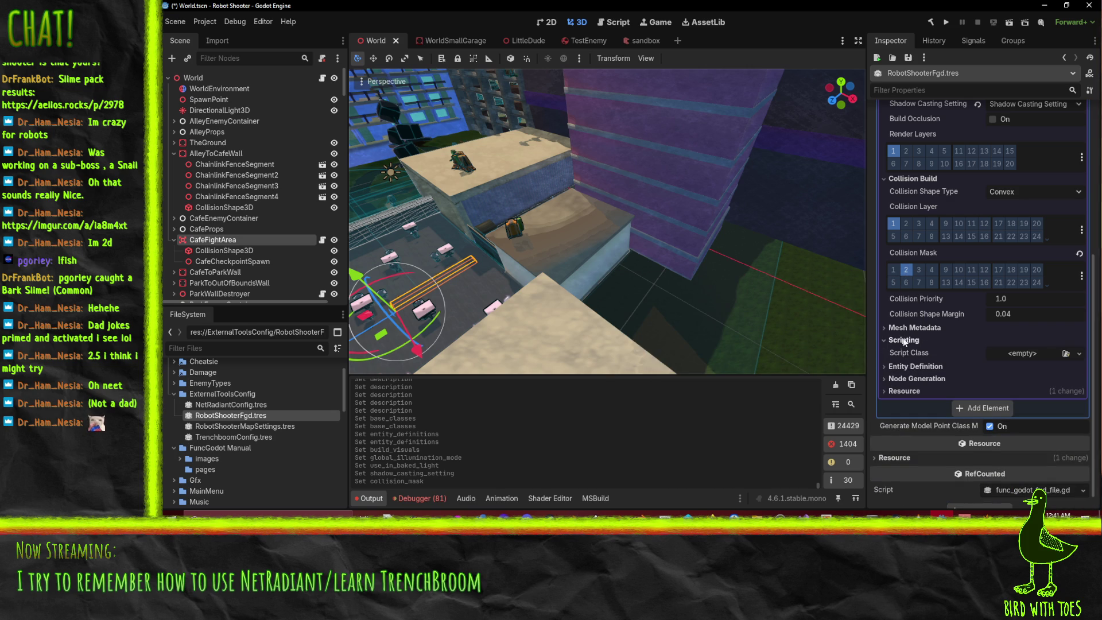
pyautogui.click(1078, 353)
pyautogui.click(1056, 408)
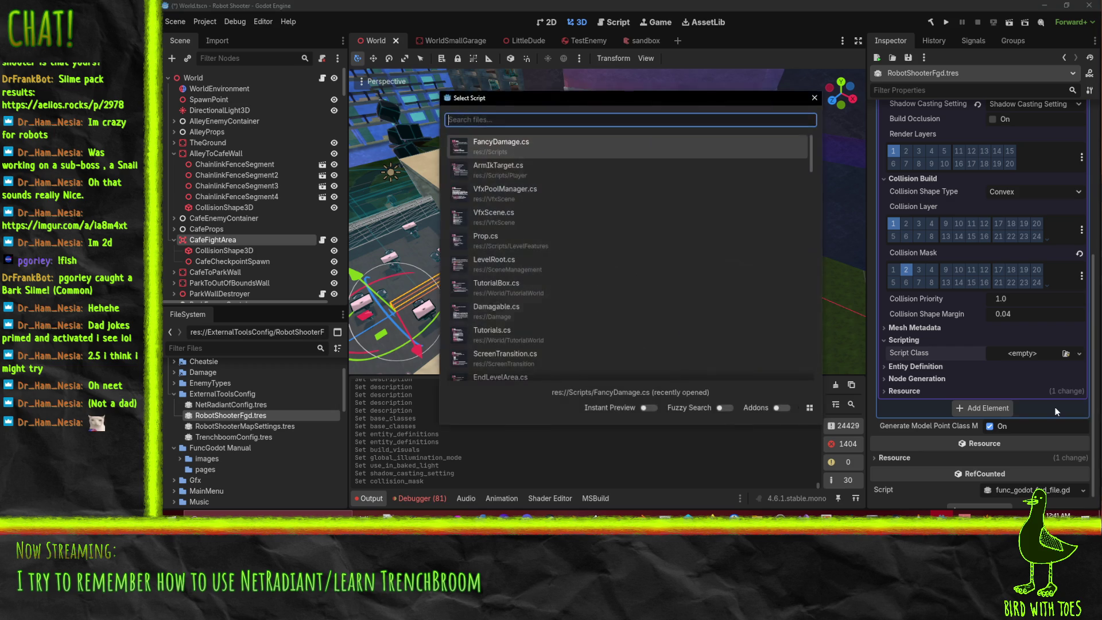
# - Set the script class to CombatArea.cs and the entity classname to CombatArea
pyautogui.write('combat')
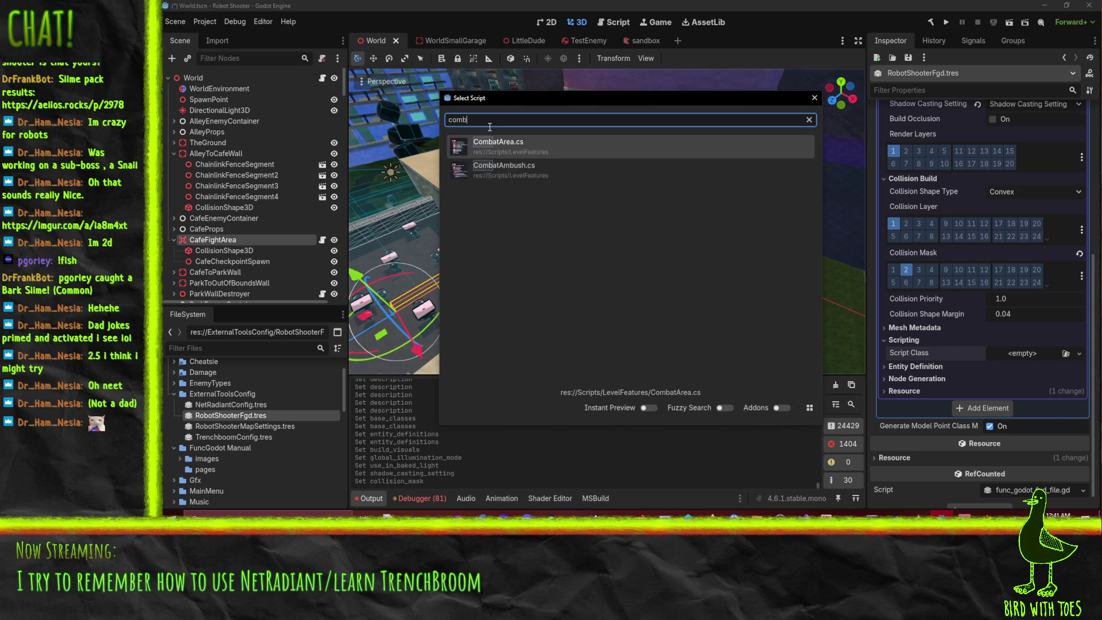
pyautogui.click(507, 146)
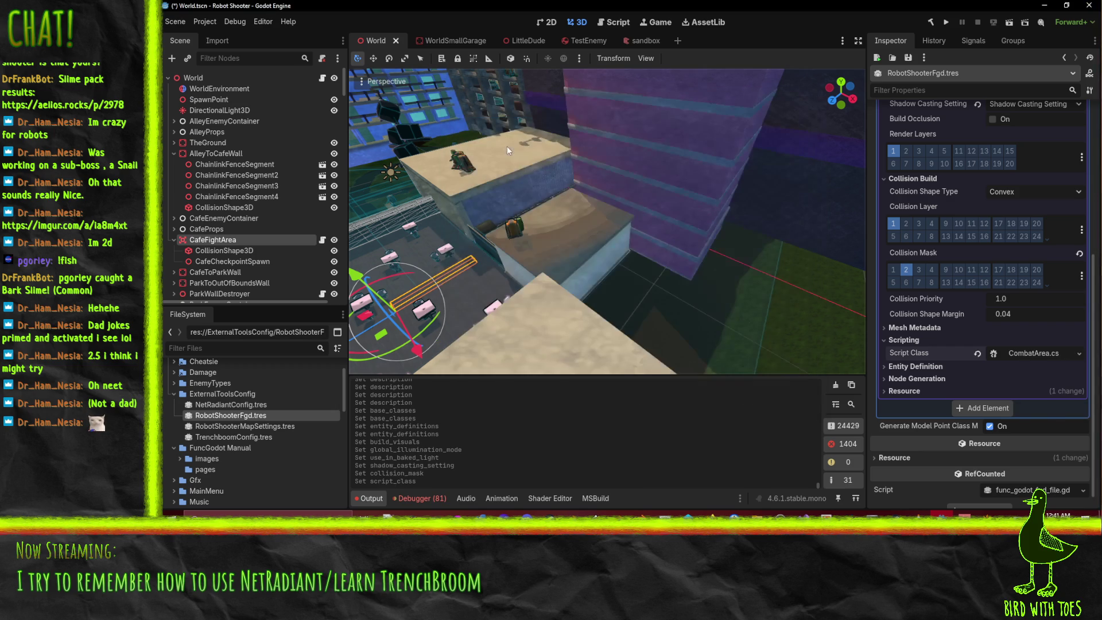
pyautogui.click(916, 367)
pyautogui.scroll(-2, 975, 356)
pyautogui.click(1023, 325)
pyautogui.write('CombatA')
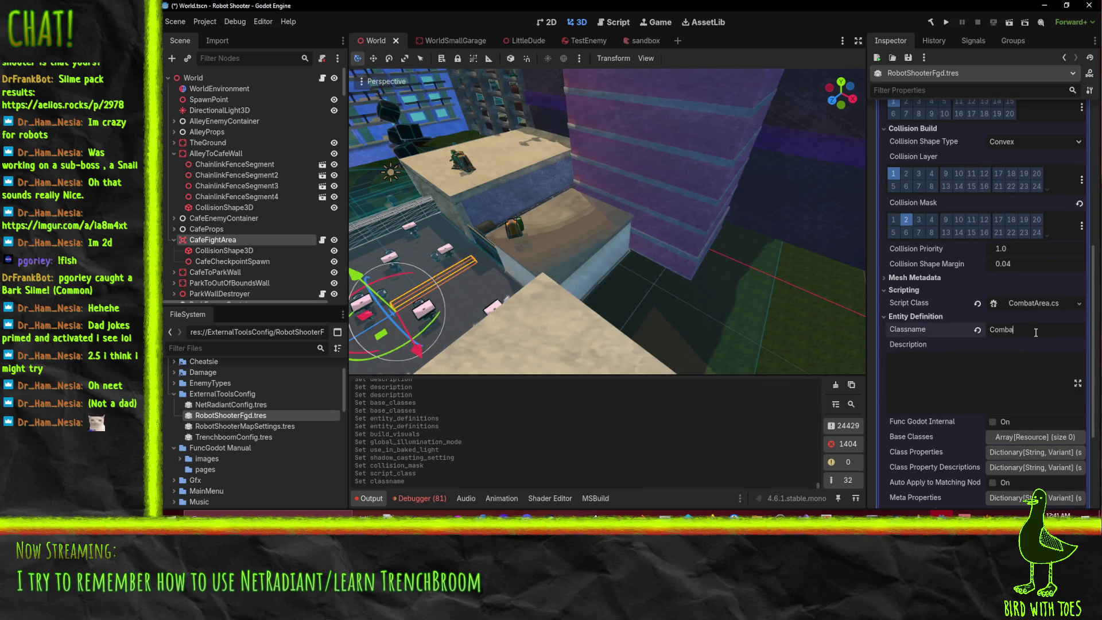
pyautogui.write('rea')
pyautogui.click(990, 393)
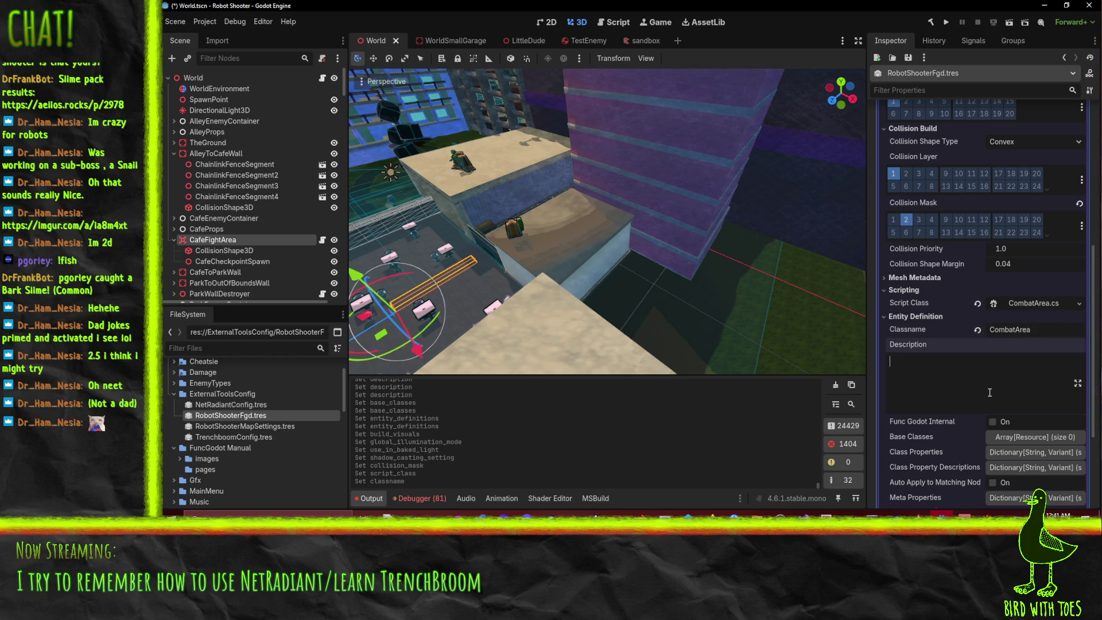
# - Describe CombatArea as a titled map section that activates (and/or deactivates) a selection of spawners
pyautogui.write('Comba')
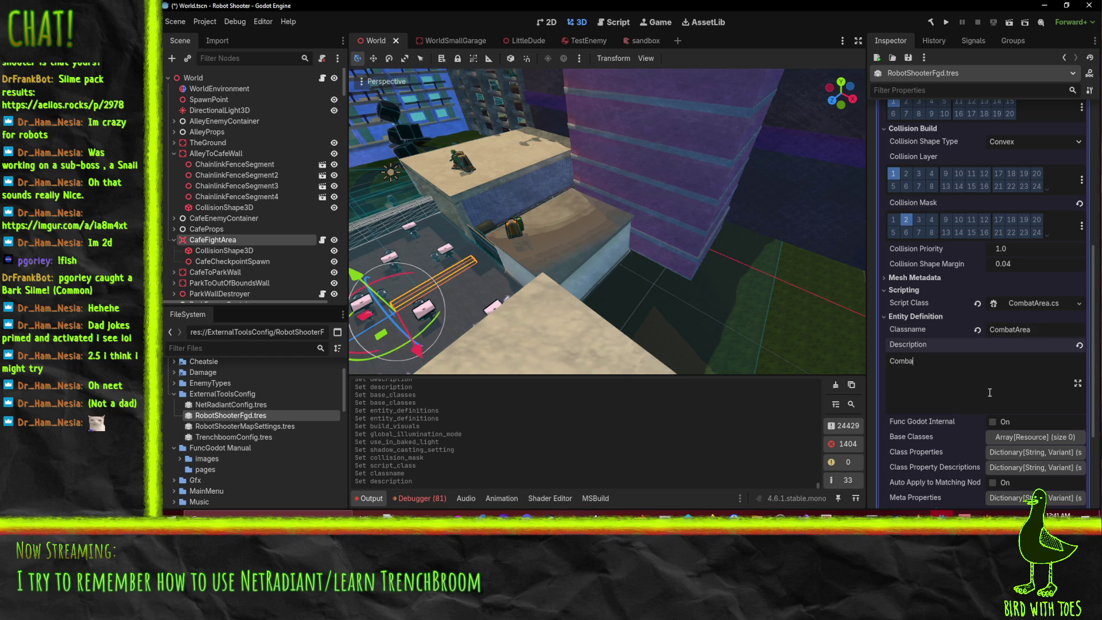
pyautogui.write('t area is a zone ')
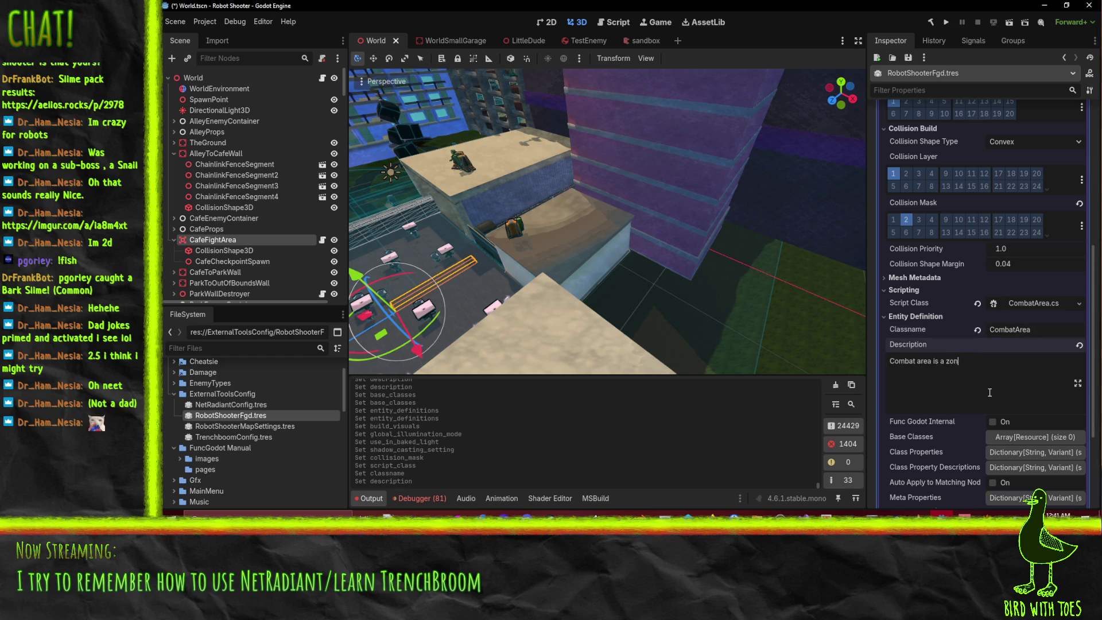
pyautogui.write('for comba')
pyautogui.hotkey('ctrl', 'a')
pyautogui.write('Co')
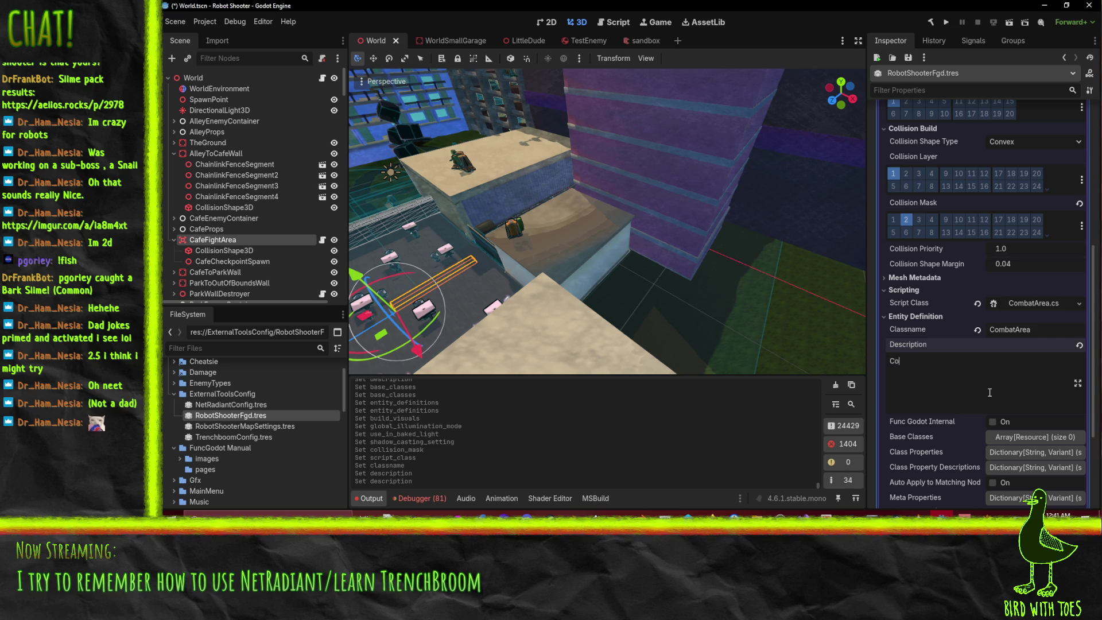
pyautogui.write('mbat area define')
pyautogui.write('s a secd')
pyautogui.write('io')
pyautogui.press('BackSpace')
pyautogui.press('BackSpace')
pyautogui.press('BackSpace')
pyautogui.write('titled')
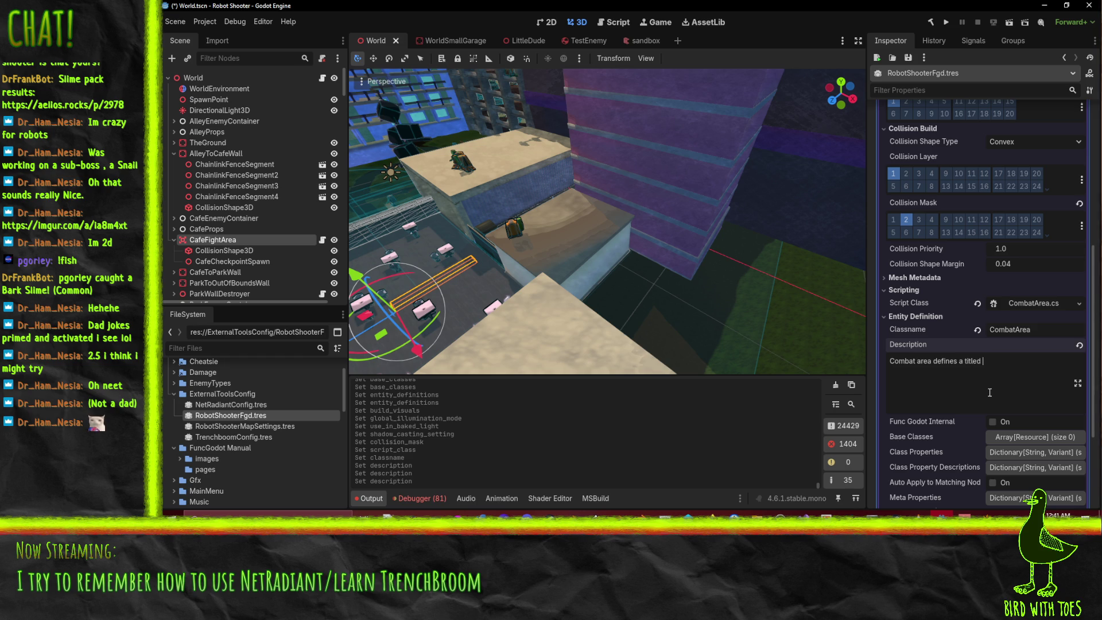
pyautogui.write(' section of the map whi')
pyautogui.write('ch activates ')
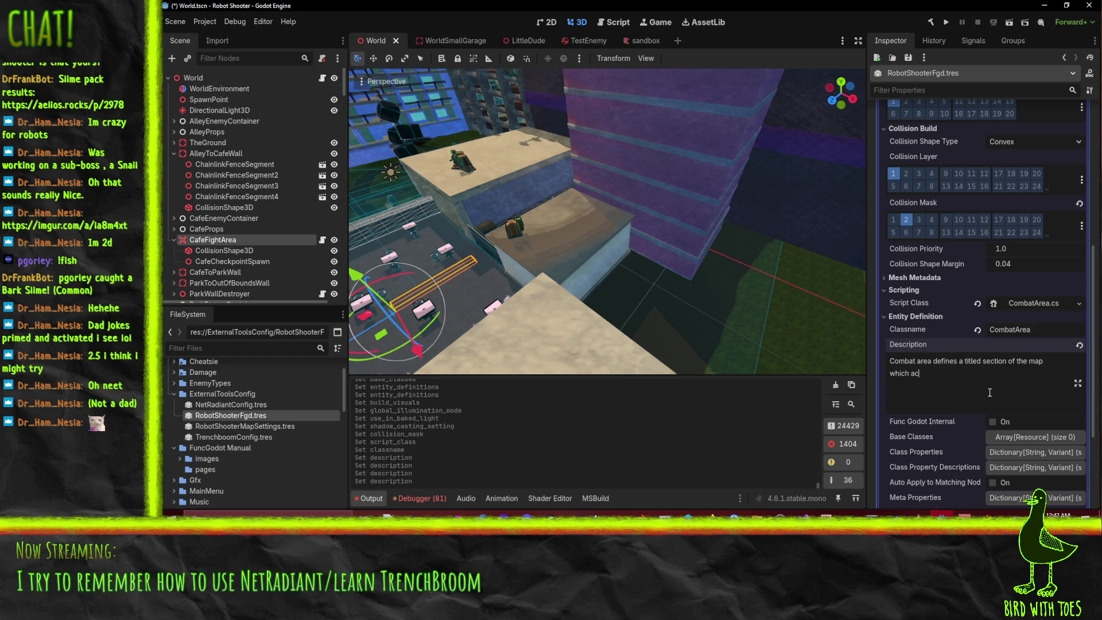
pyautogui.write('(and/or')
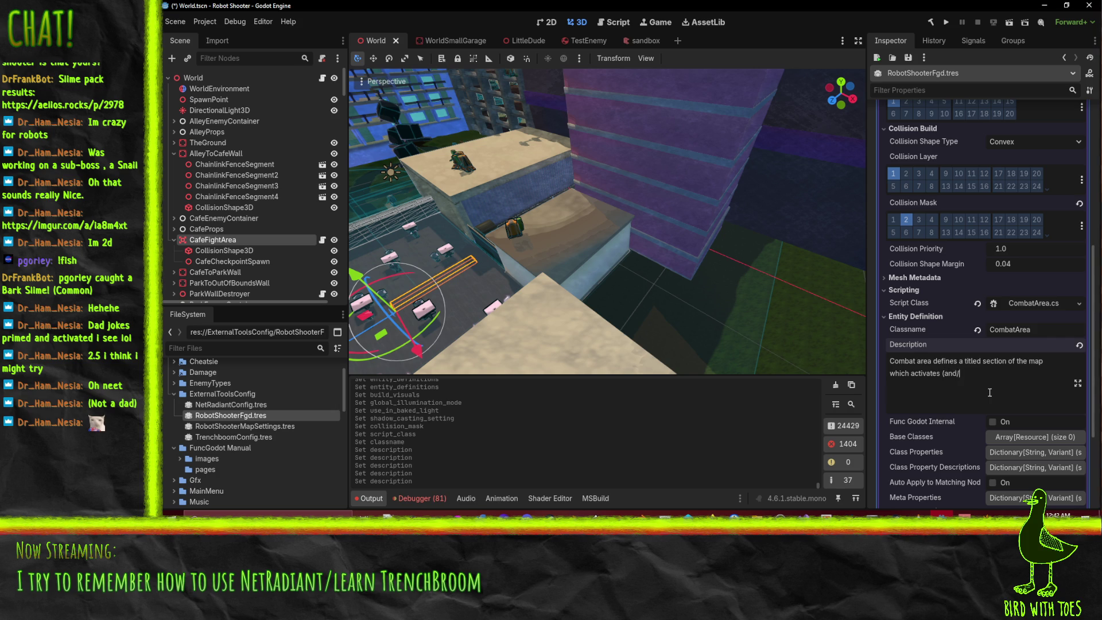
pyautogui.write(' deactivates) a selection of')
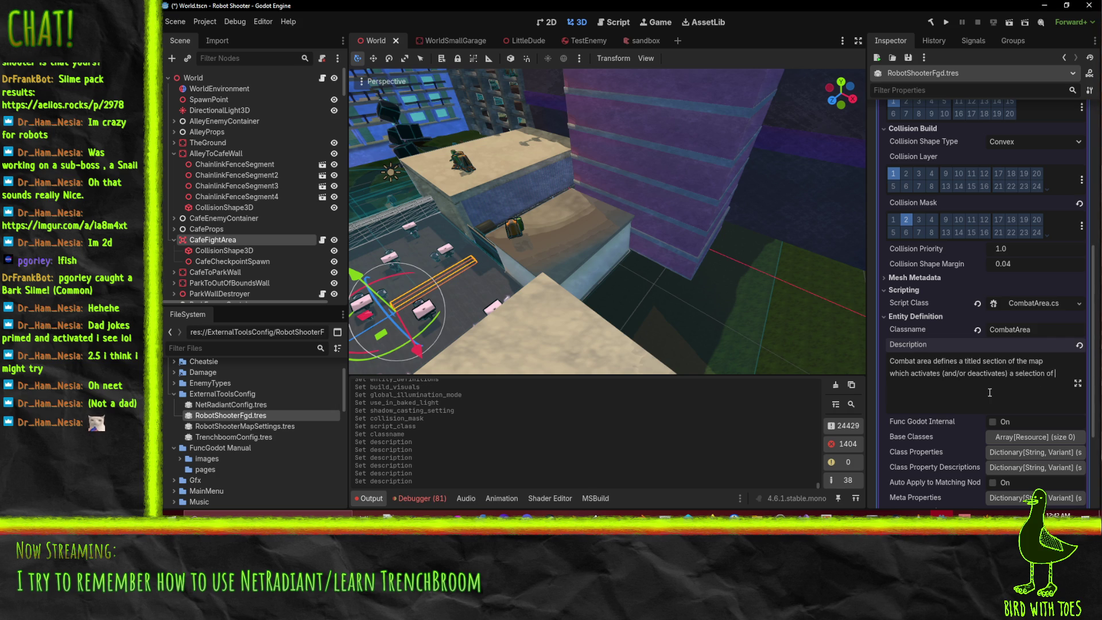
pyautogui.write(' spawners. ')
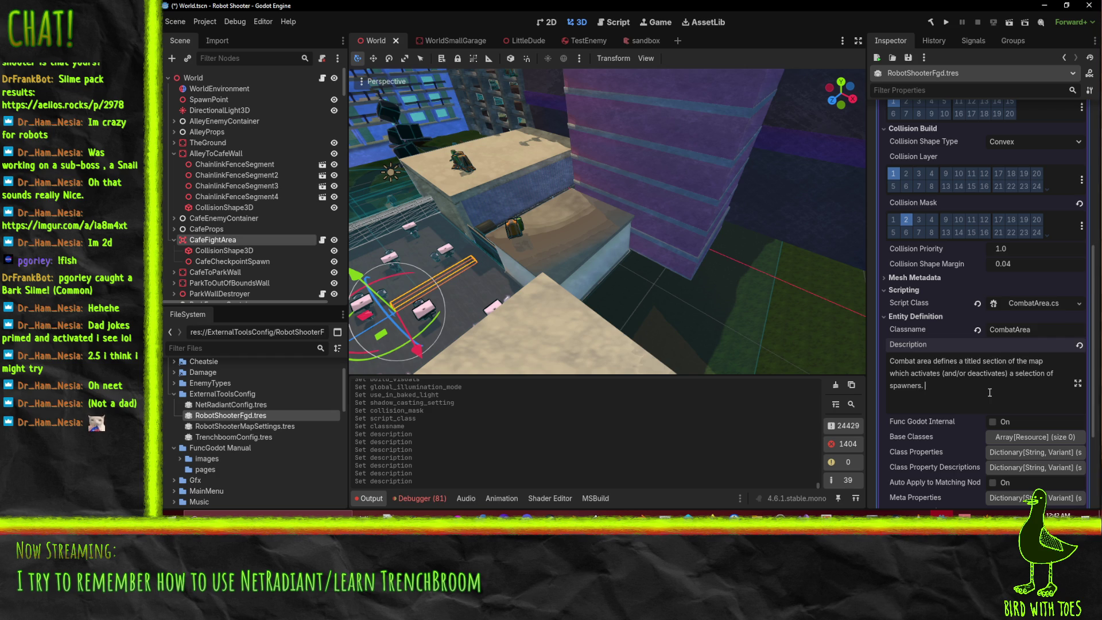
pyautogui.write('A')
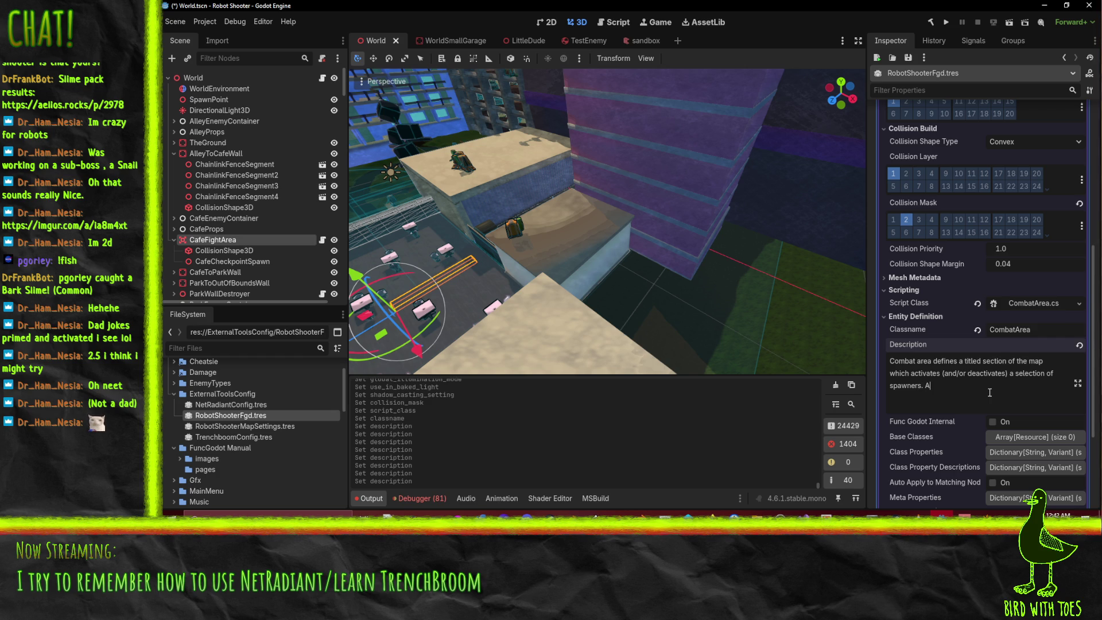
pyautogui.write(' combat area must b')
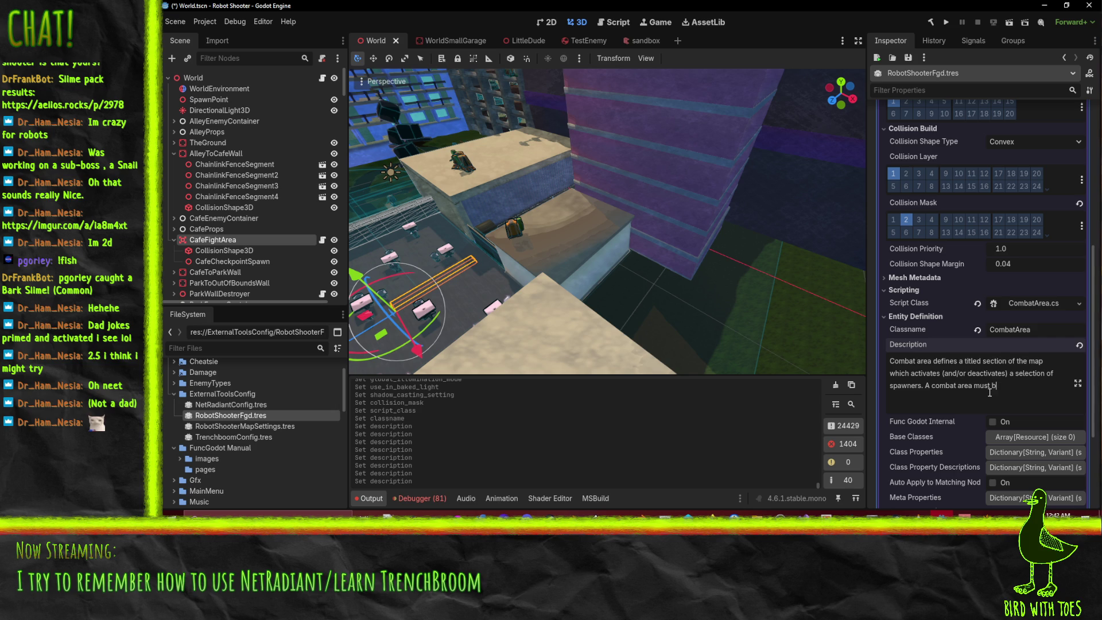
pyautogui.write('e associated with a')
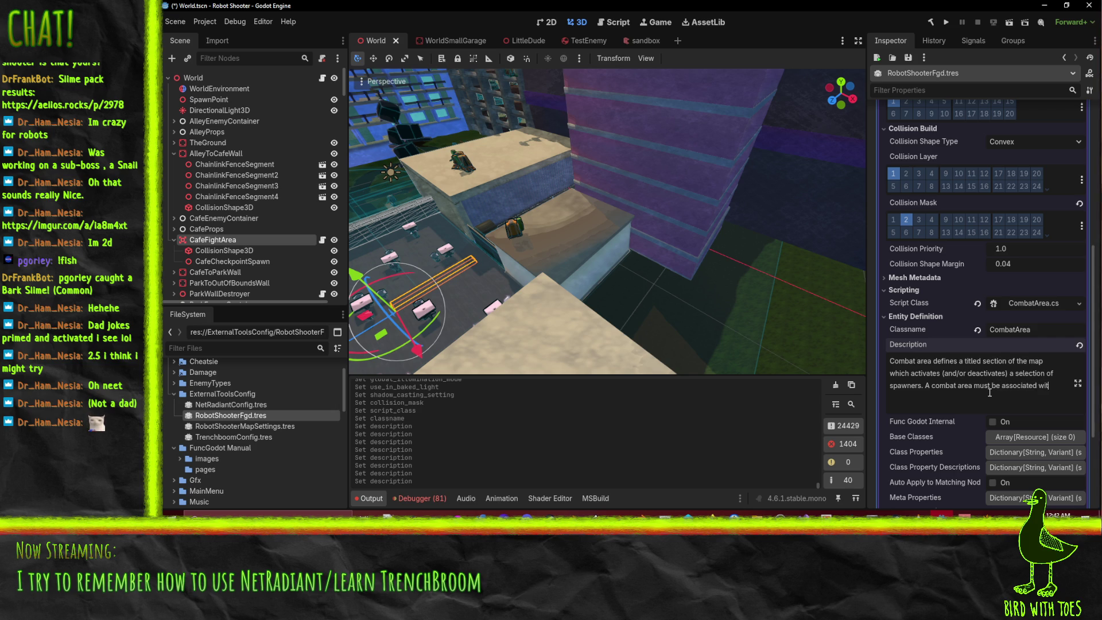
# - End the description warning that without a checkpoint the game will break on player respawn
pyautogui.press('BackSpace')
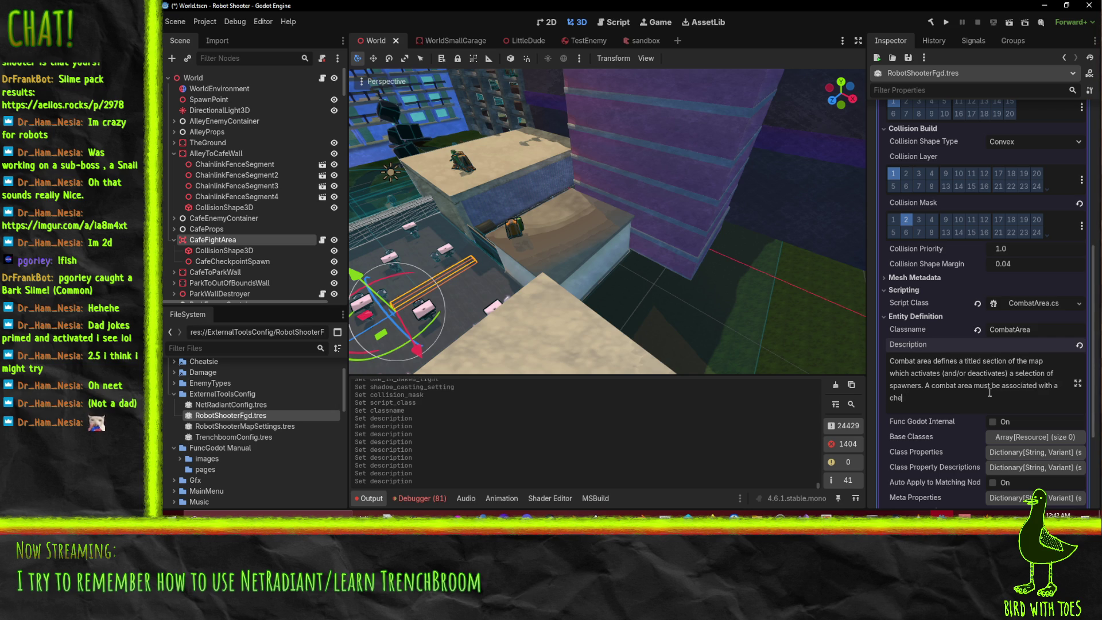
pyautogui.write('spawn point')
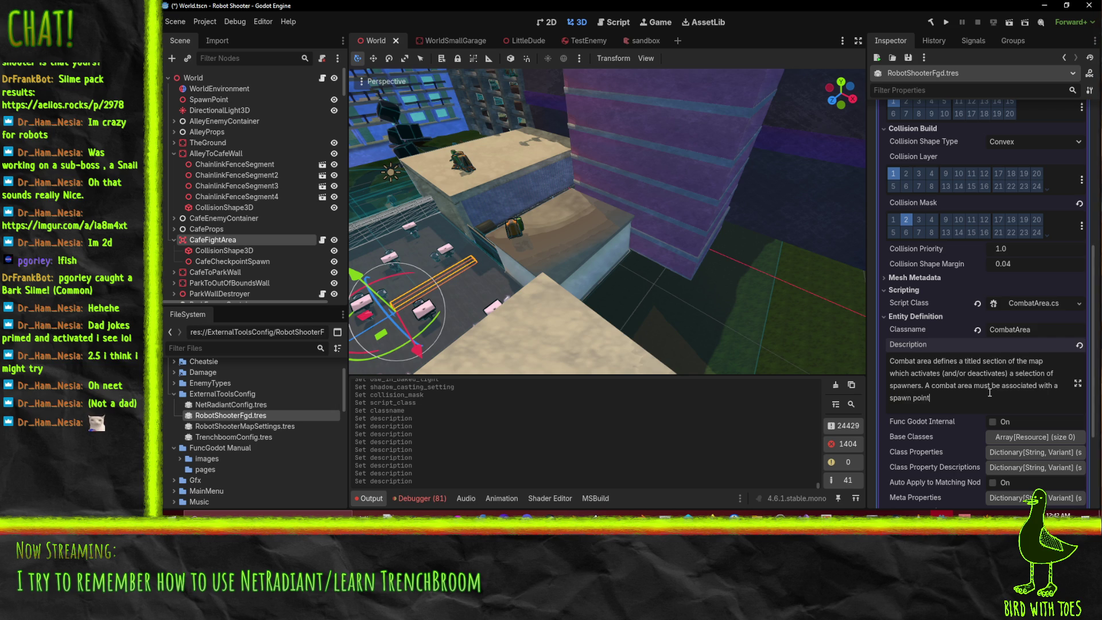
pyautogui.hotkey('shift', 'Home')
pyautogui.write('check')
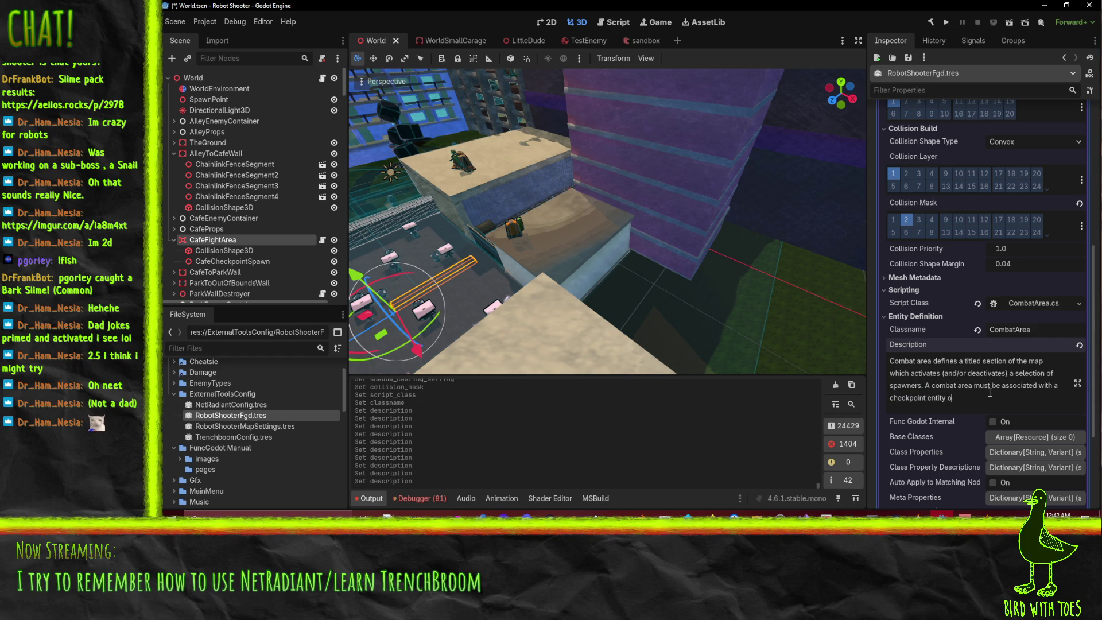
pyautogui.write(' game ')
pyautogui.write('will crash')
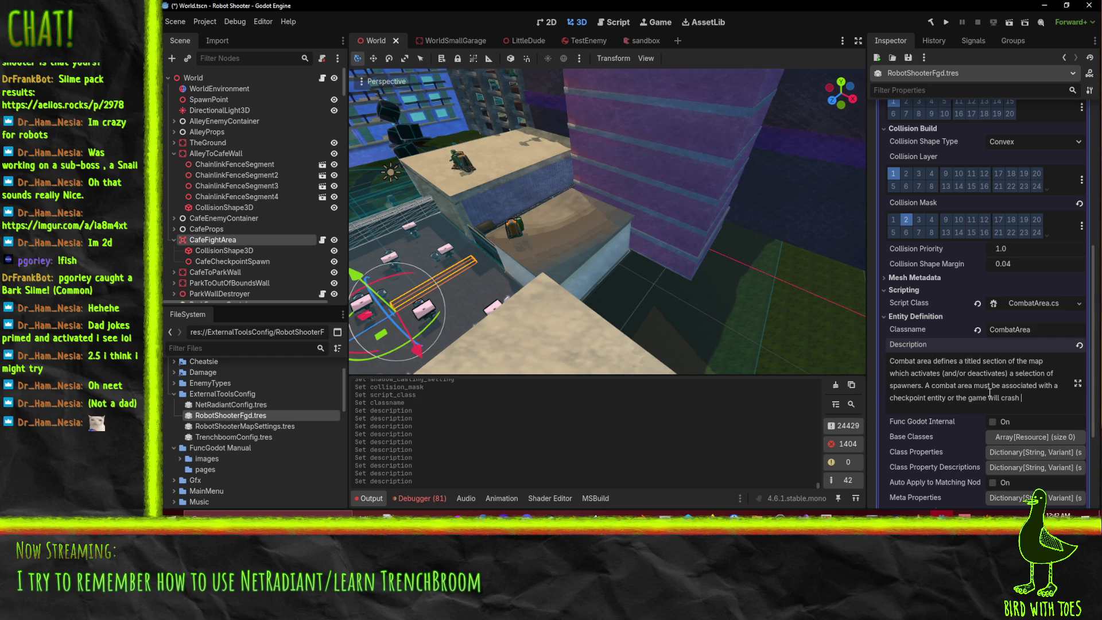
pyautogui.press('BackSpace')
pyautogui.press('BackSpace')
pyautogui.press('BackSpace')
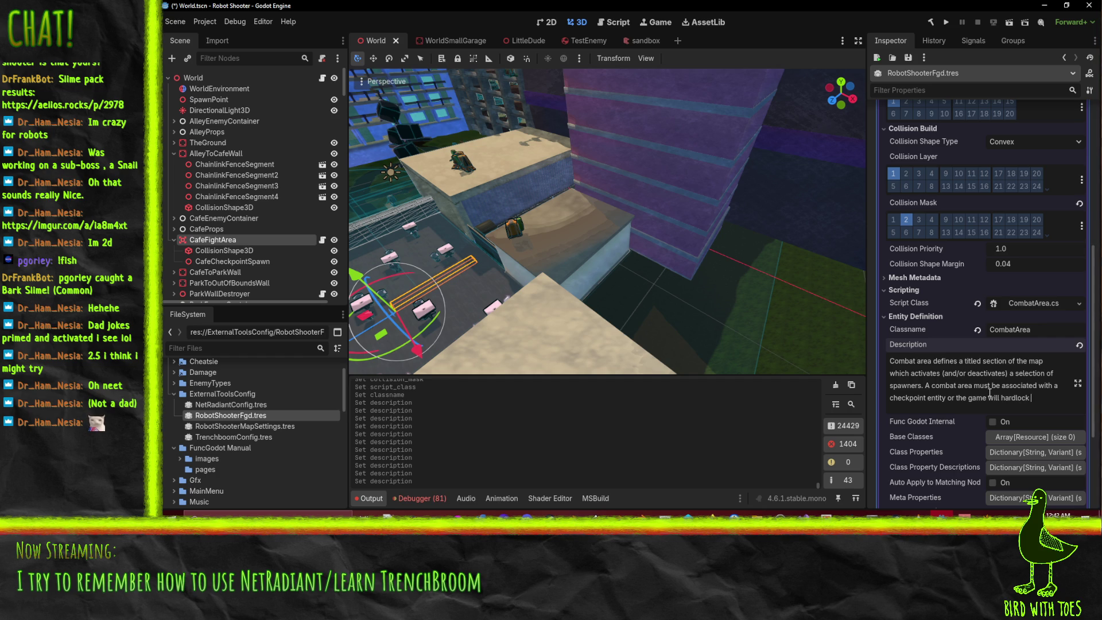
pyautogui.press('BackSpace')
pyautogui.press('BackSpace')
pyautogui.press('BackSpace')
pyautogui.press('BackSpace')
pyautogui.write('hardlock')
pyautogui.press('BackSpace')
pyautogui.press('BackSpace')
pyautogui.press('BackSpace')
pyautogui.write('dk')
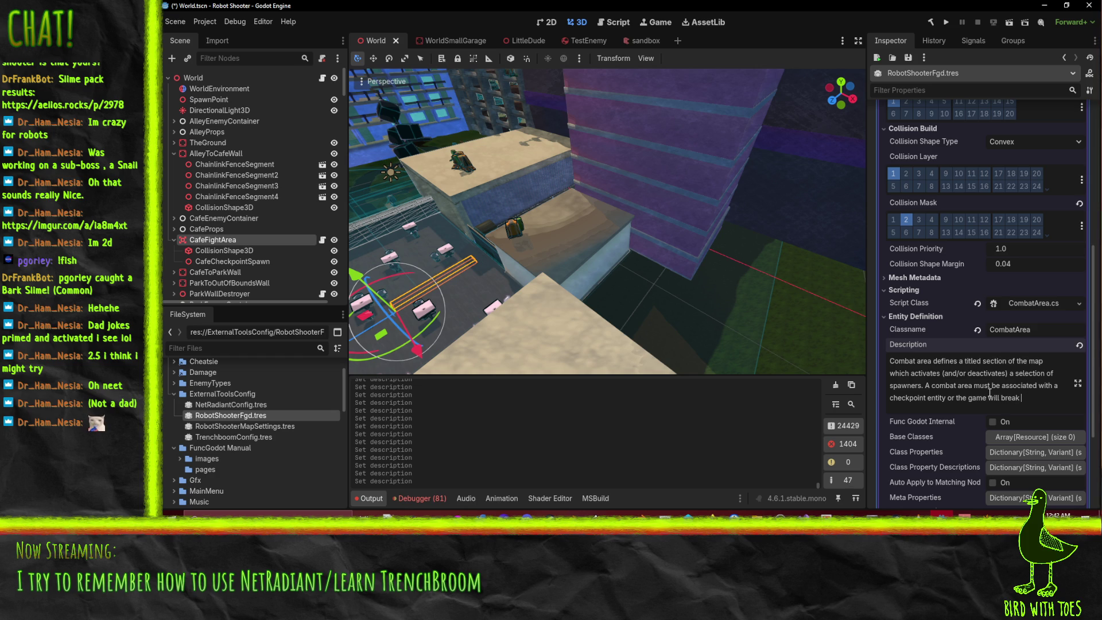
pyautogui.write('yer respawn.')
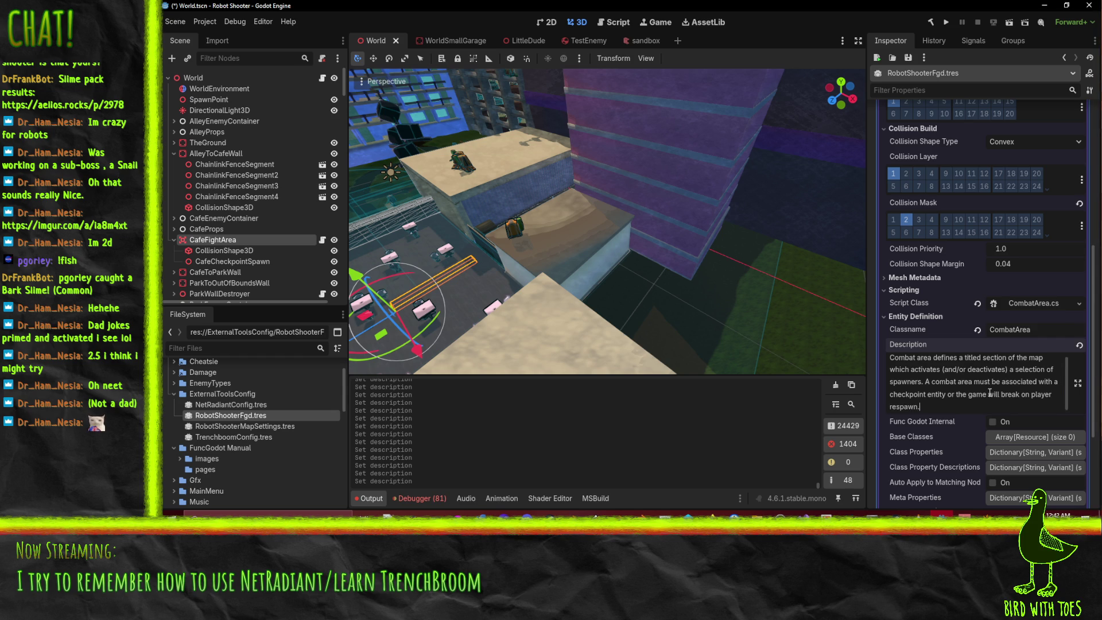
# - Expand Node Generation and start editing the Node Class value
pyautogui.scroll(-5, 989, 393)
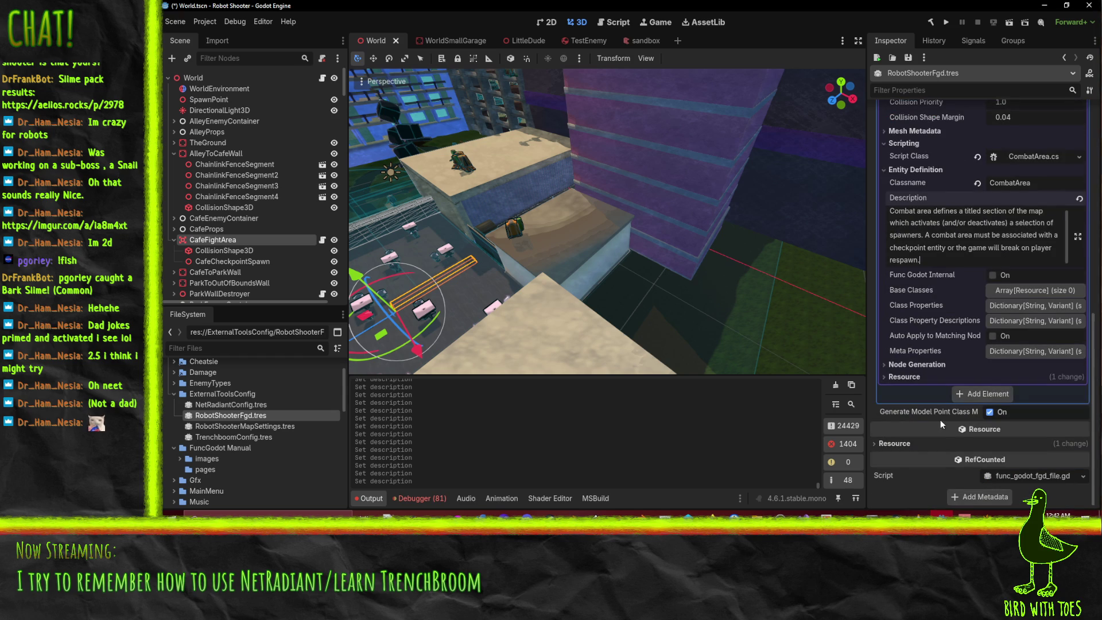
pyautogui.click(927, 364)
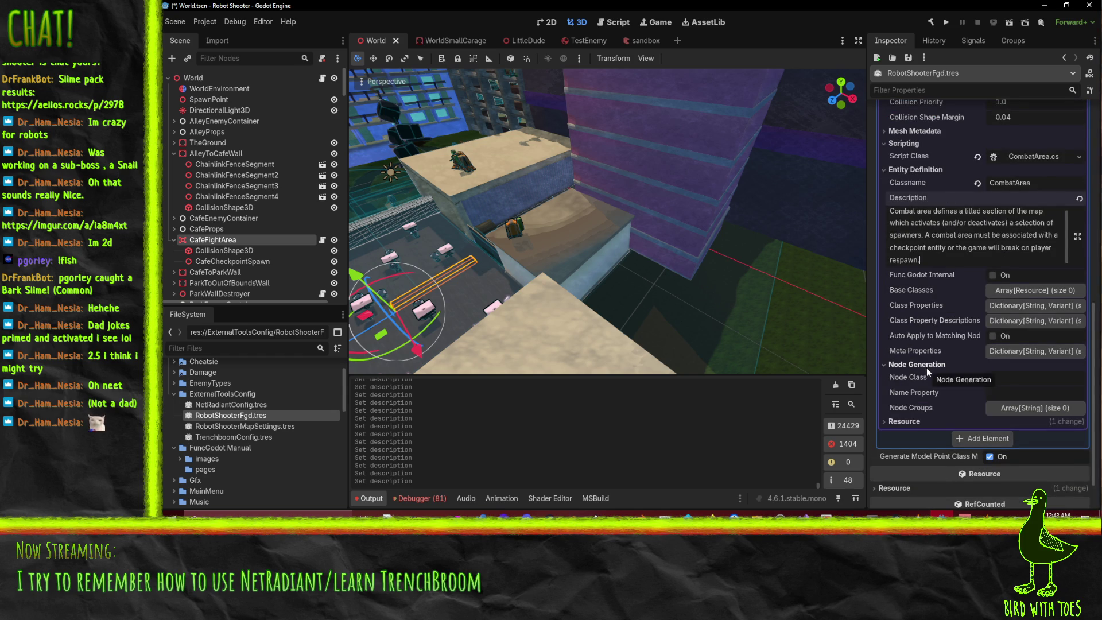
pyautogui.click(1001, 379)
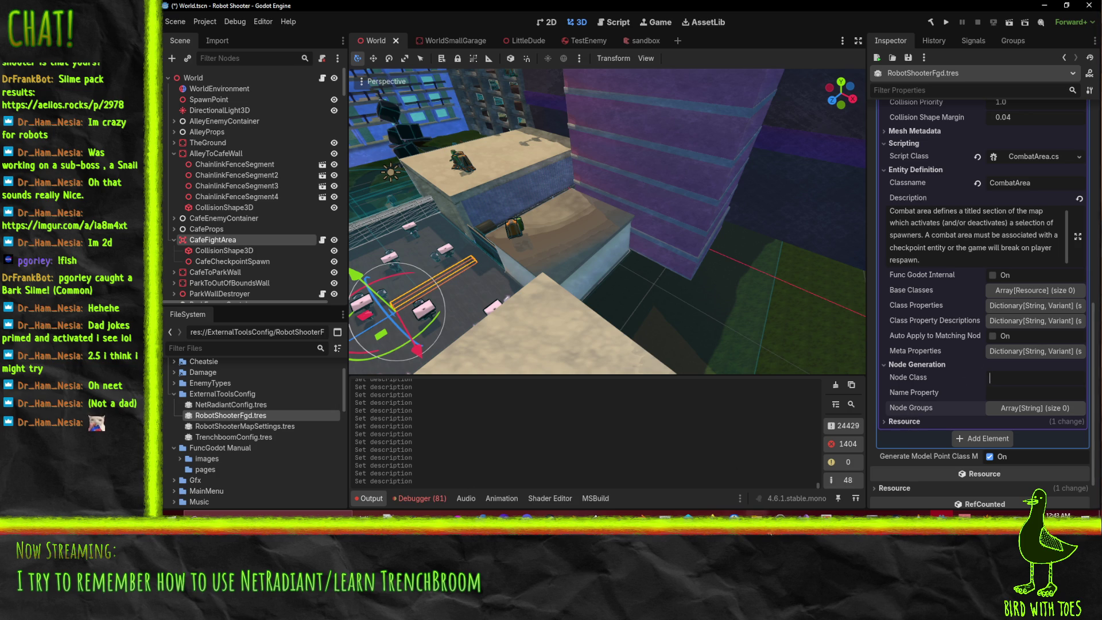
pyautogui.click(711, 514)
# - In Firefox's FuncGodot manual, read Modifying Entities on Map Build down to Default Entities (Phong, VertexMergeDistance, CullInteriorFaces)
pyautogui.click(637, 472)
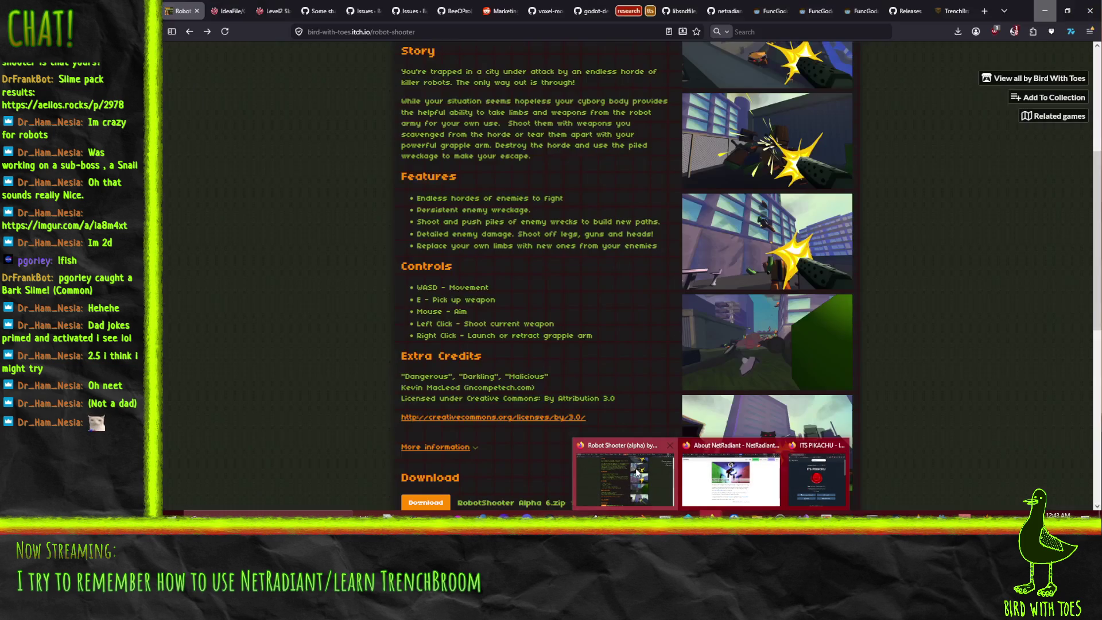
pyautogui.click(813, 11)
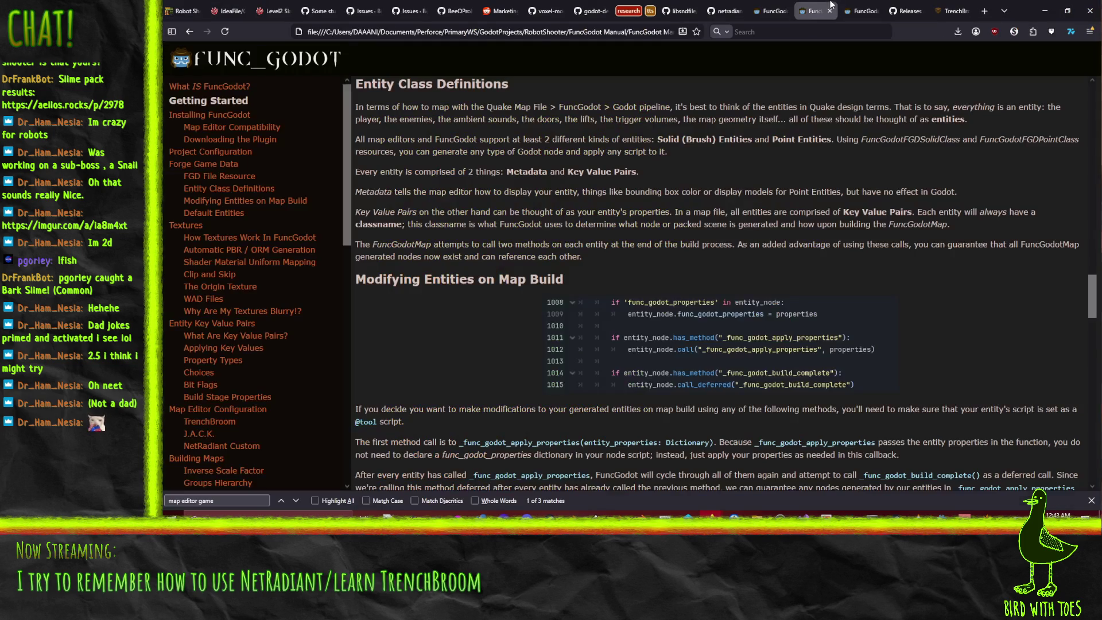
pyautogui.scroll(-5, 443, 161)
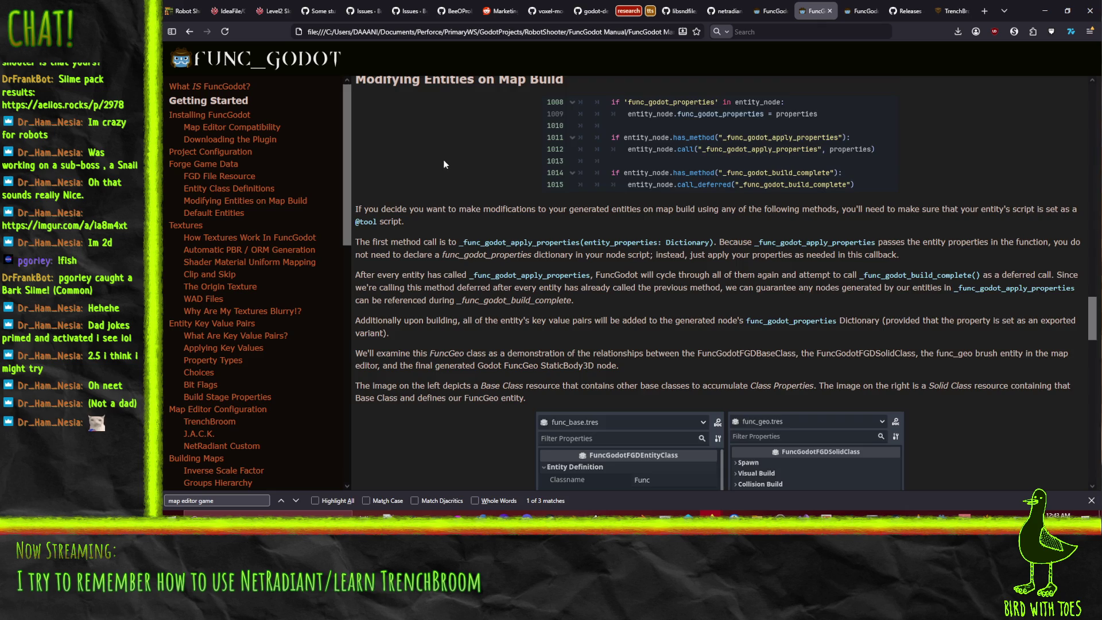
pyautogui.scroll(-2, 445, 162)
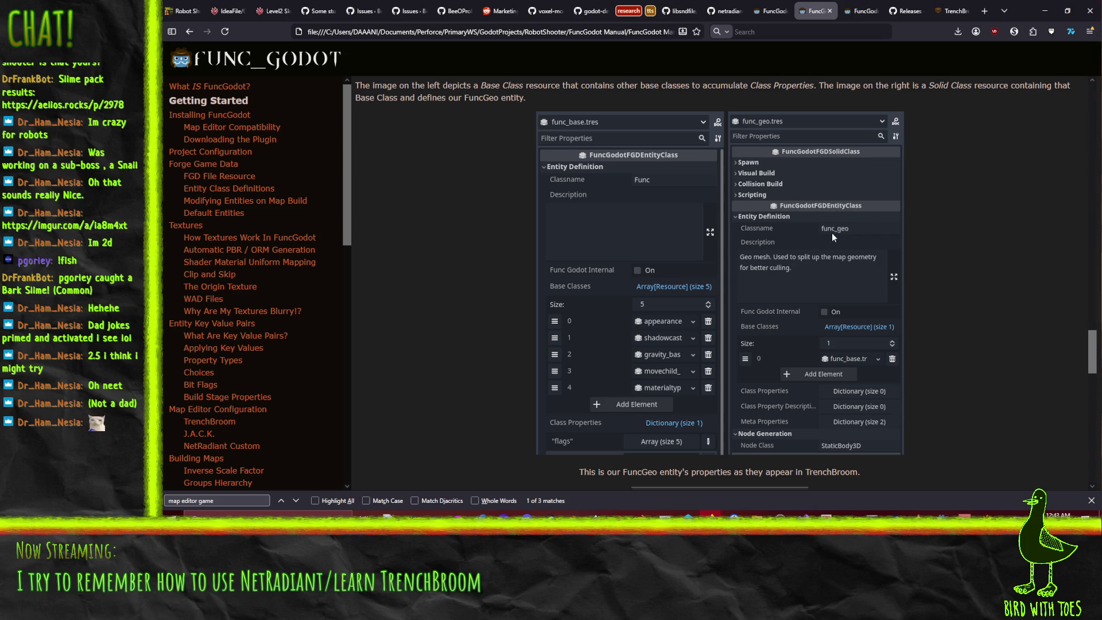
pyautogui.scroll(-3, 832, 233)
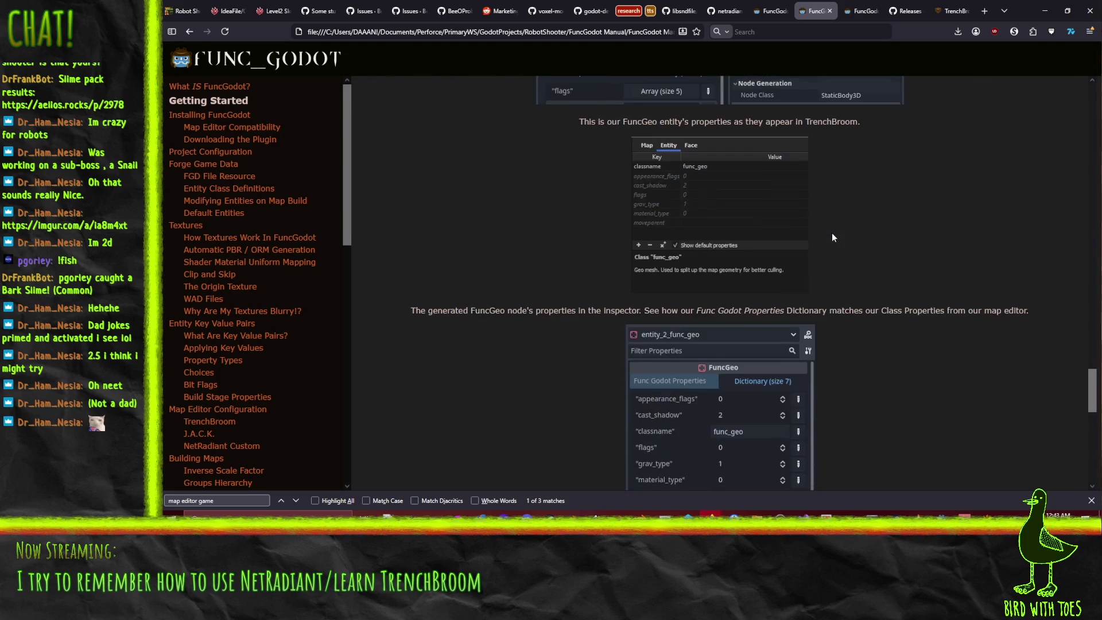
pyautogui.scroll(-2, 453, 238)
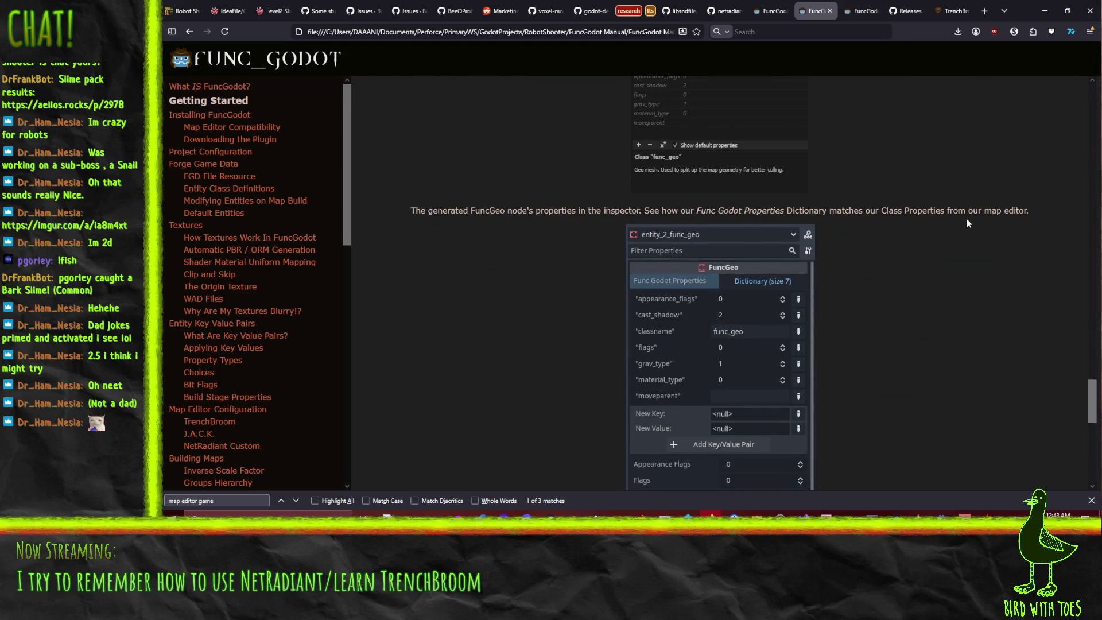
pyautogui.scroll(-2, 967, 221)
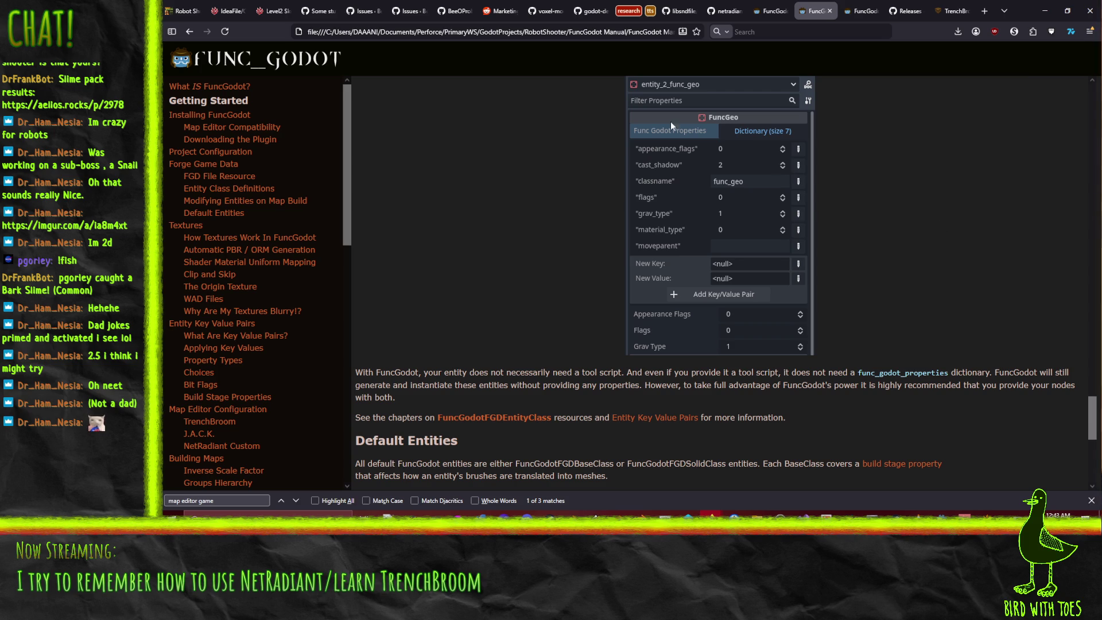
pyautogui.scroll(-2, 661, 214)
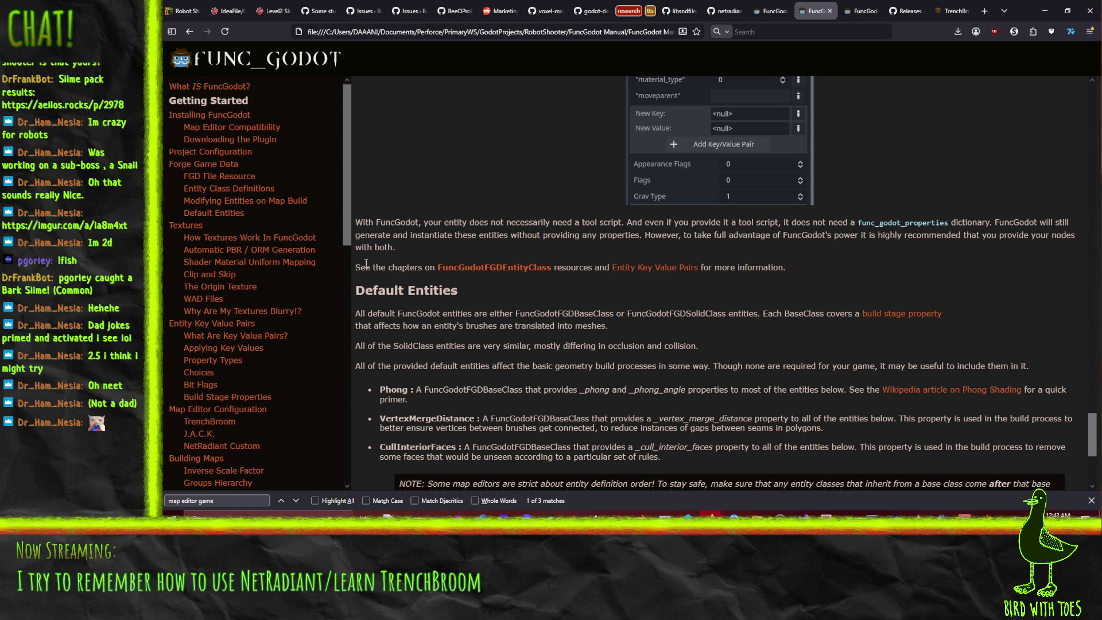
# - Read the Node Class property in the FuncGodotFGDEntityClass reference
pyautogui.click(505, 268)
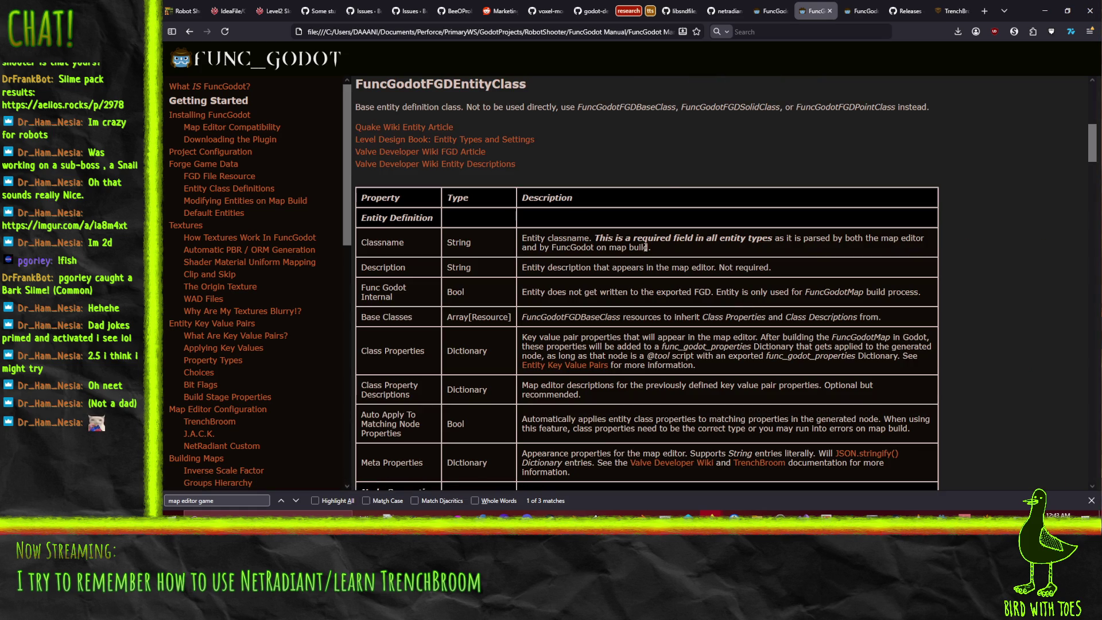
pyautogui.scroll(-8, 667, 191)
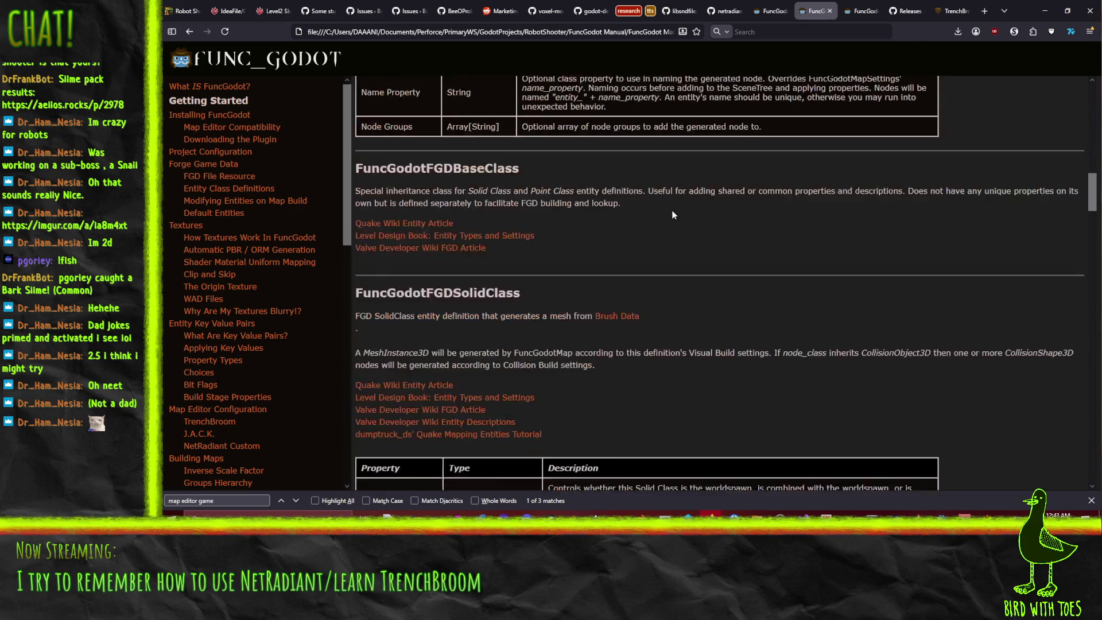
pyautogui.scroll(-3, 683, 252)
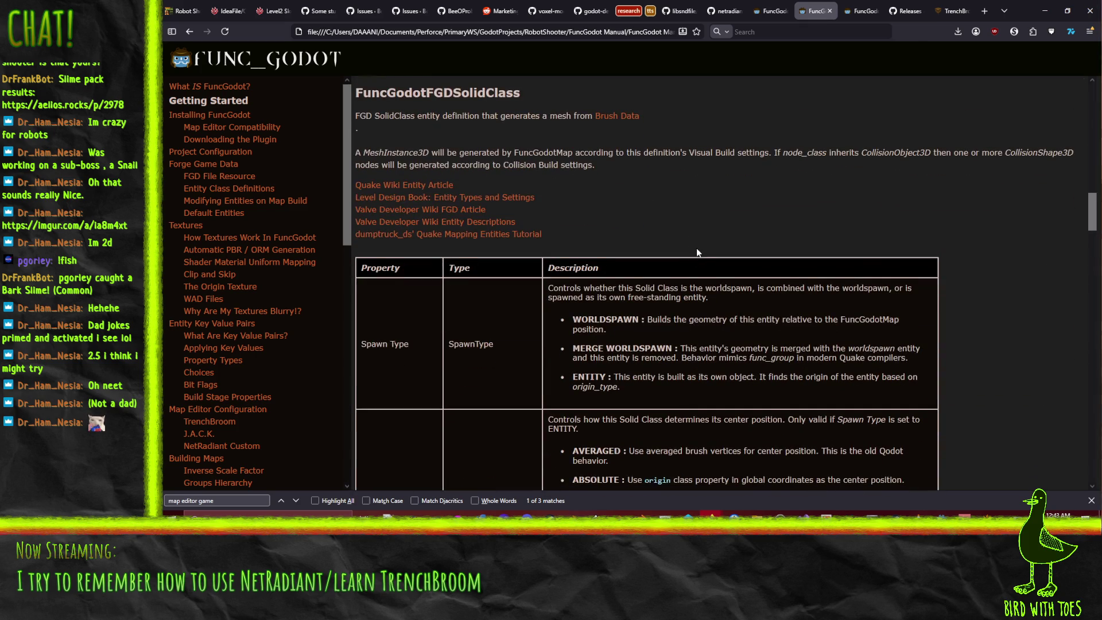
pyautogui.scroll(5, 697, 249)
pyautogui.scroll(5, 696, 246)
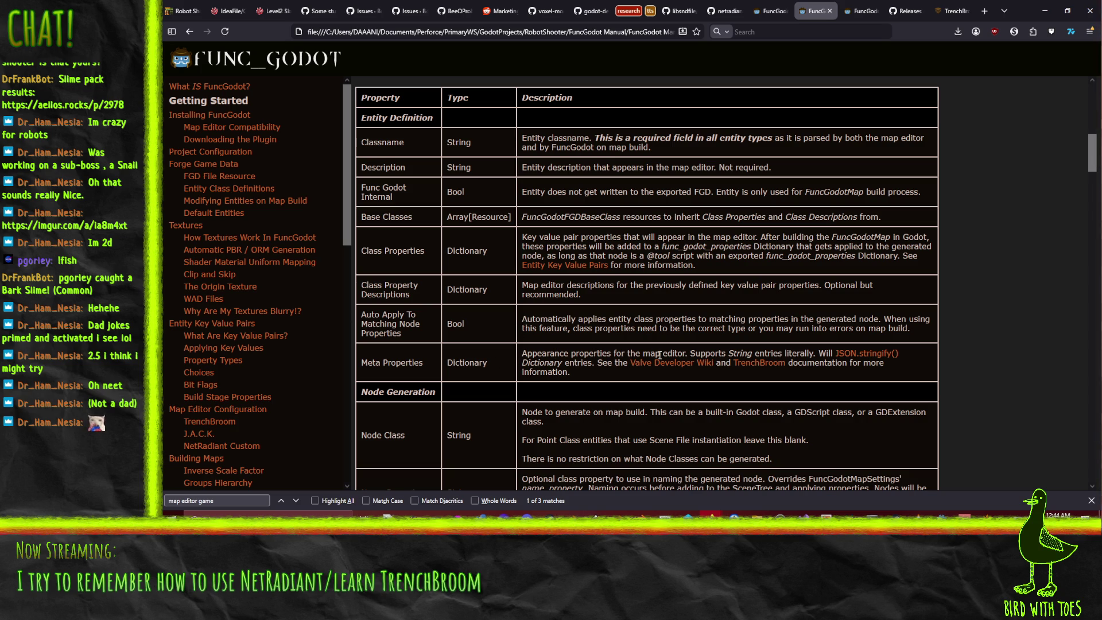
pyautogui.scroll(-3, 832, 362)
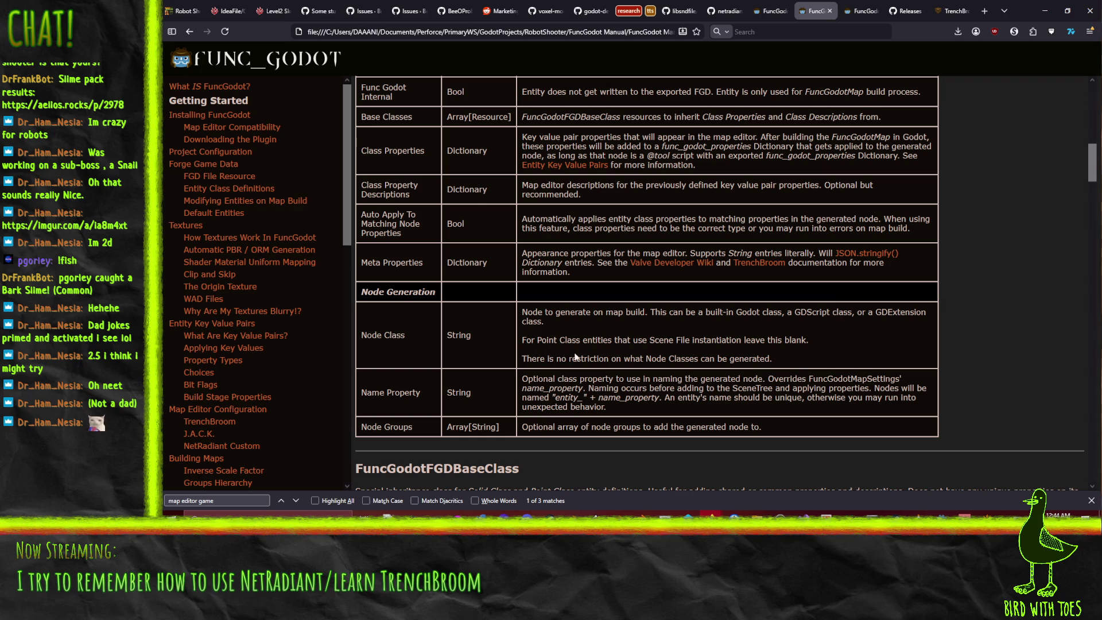
pyautogui.scroll(-2, 565, 370)
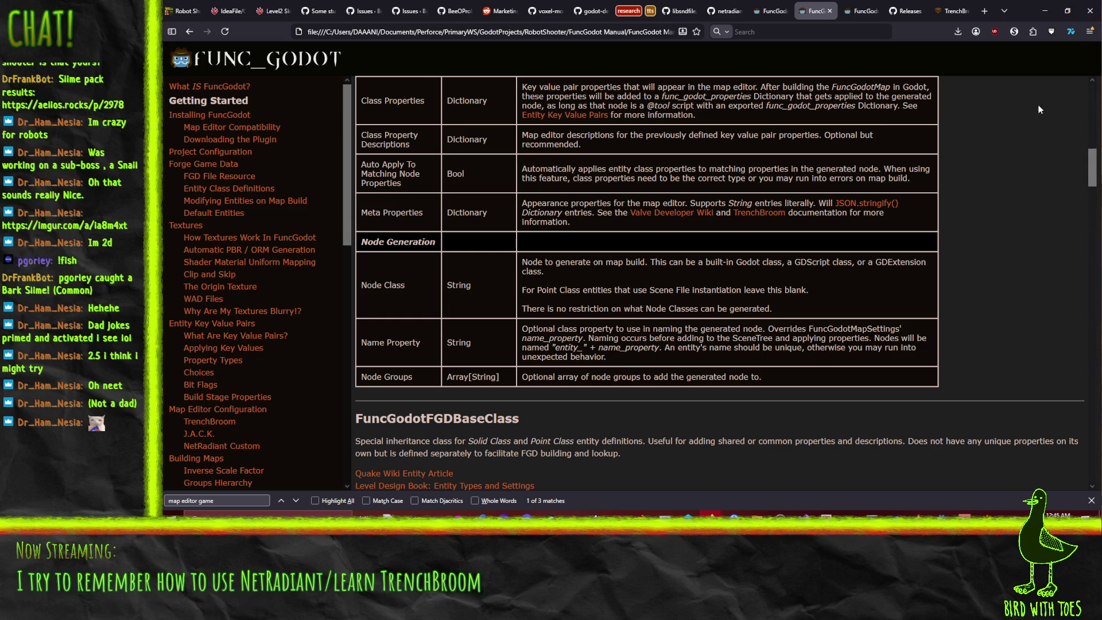
pyautogui.click(1044, 11)
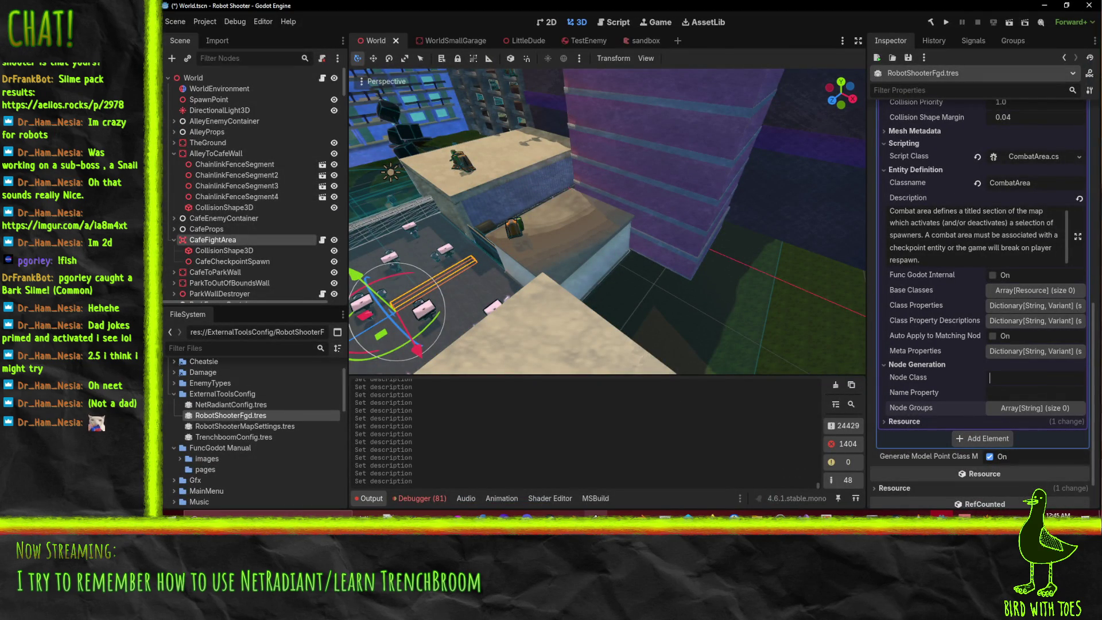
# - Search the manual for 'scripting' to read the Script Class description, then return to Godot
pyautogui.moveTo(712, 516)
pyautogui.click(625, 479)
pyautogui.scroll(5, 629, 342)
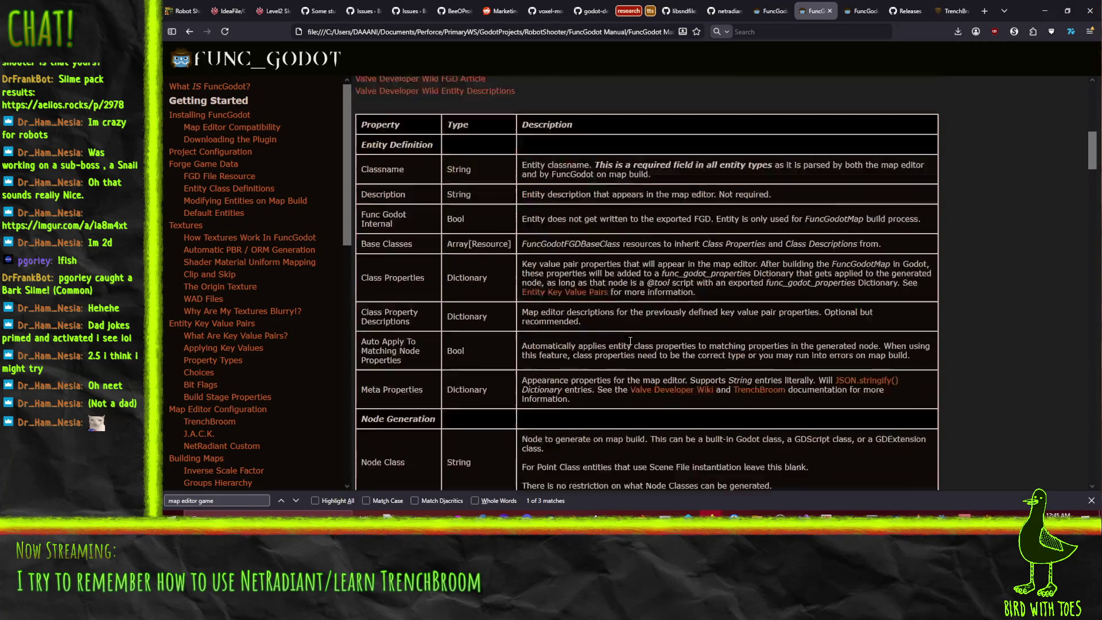
pyautogui.scroll(4, 629, 342)
pyautogui.scroll(1, 811, 167)
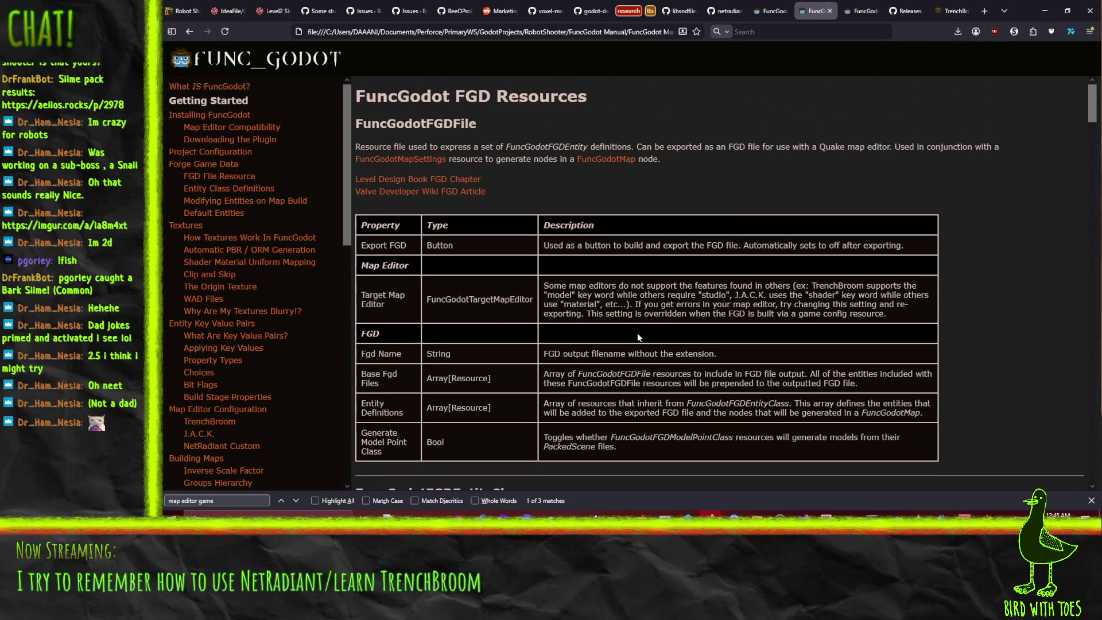
pyautogui.hotkey('ctrl', 'f')
pyautogui.write('s')
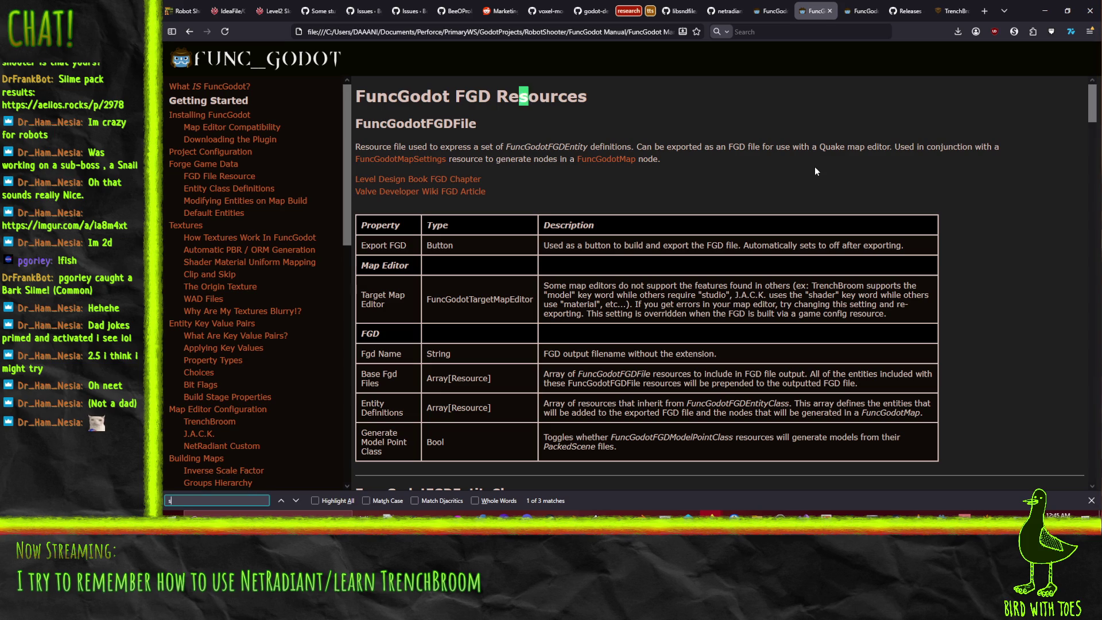
pyautogui.write('cripting')
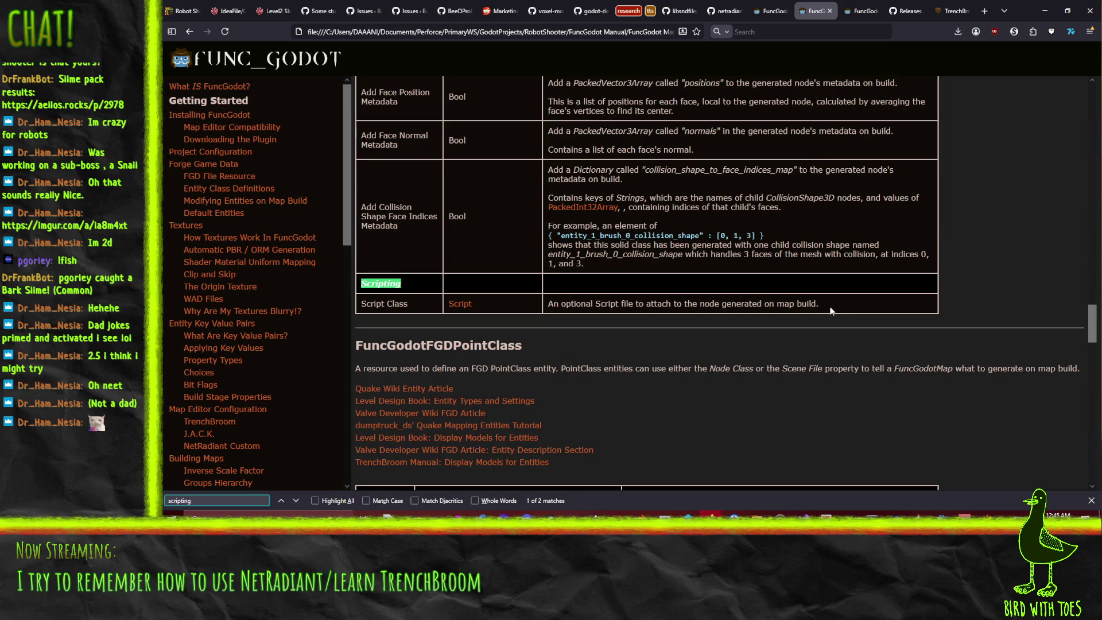
pyautogui.moveTo(816, 307); pyautogui.dragTo(556, 314)
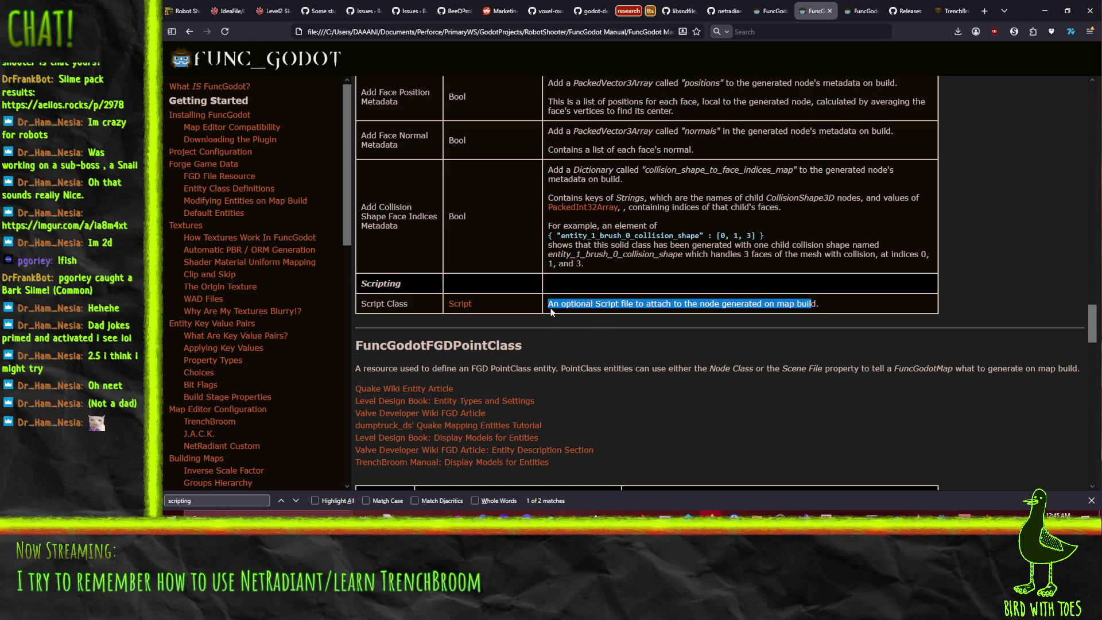
pyautogui.scroll(-3, 631, 338)
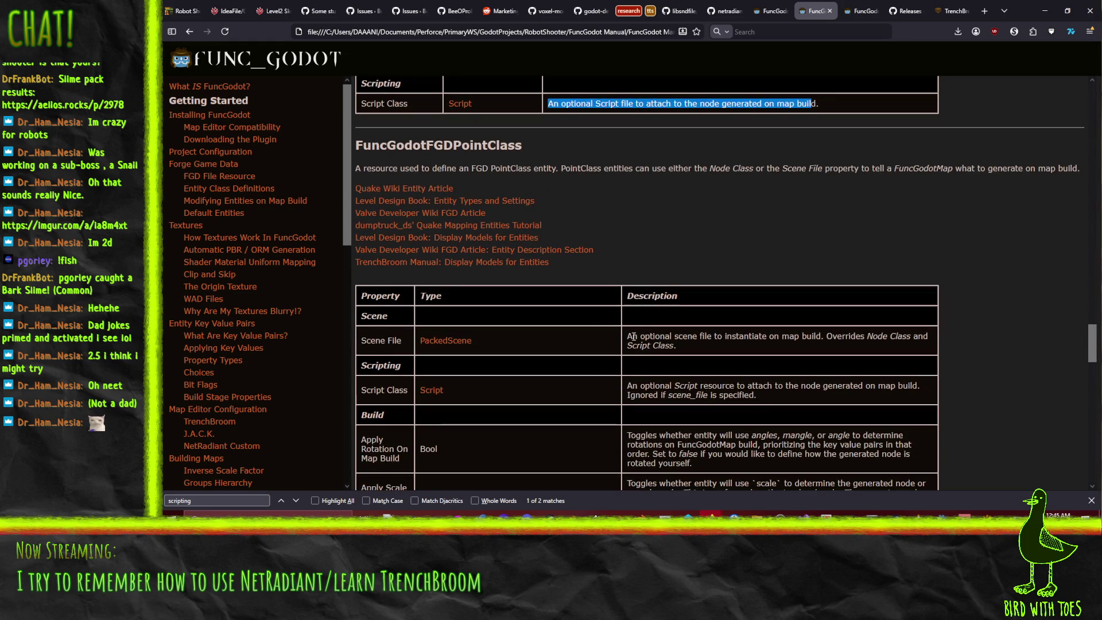
pyautogui.scroll(4, 633, 336)
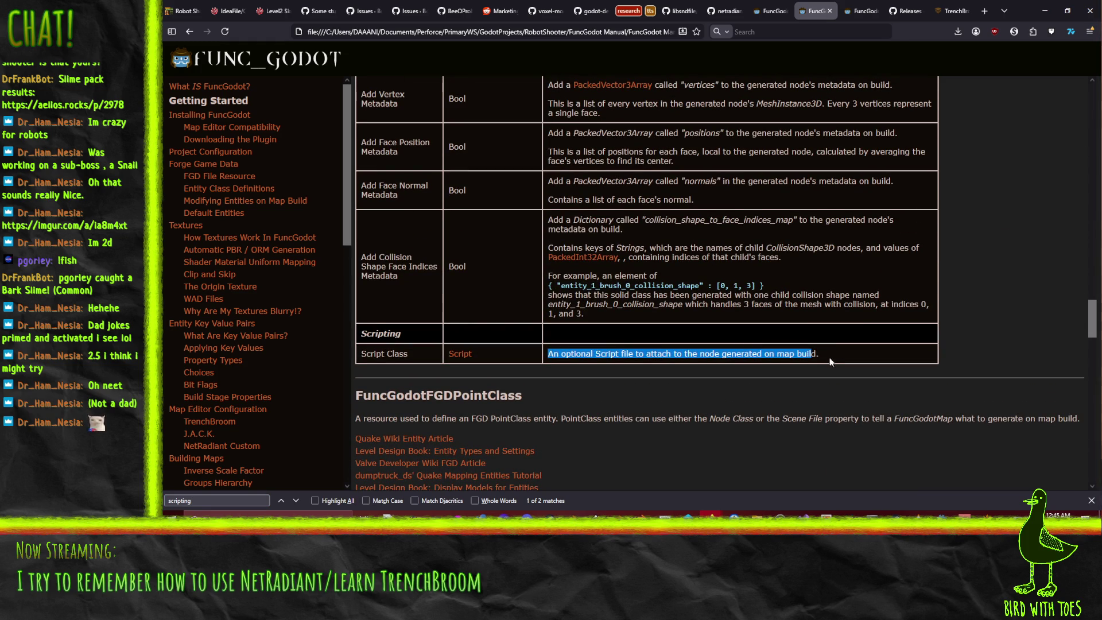
pyautogui.hotkey('alt', 'Tab')
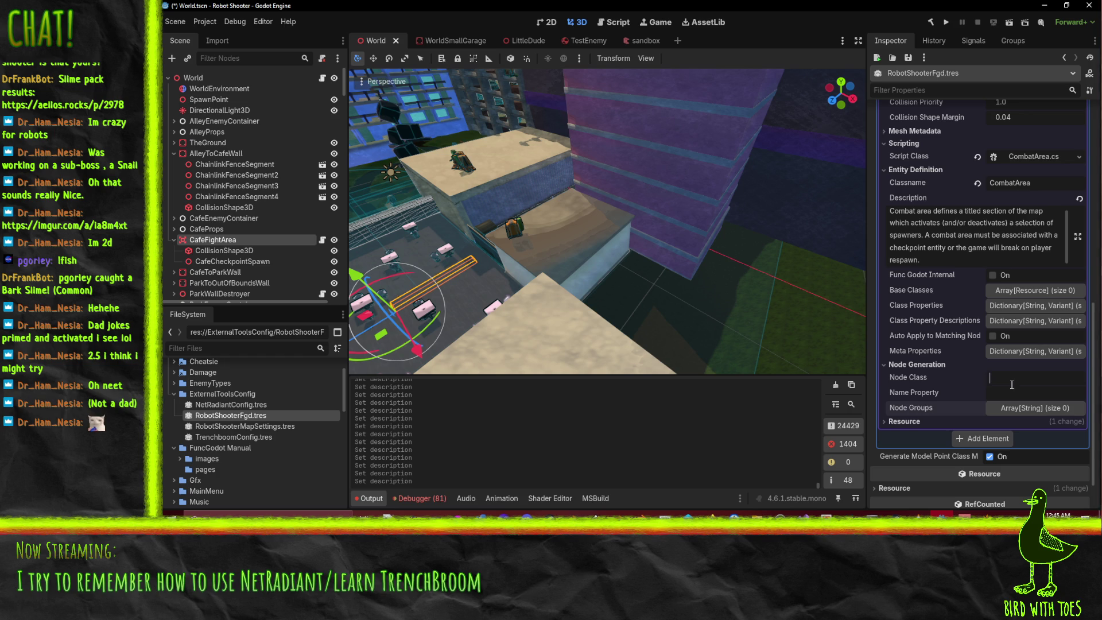
# - Set CombatArea's node class to Area3D and save the scene
pyautogui.write('Area3D')
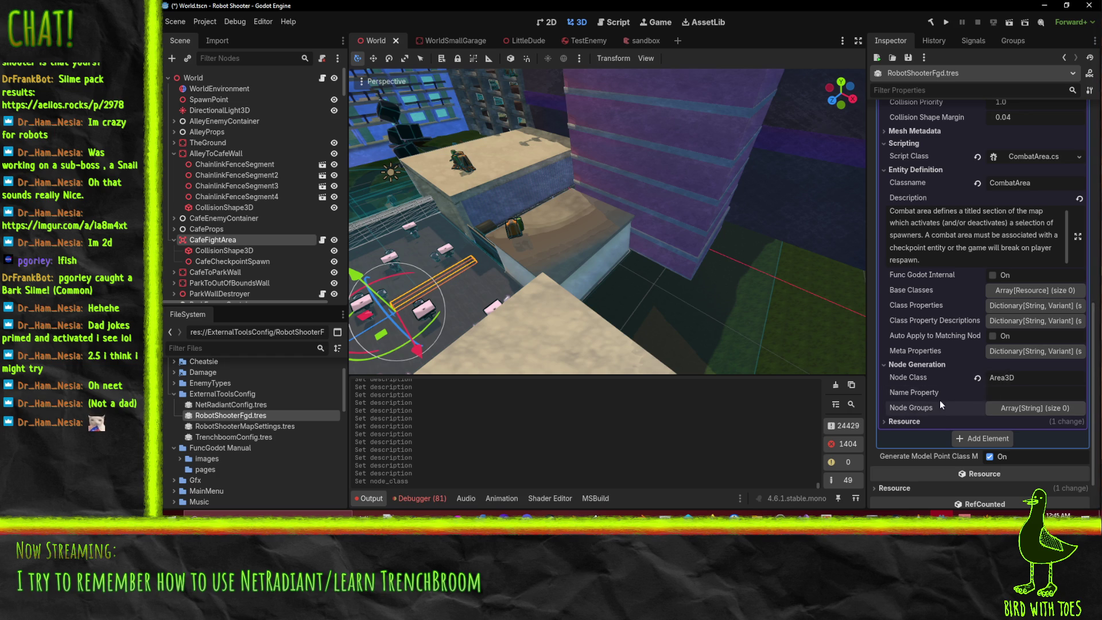
pyautogui.hotkey('ctrl', 's')
pyautogui.scroll(5, 949, 401)
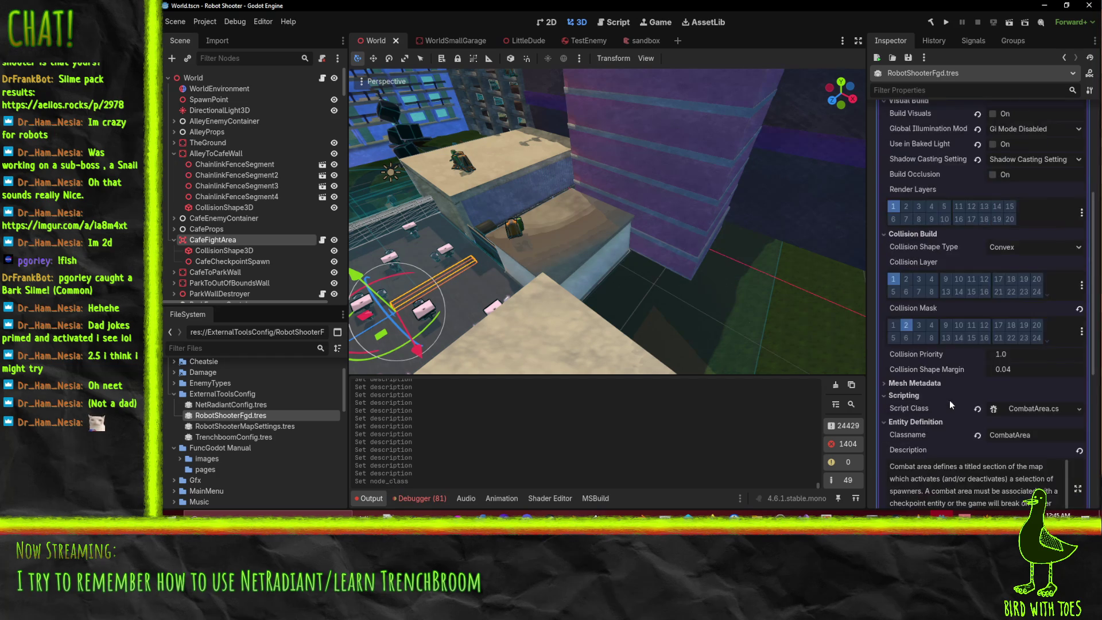
pyautogui.scroll(5, 891, 314)
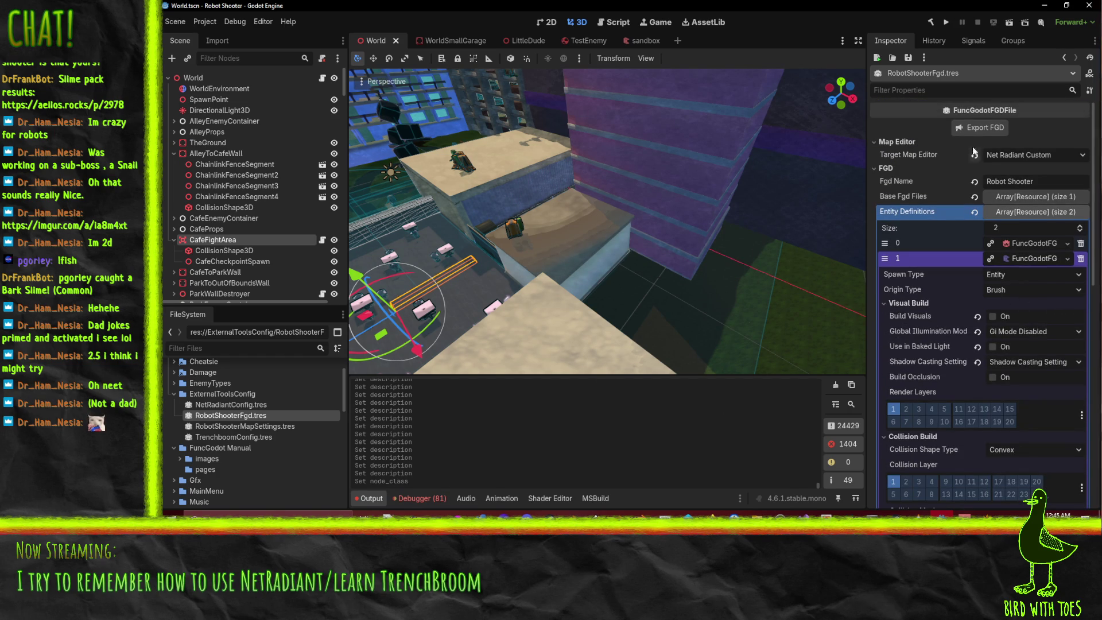
# - Export the Robot Shooter FGD and switch to NetRadiant Custom
pyautogui.click(974, 128)
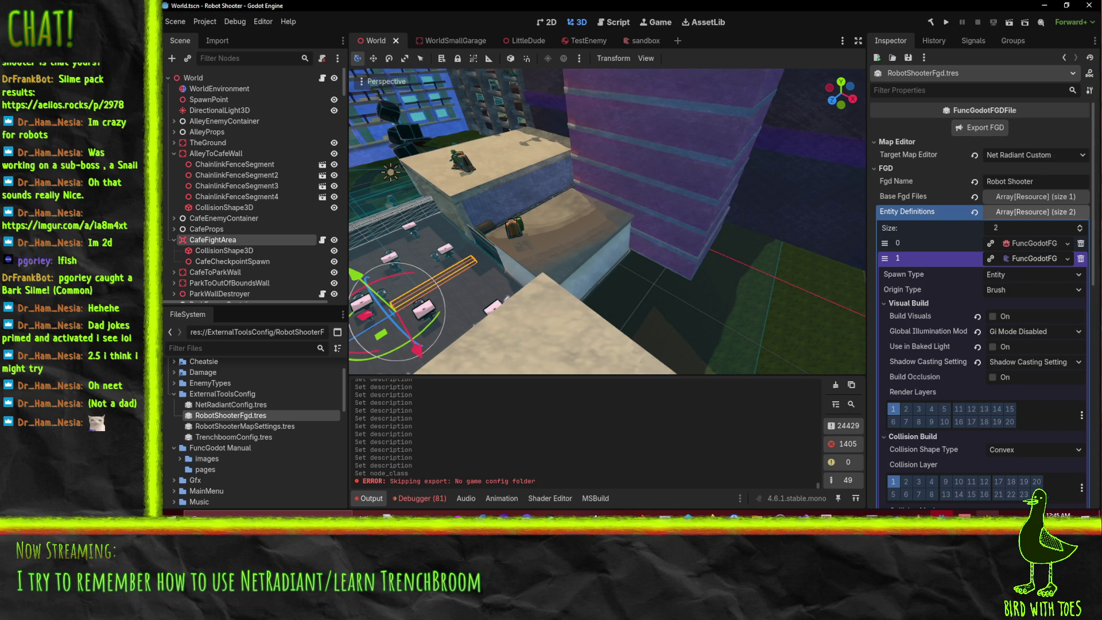
pyautogui.hotkey('alt', 'Tab')
pyautogui.click(203, 16)
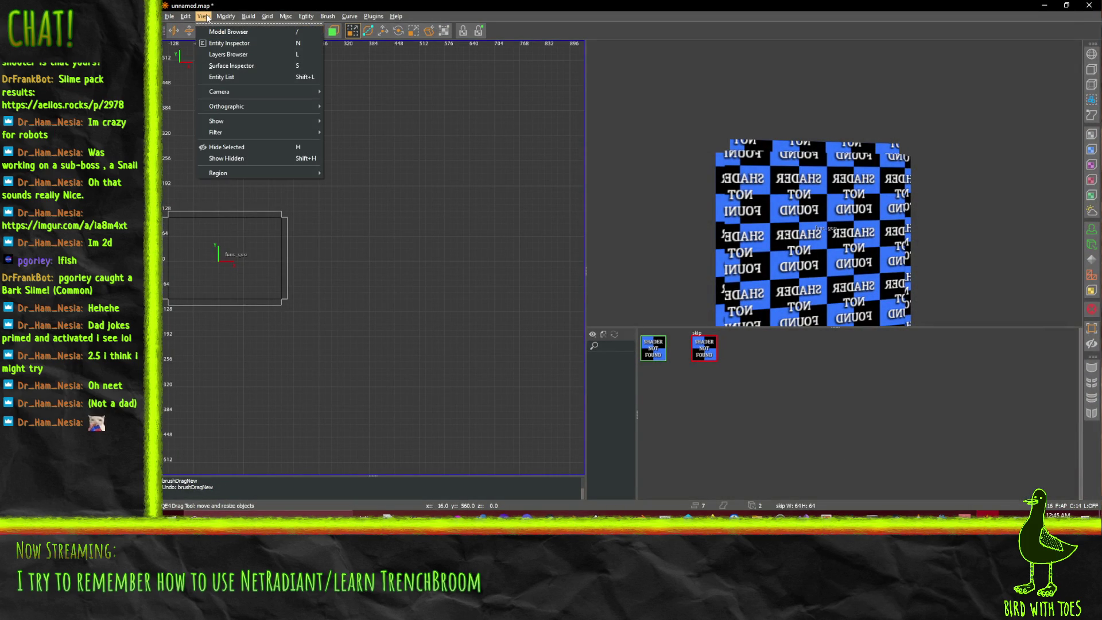
# - Reload the entity definitions from the exported FuncGodot.fgd, discarding unsaved map changes
pyautogui.click(267, 16)
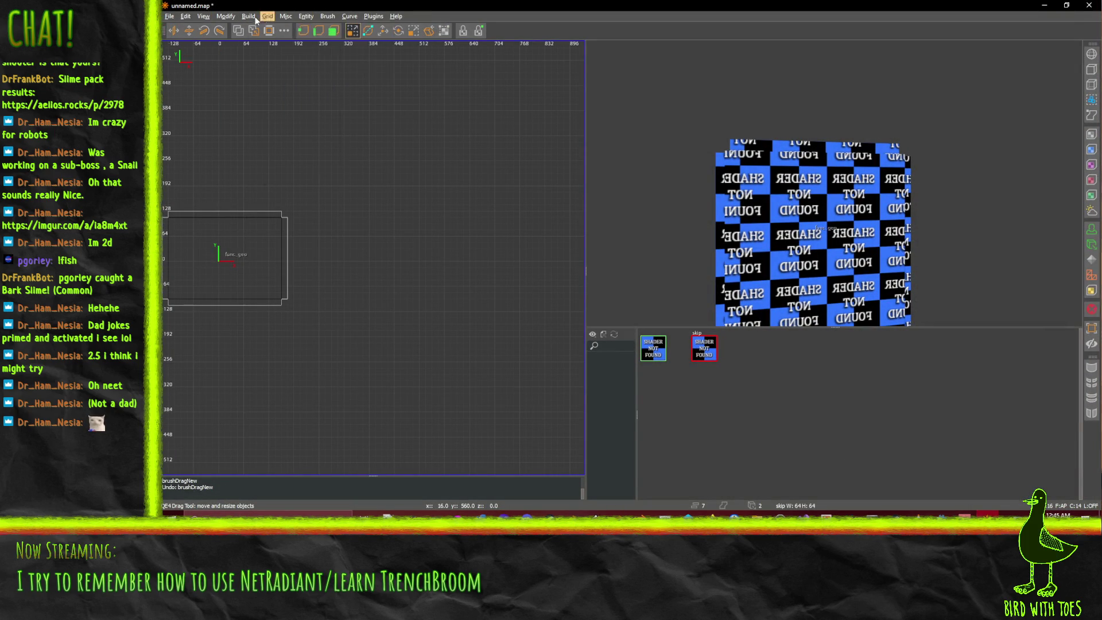
pyautogui.click(250, 16)
pyautogui.click(249, 16)
pyautogui.click(226, 16)
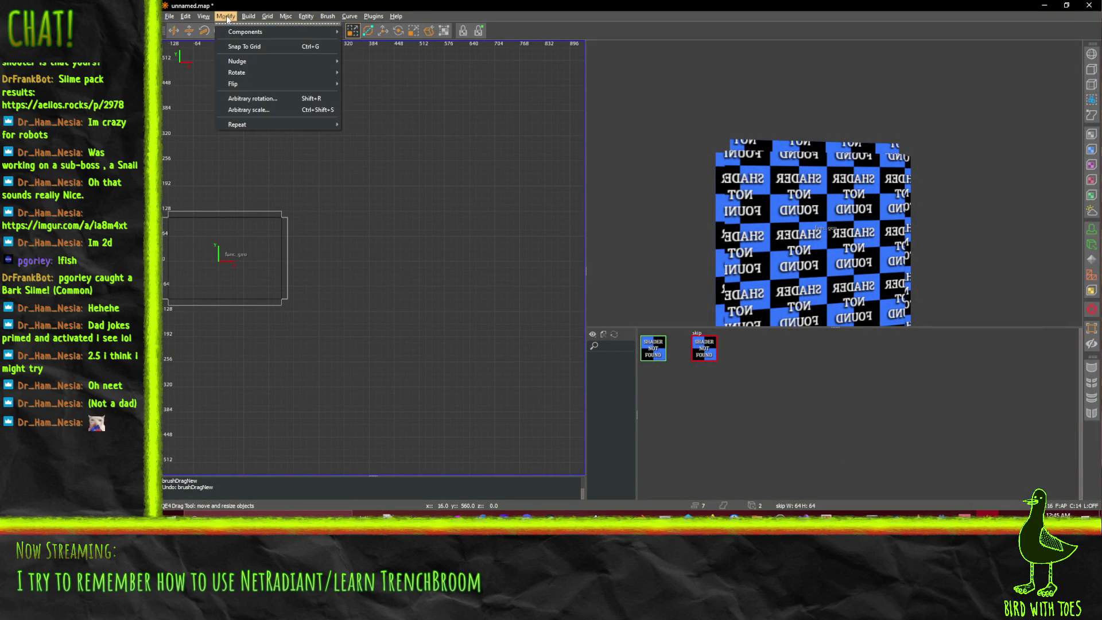
pyautogui.moveTo(305, 17)
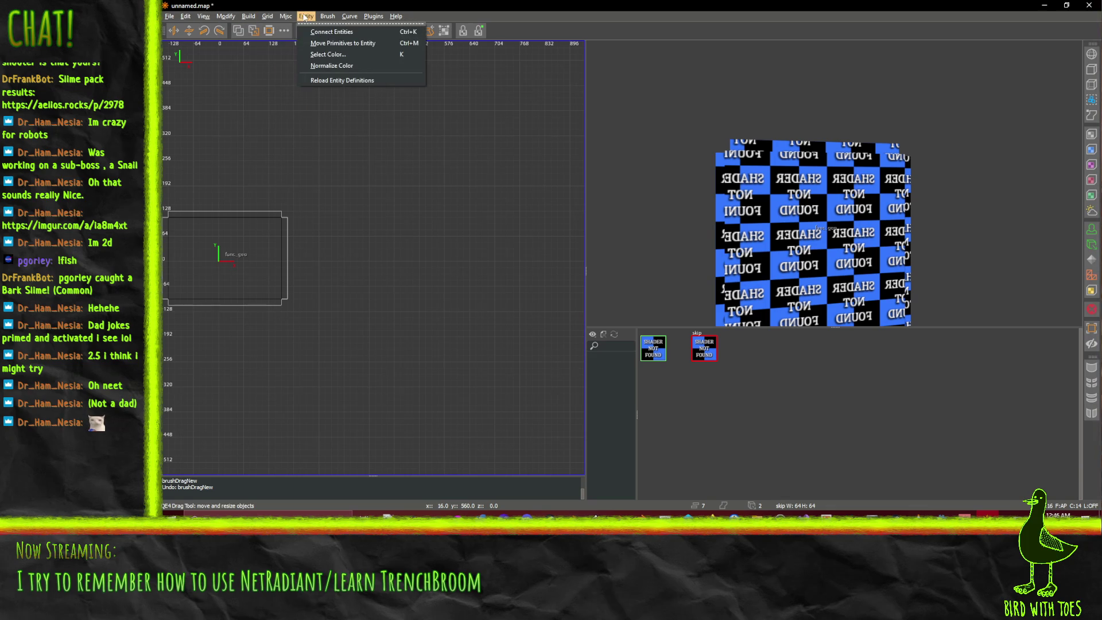
pyautogui.click(344, 80)
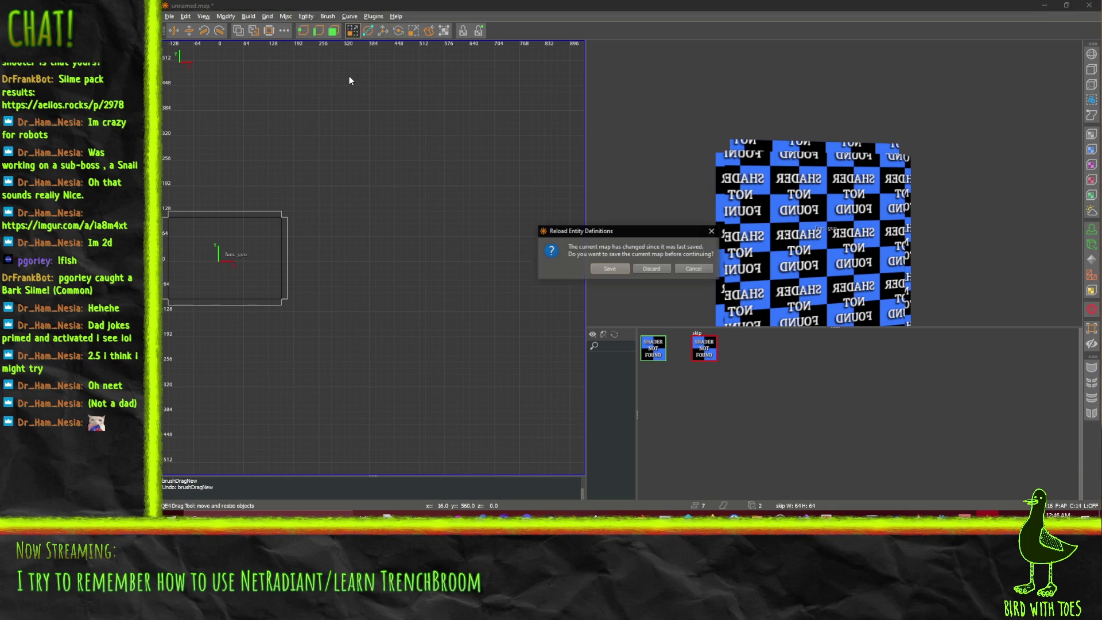
pyautogui.click(644, 270)
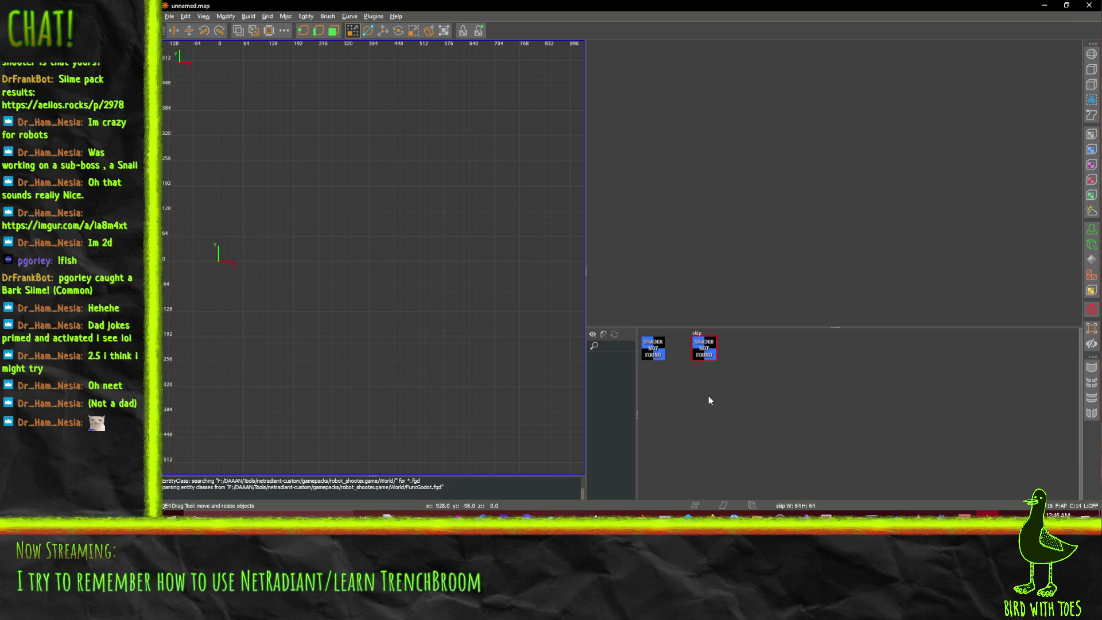
# - Make the first texture in the texture browser active instead of skip
pyautogui.rightClick(1092, 231)
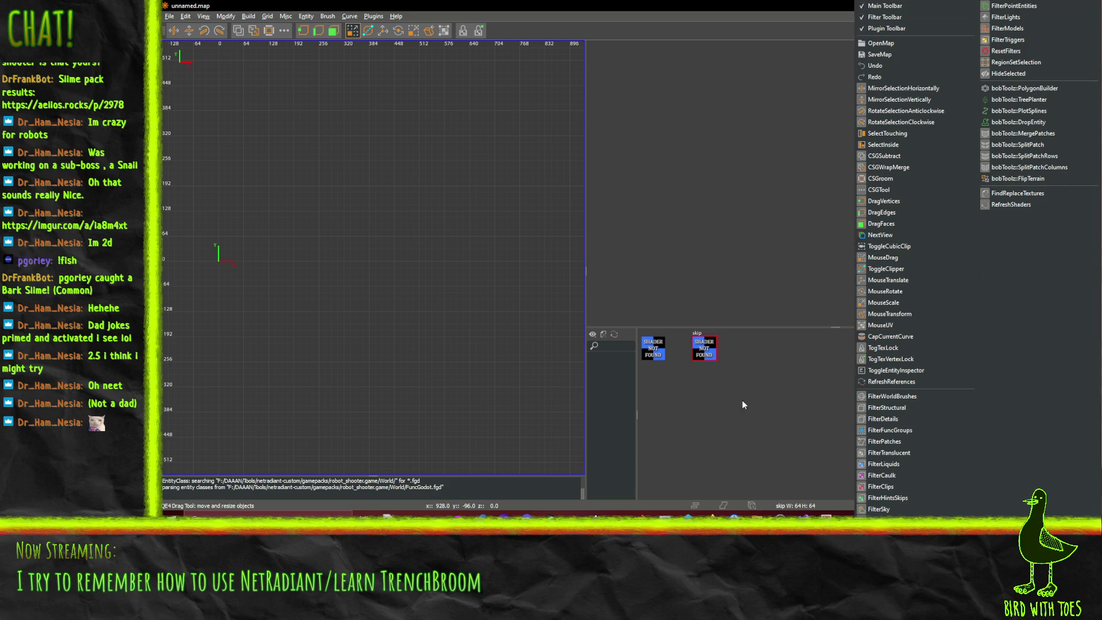
pyautogui.click(728, 410)
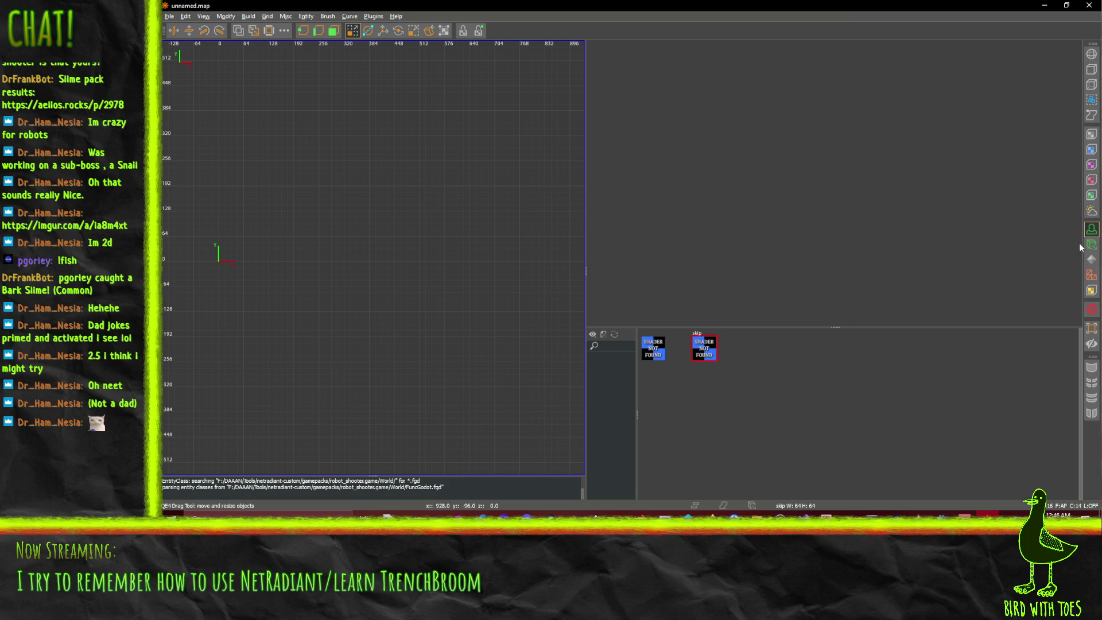
pyautogui.rightClick(709, 389)
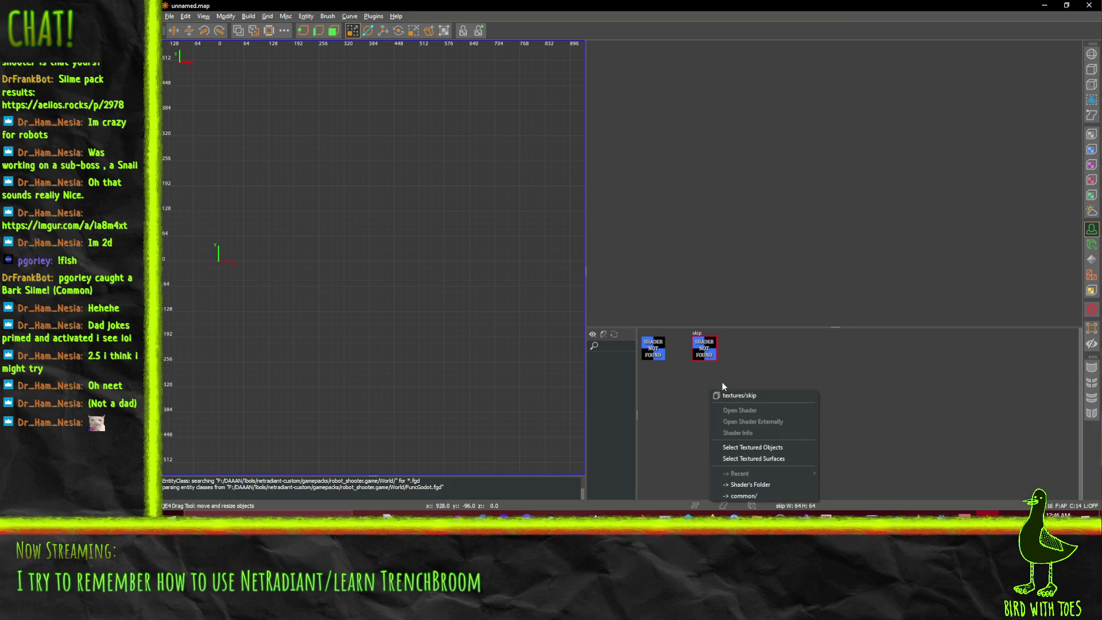
pyautogui.click(757, 486)
pyautogui.rightClick(732, 417)
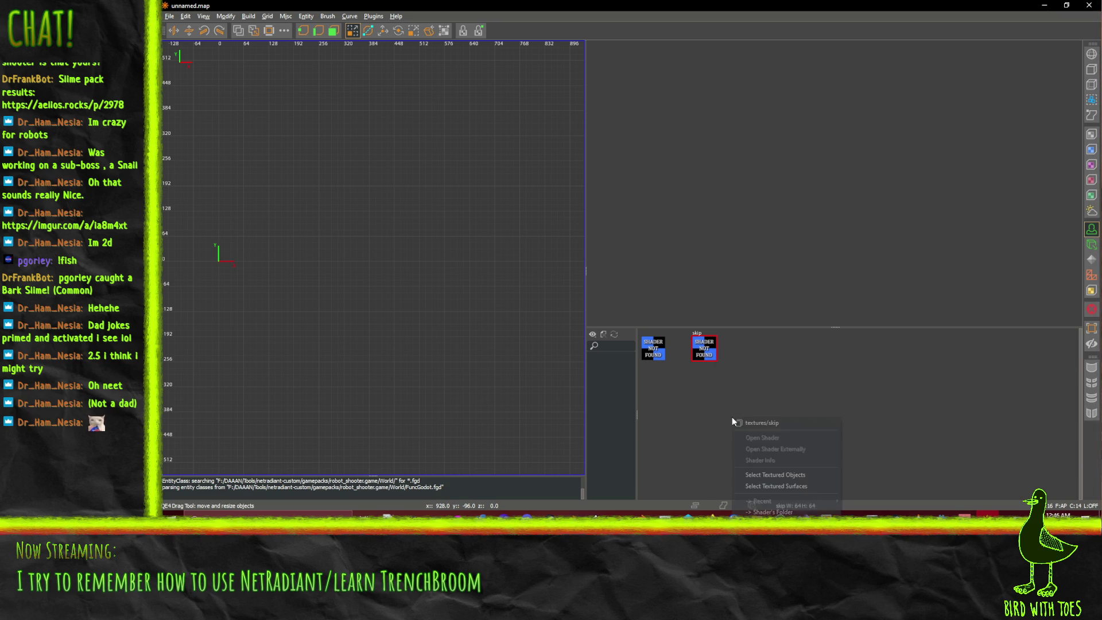
pyautogui.click(651, 351)
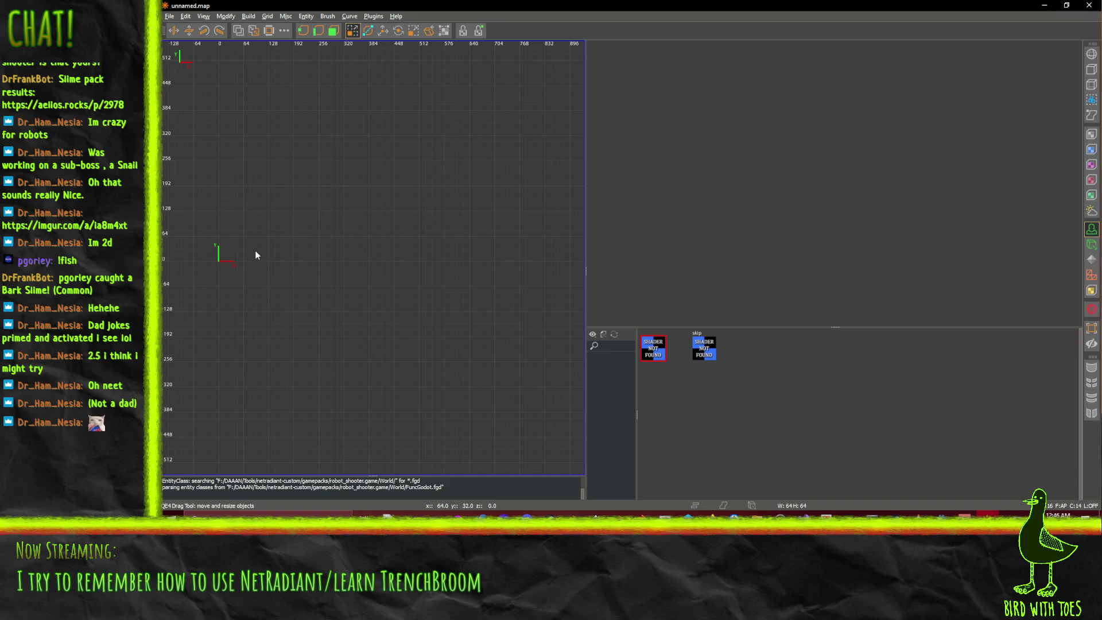
# - Draw a small test brush in the top view and delete it
pyautogui.moveTo(200, 267)
pyautogui.mouseDown()
pyautogui.moveTo(264, 271)
pyautogui.moveTo(259, 279)
pyautogui.mouseUp()
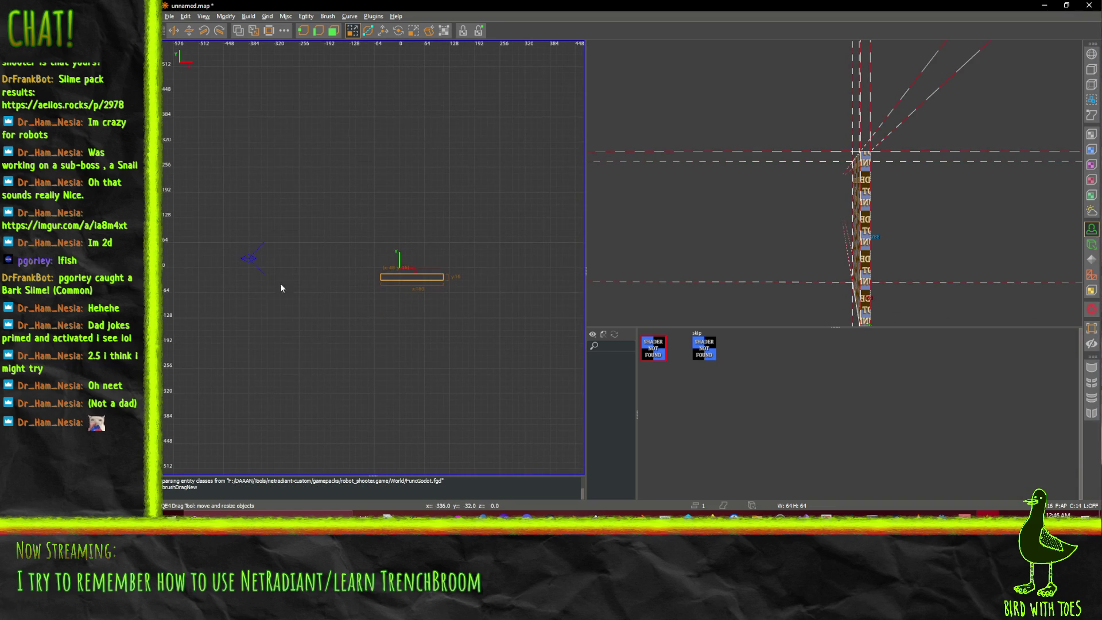
pyautogui.press('BackSpace')
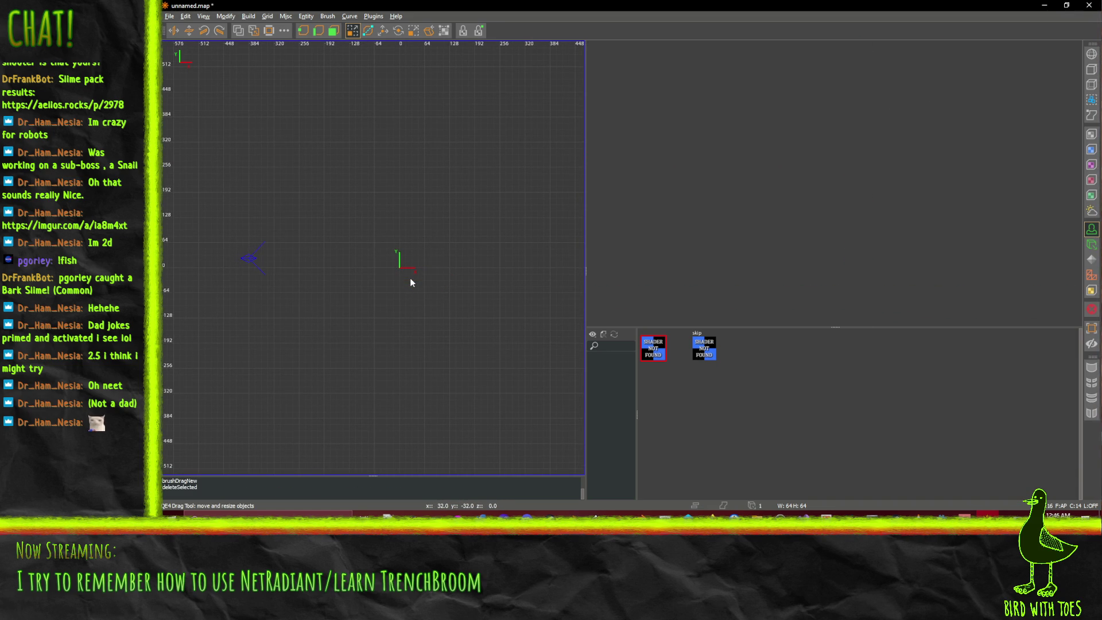
pyautogui.click(185, 16)
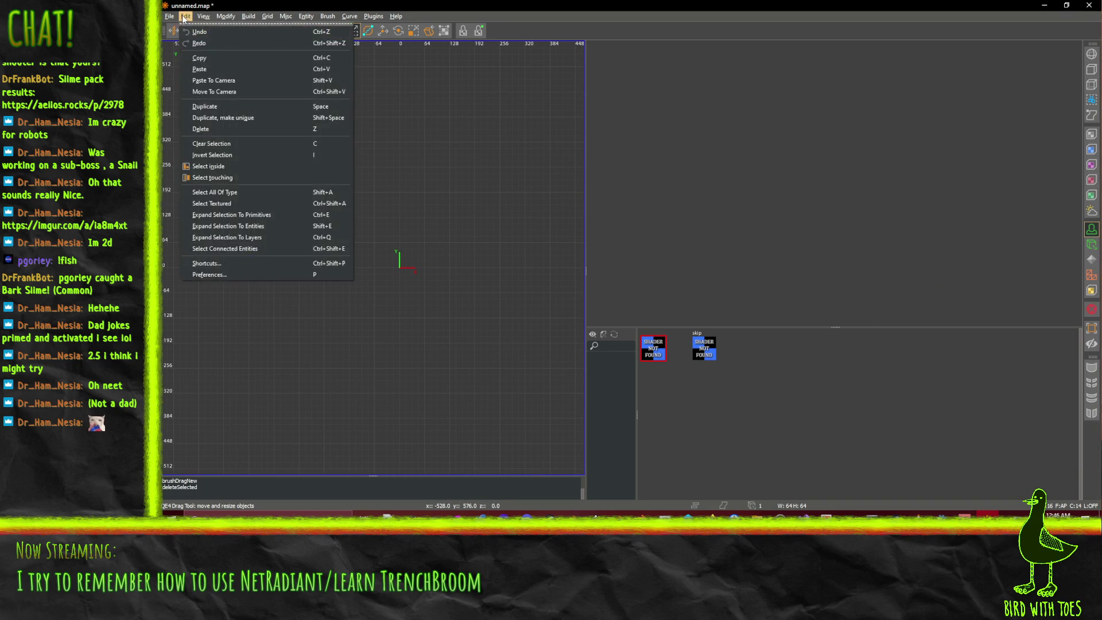
# - Open the recent sandbox.map, discarding changes to the unsaved map
pyautogui.moveTo(310, 18)
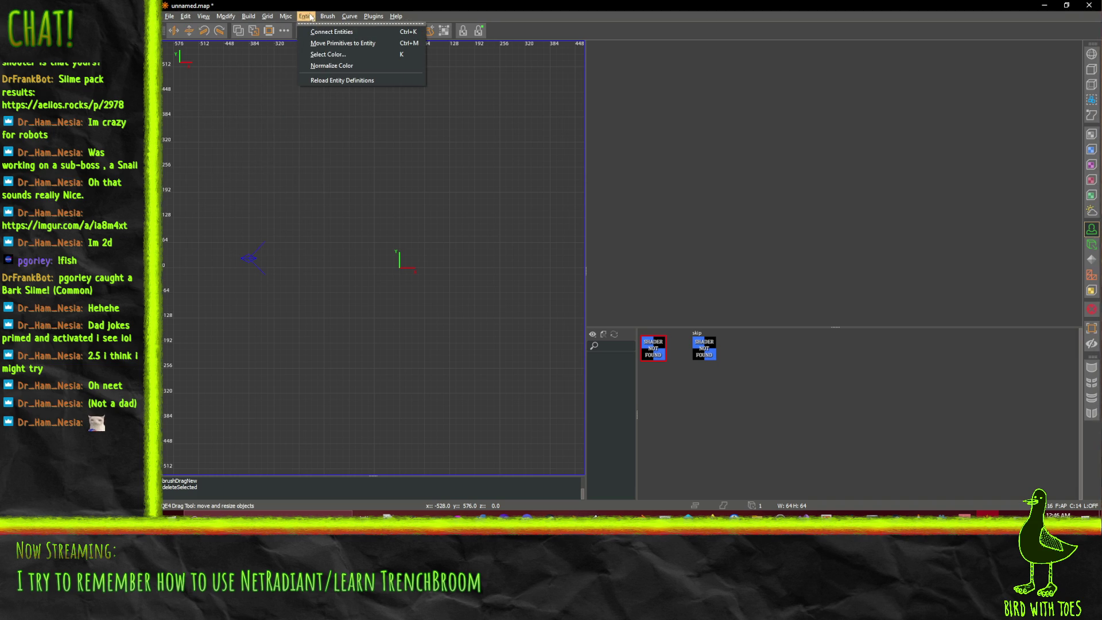
pyautogui.moveTo(169, 16)
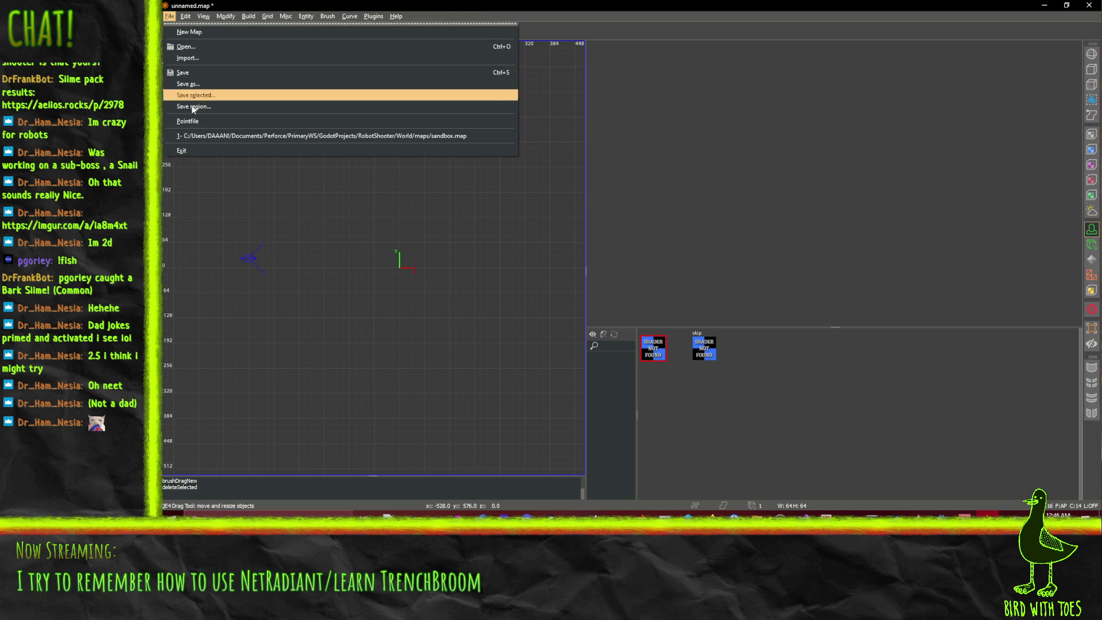
pyautogui.click(210, 136)
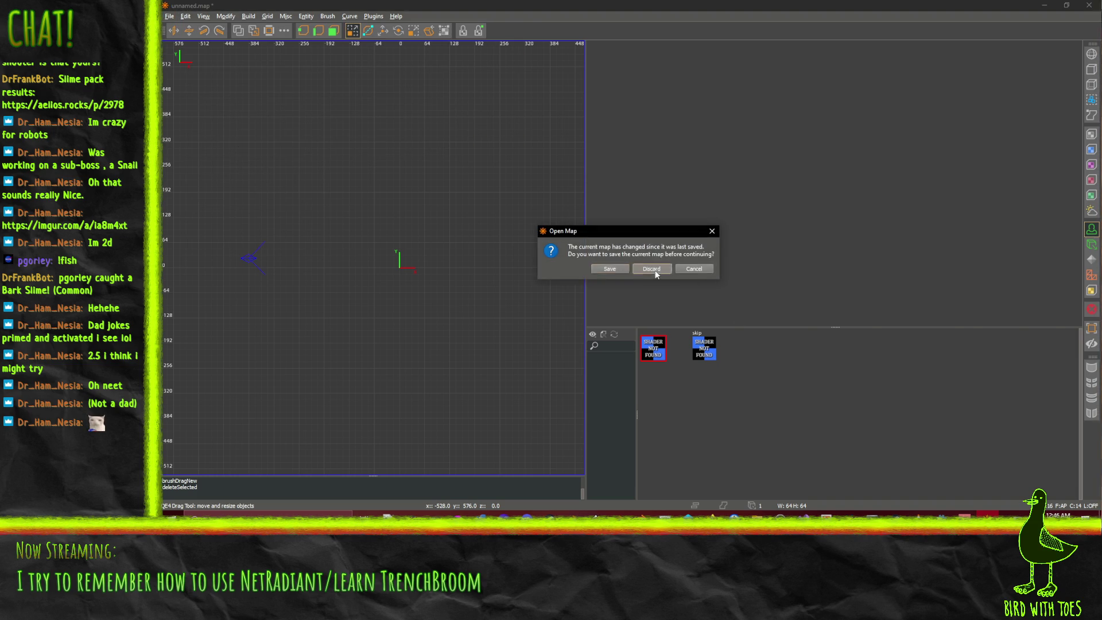
pyautogui.click(644, 271)
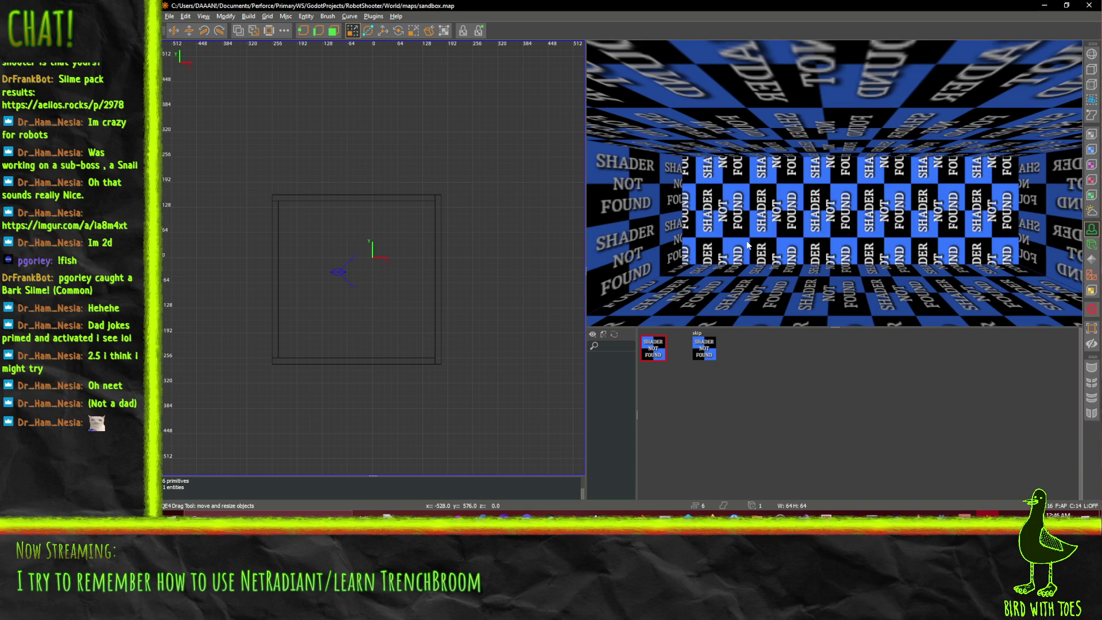
# - Fly the 3D camera around to view the box from above
pyautogui.rightClick(741, 312)
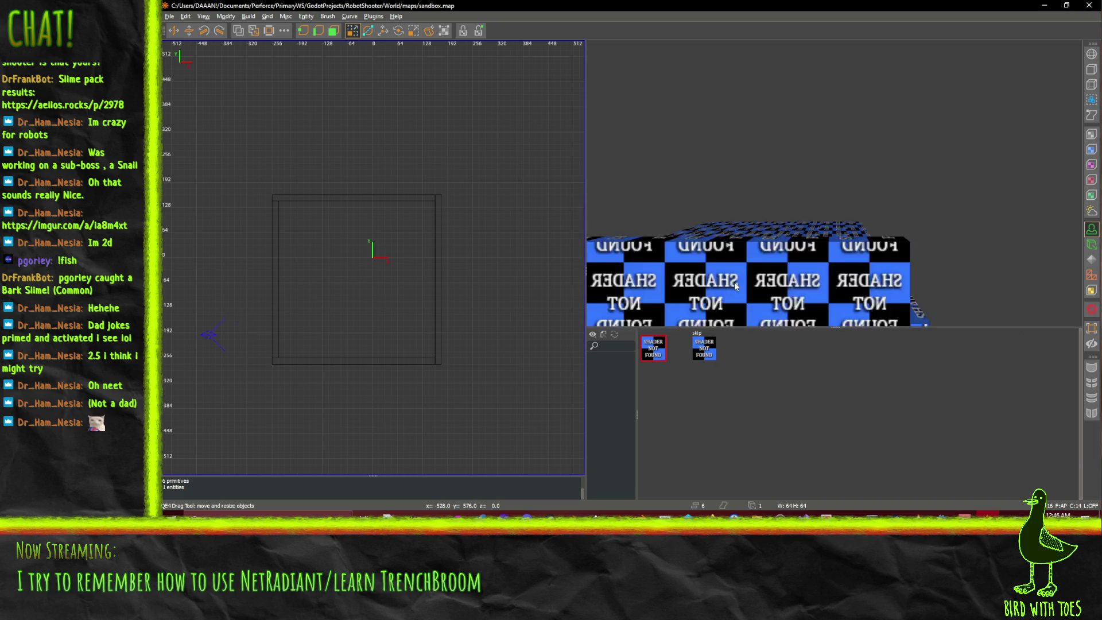
pyautogui.press('Up')
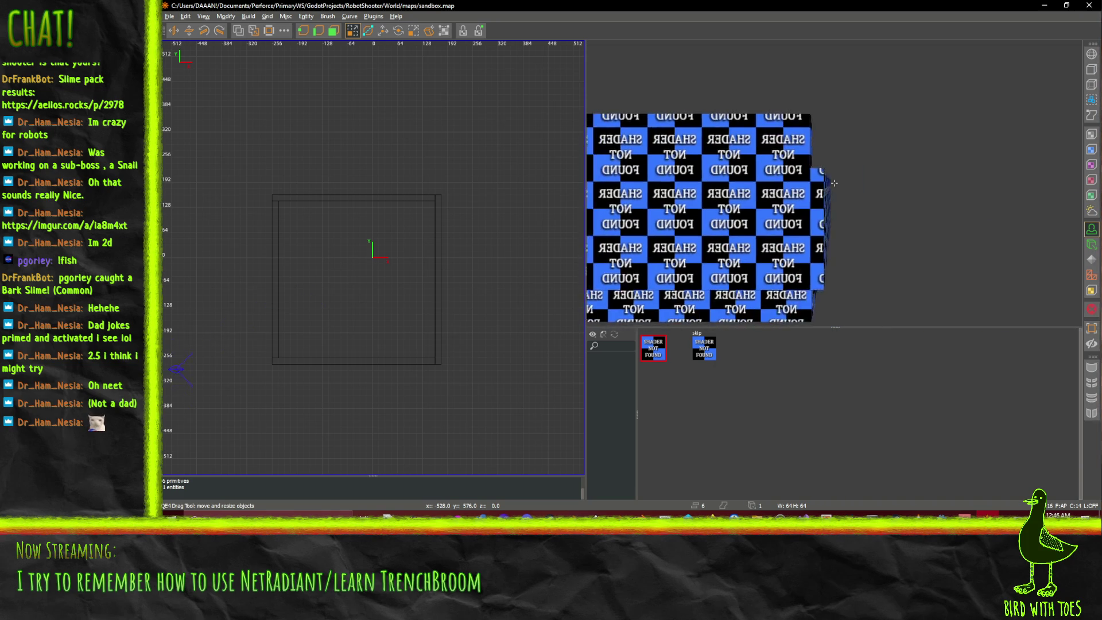
pyautogui.rightClick(823, 181)
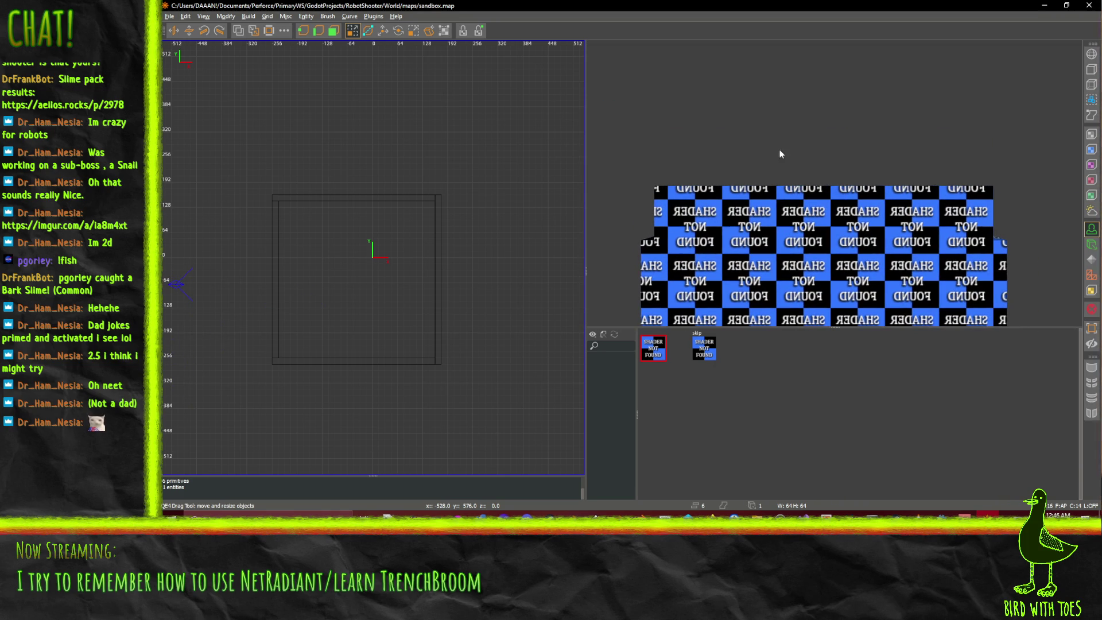
pyautogui.rightClick(725, 157)
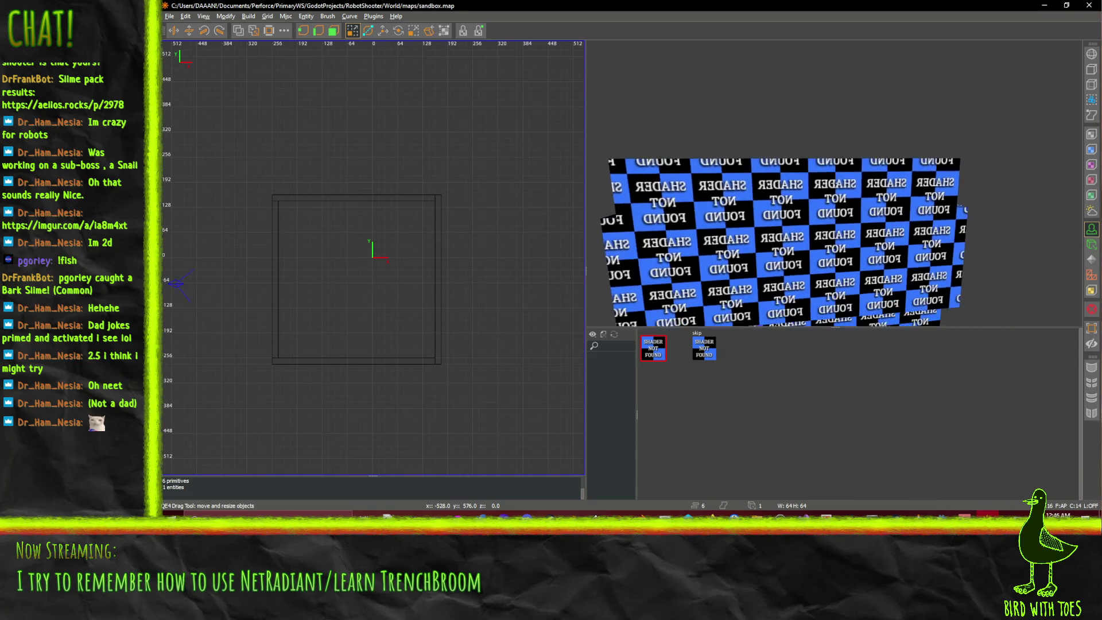
pyautogui.rightClick(822, 173)
pyautogui.press('Up')
pyautogui.press('Down')
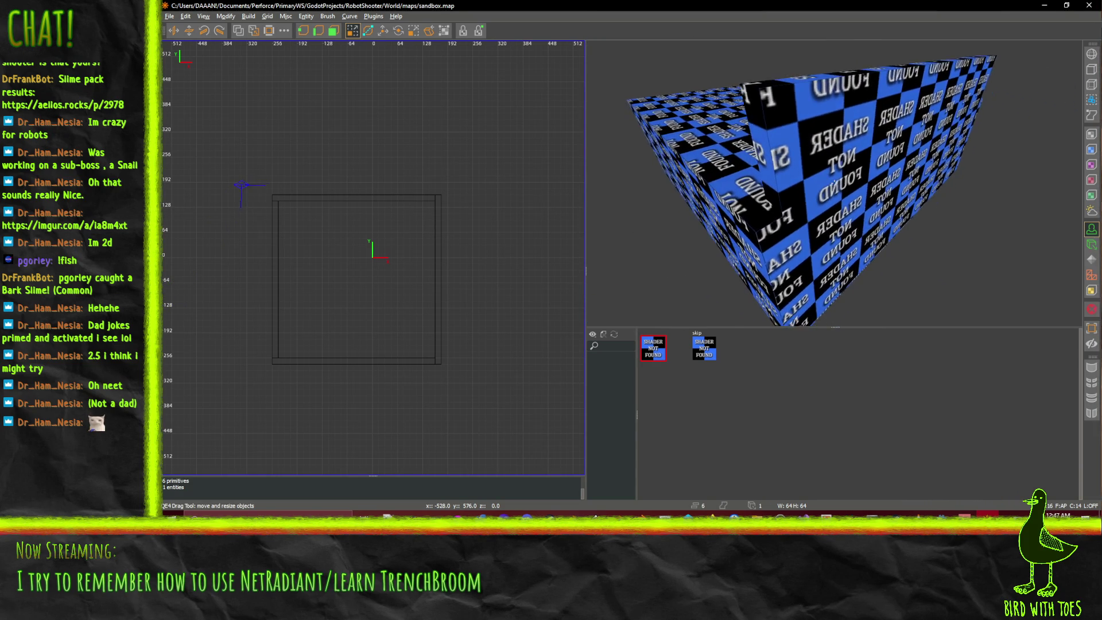
pyautogui.press('Up')
pyautogui.rightClick(838, 188)
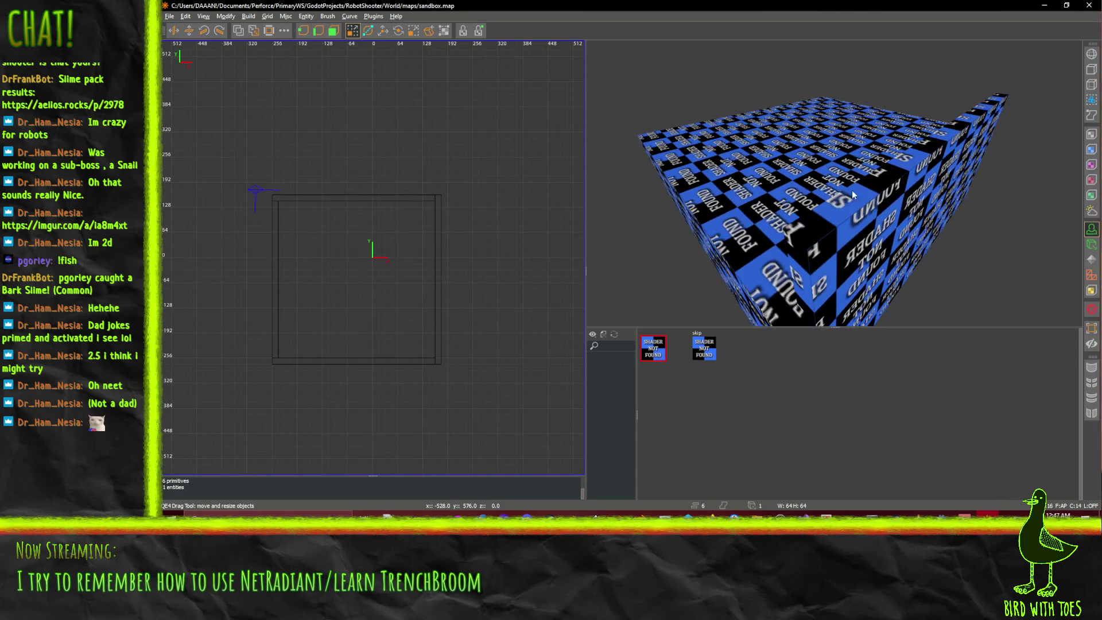
# - Lower the box's left wall brush by 80 units and inspect the result
pyautogui.keyDown('shift'); pyautogui.click(887, 187); pyautogui.keyUp('shift')
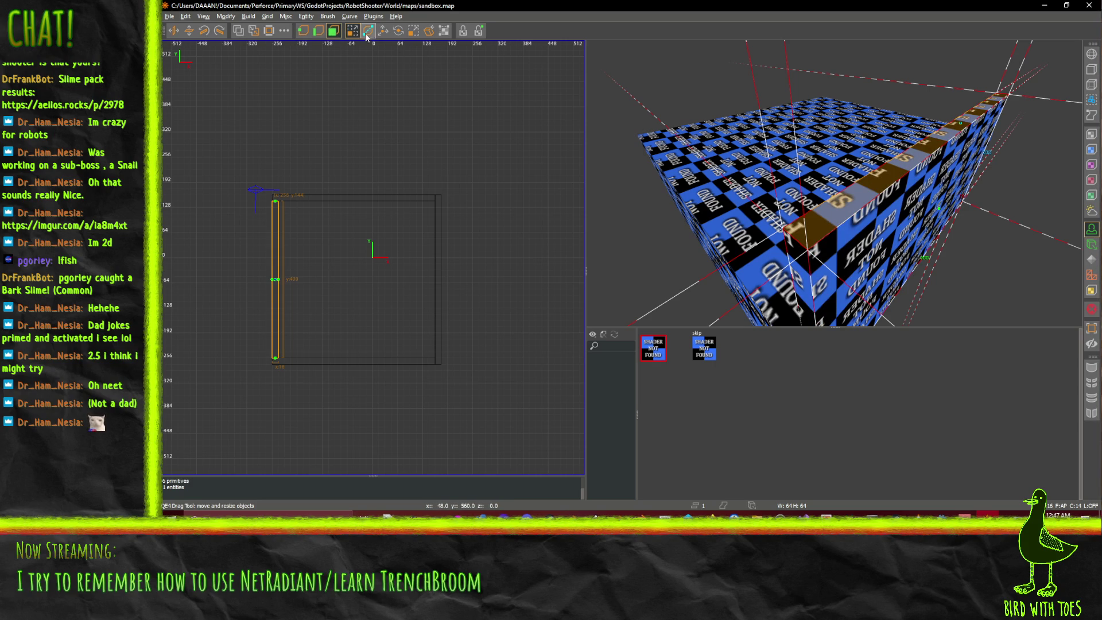
pyautogui.press('w')
pyautogui.moveTo(961, 123); pyautogui.dragTo(982, 191)
pyautogui.rightClick(983, 191)
pyautogui.press('Up')
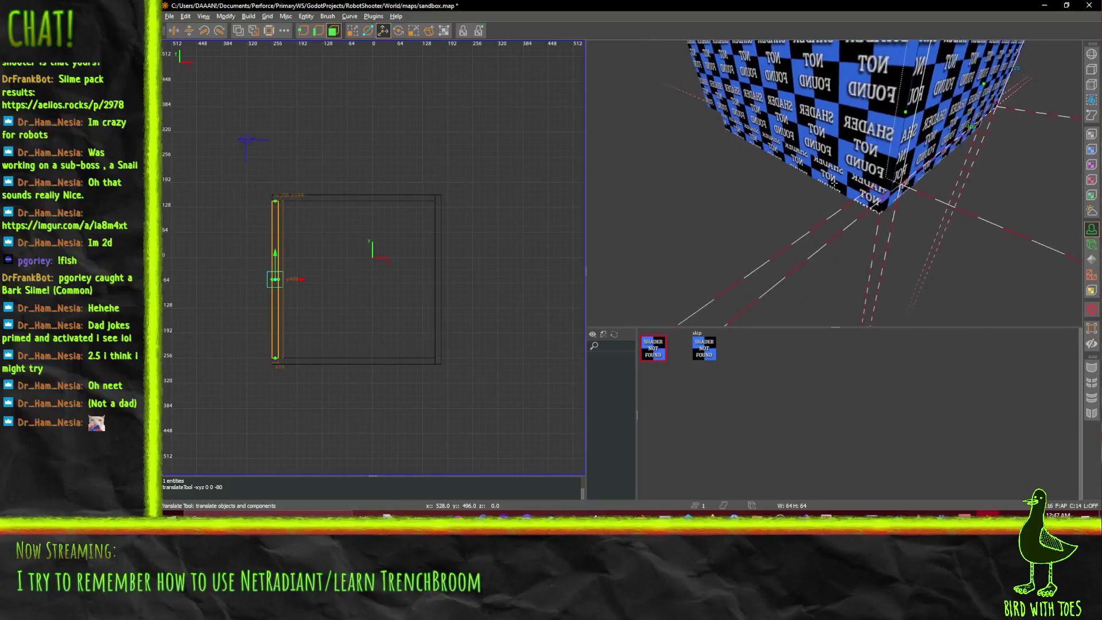
pyautogui.press('Up')
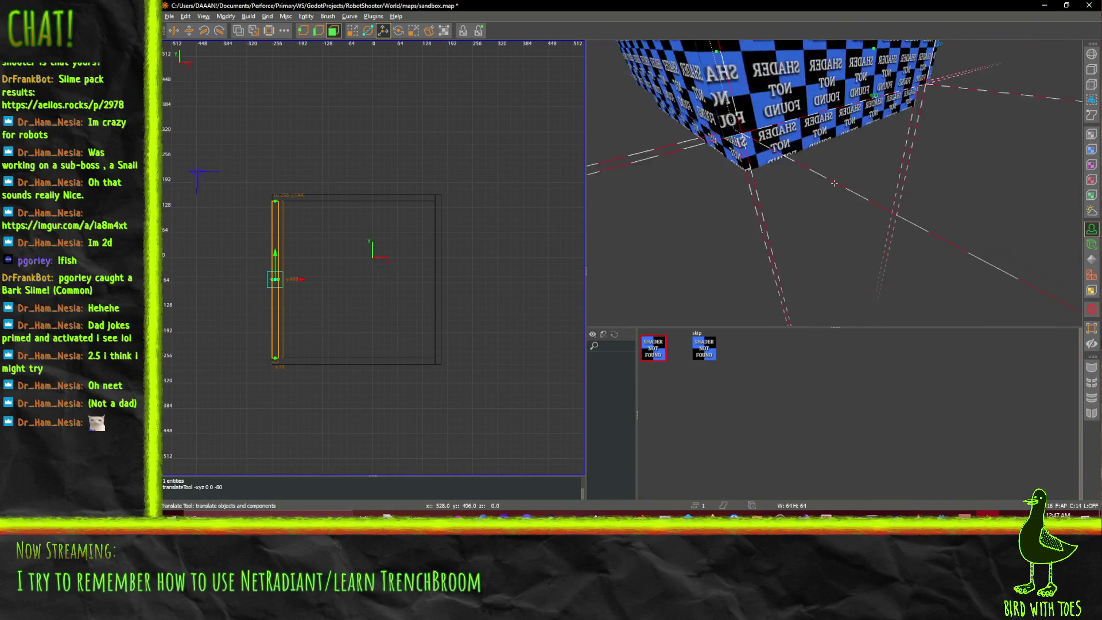
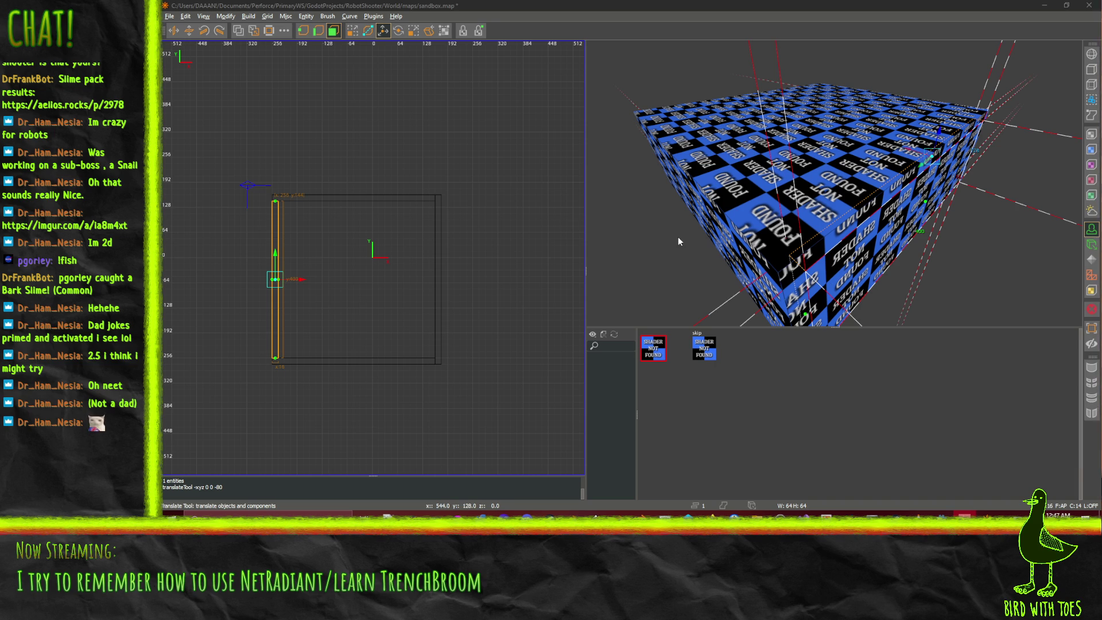
# - Save sandbox.map and reload the entity definitions from the FGD
pyautogui.click(746, 402)
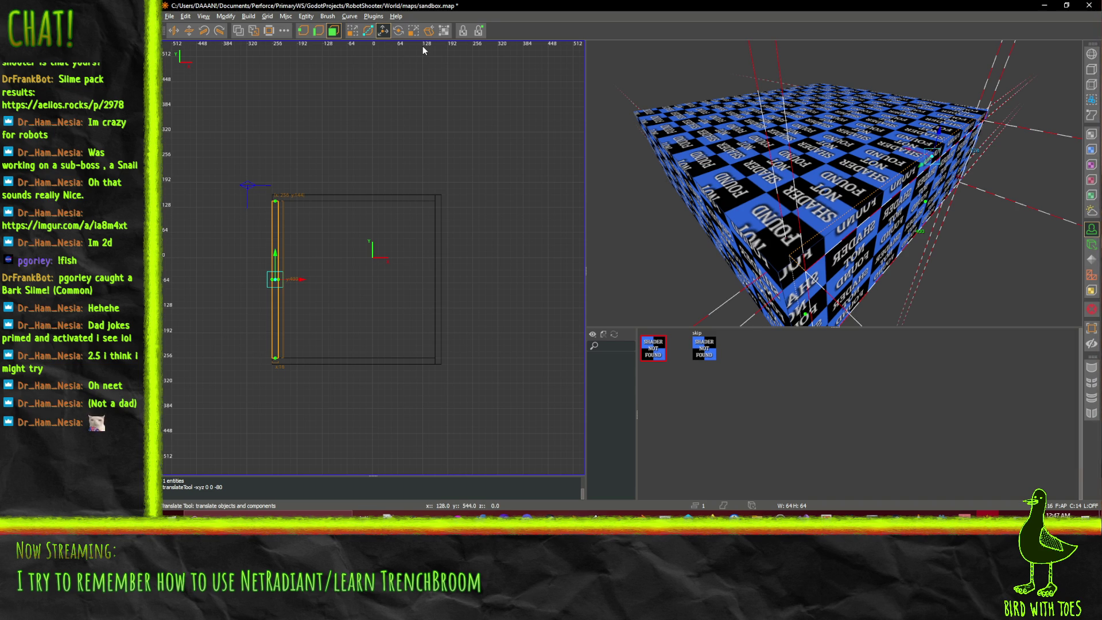
pyautogui.hotkey('ctrl', 's')
pyautogui.click(305, 16)
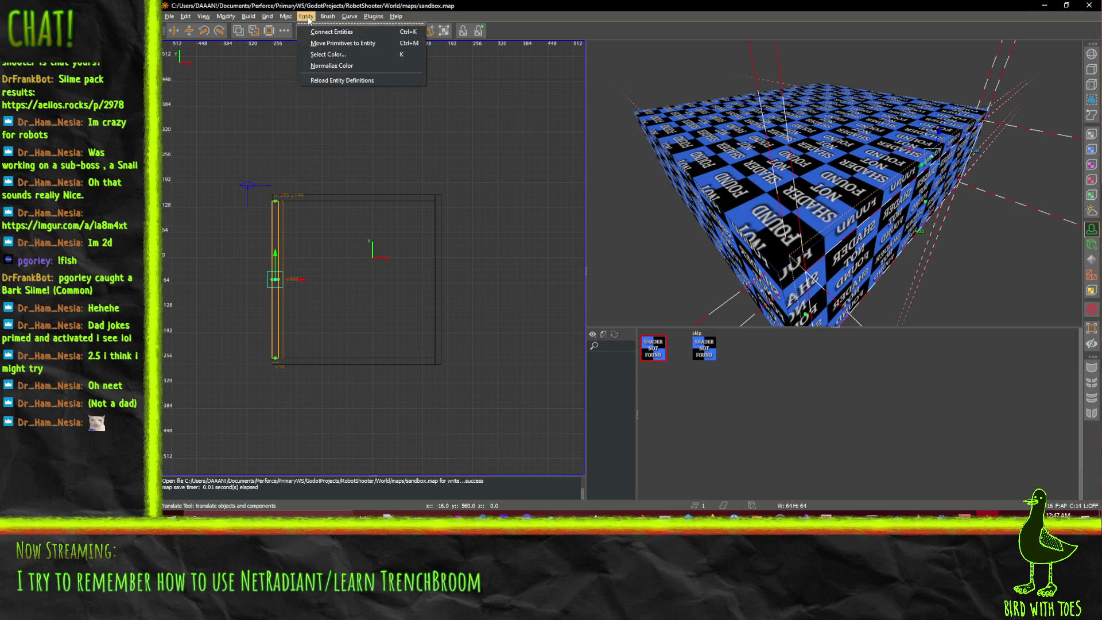
pyautogui.click(337, 81)
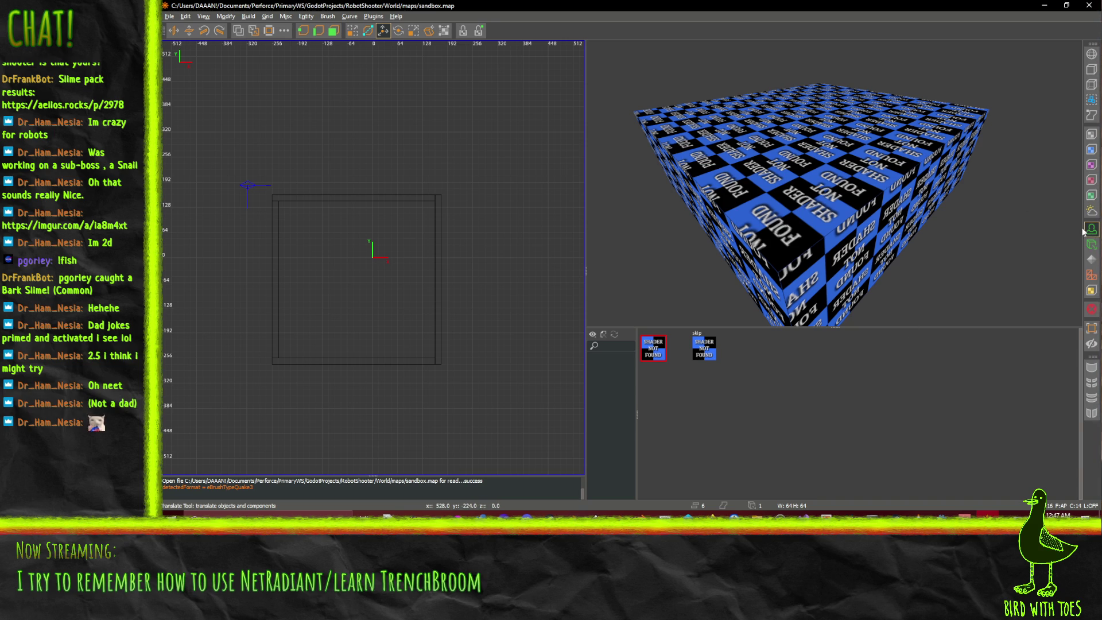
# - Turn on the Caulk filter and toggle the World filter off and back on
pyautogui.click(1091, 166)
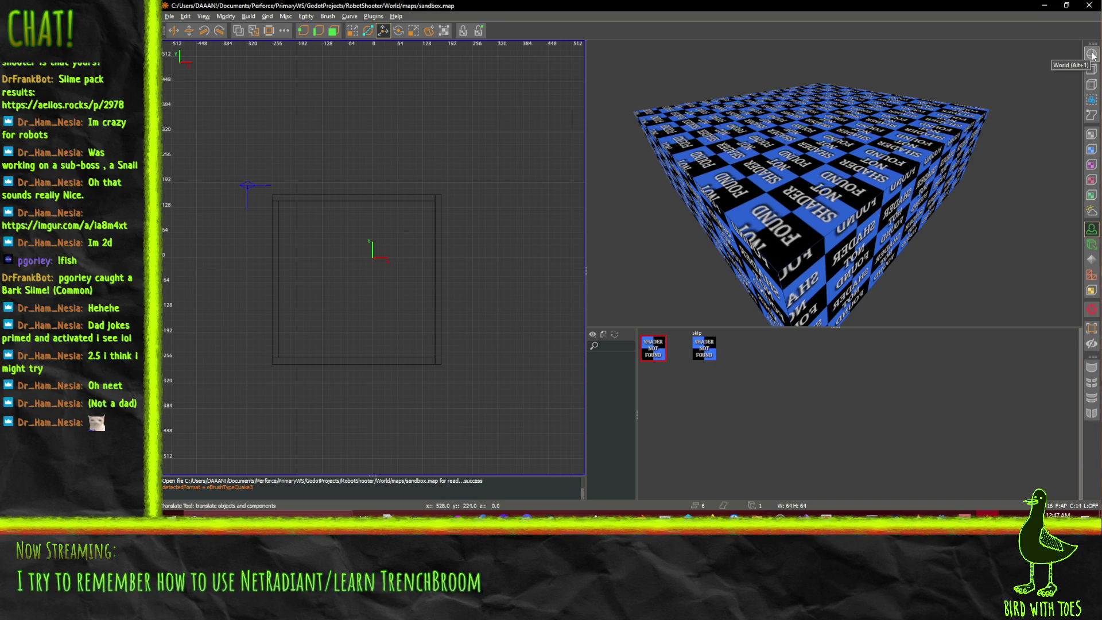
pyautogui.click(1090, 56)
pyautogui.click(1091, 56)
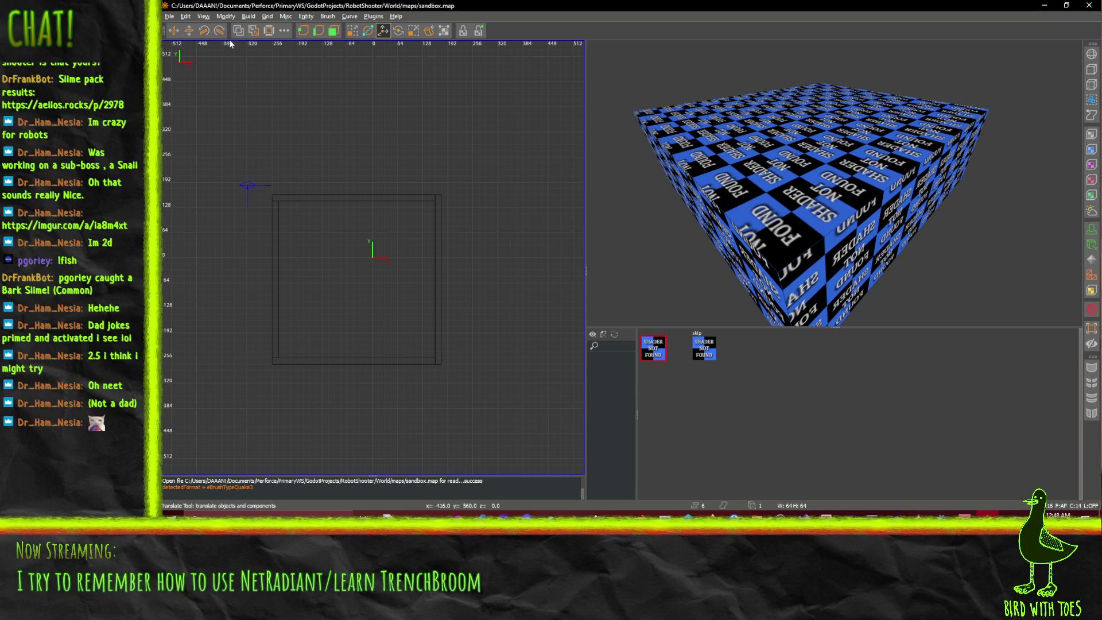
# - Create two test brushes, check their right-click entity lists, and delete both brushes
pyautogui.moveTo(279, 201)
pyautogui.mouseDown()
pyautogui.moveTo(394, 270)
pyautogui.moveTo(429, 264)
pyautogui.mouseUp()
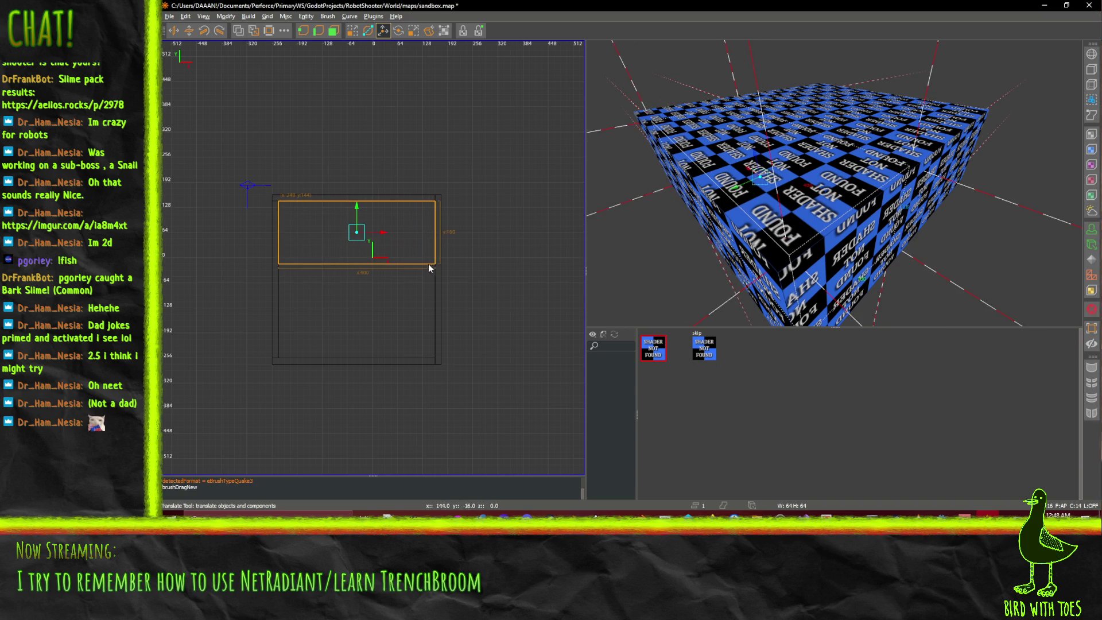
pyautogui.rightClick(400, 237)
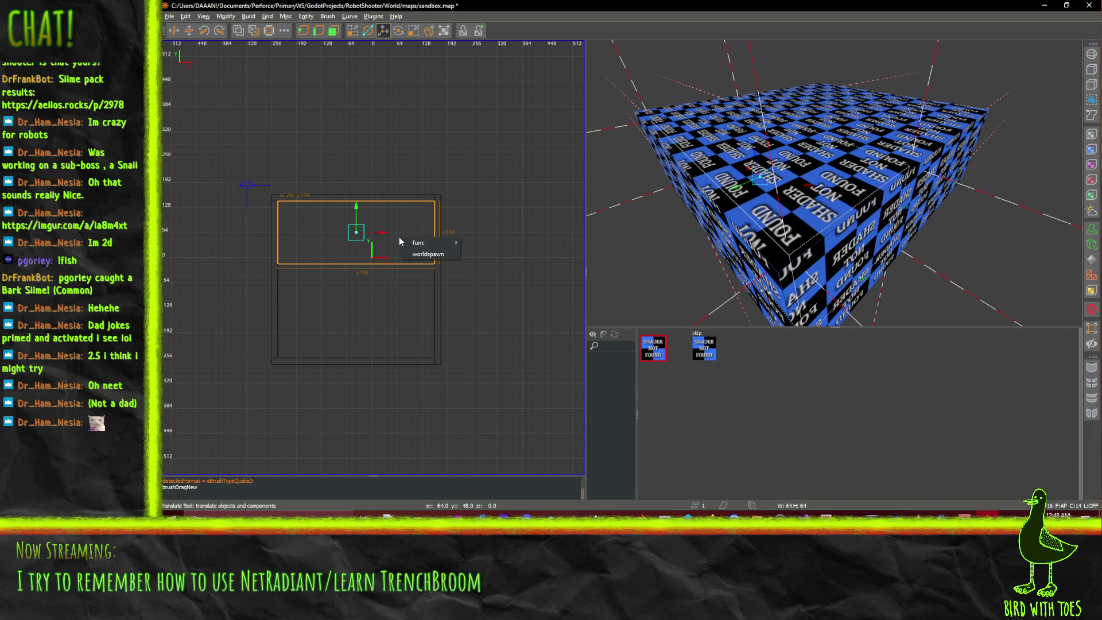
pyautogui.moveTo(444, 245)
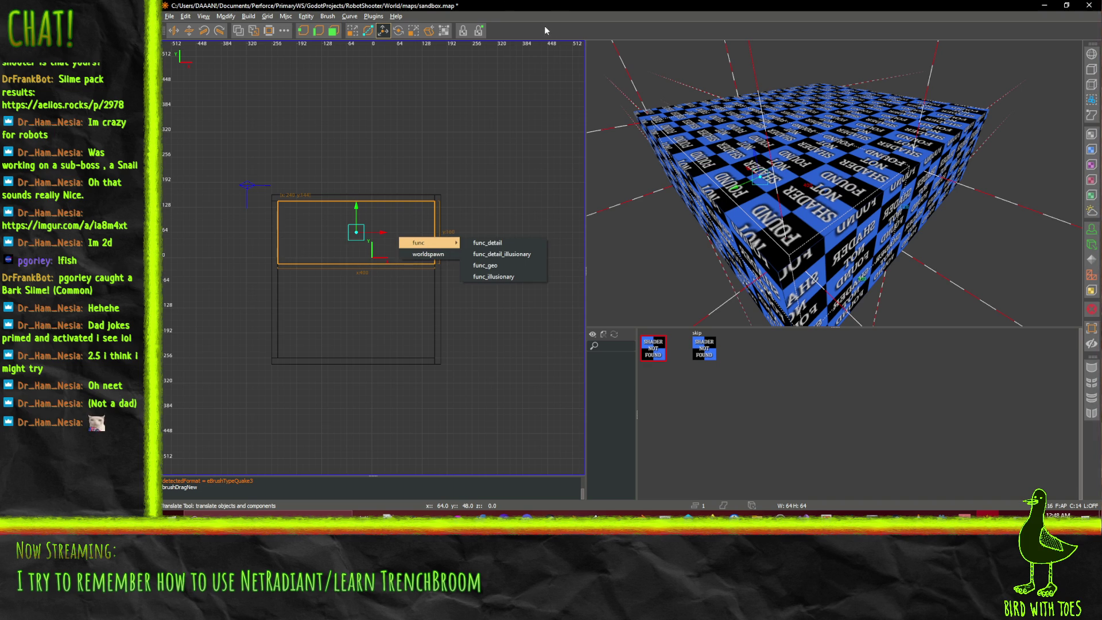
pyautogui.click(532, 5)
pyautogui.press('Delete')
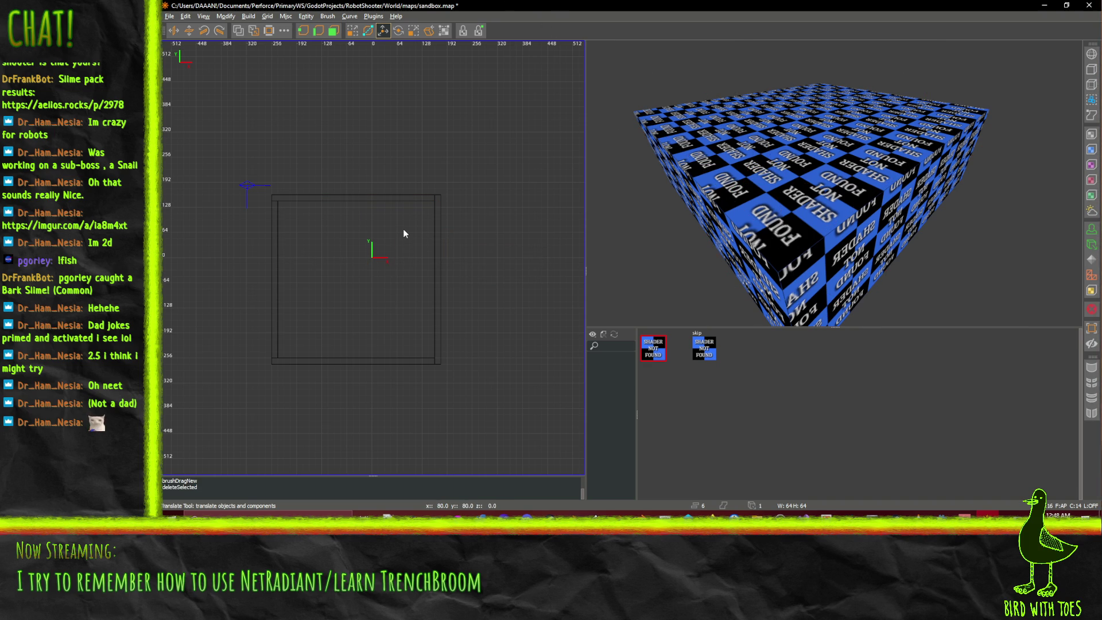
pyautogui.moveTo(405, 117)
pyautogui.mouseDown()
pyautogui.moveTo(440, 158)
pyautogui.moveTo(428, 132)
pyautogui.mouseUp()
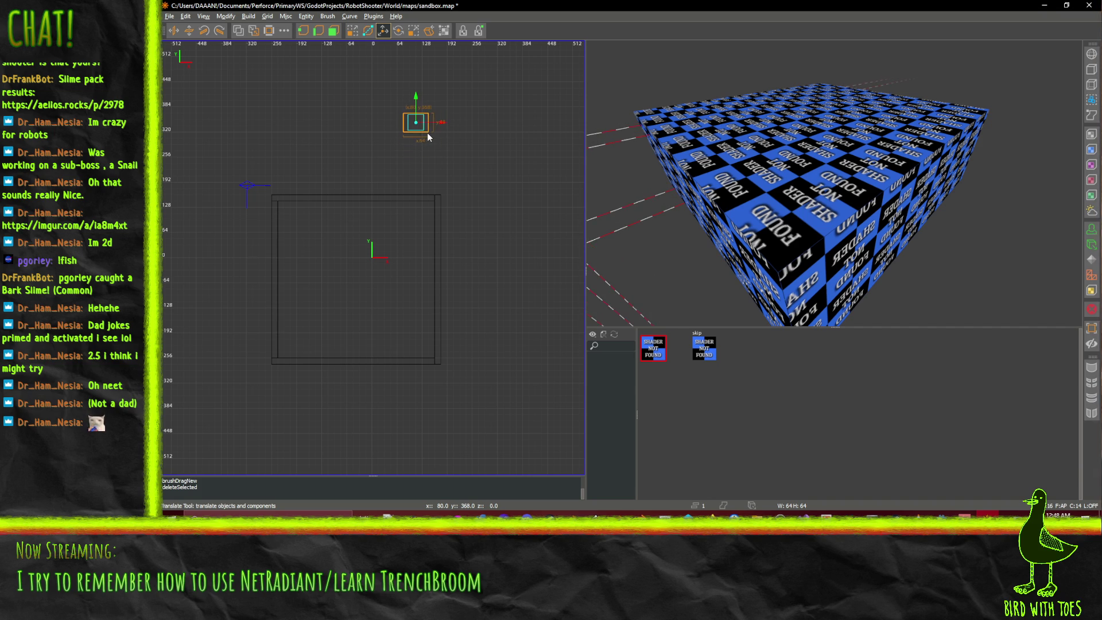
pyautogui.rightClick(414, 125)
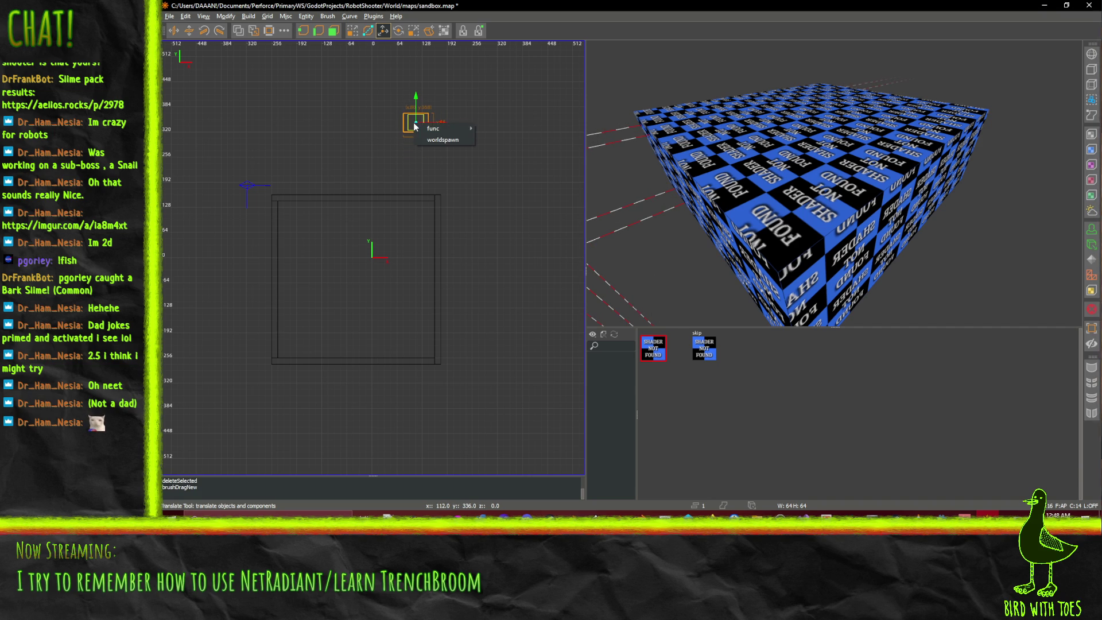
pyautogui.click(497, 5)
pyautogui.press('BackSpace')
# - Open and close the CSG Tool, then quit Radiant, saving map changes
pyautogui.moveTo(381, 115)
pyautogui.mouseDown()
pyautogui.moveTo(479, 159)
pyautogui.moveTo(372, 99)
pyautogui.moveTo(366, 115)
pyautogui.mouseUp()
pyautogui.click(285, 30)
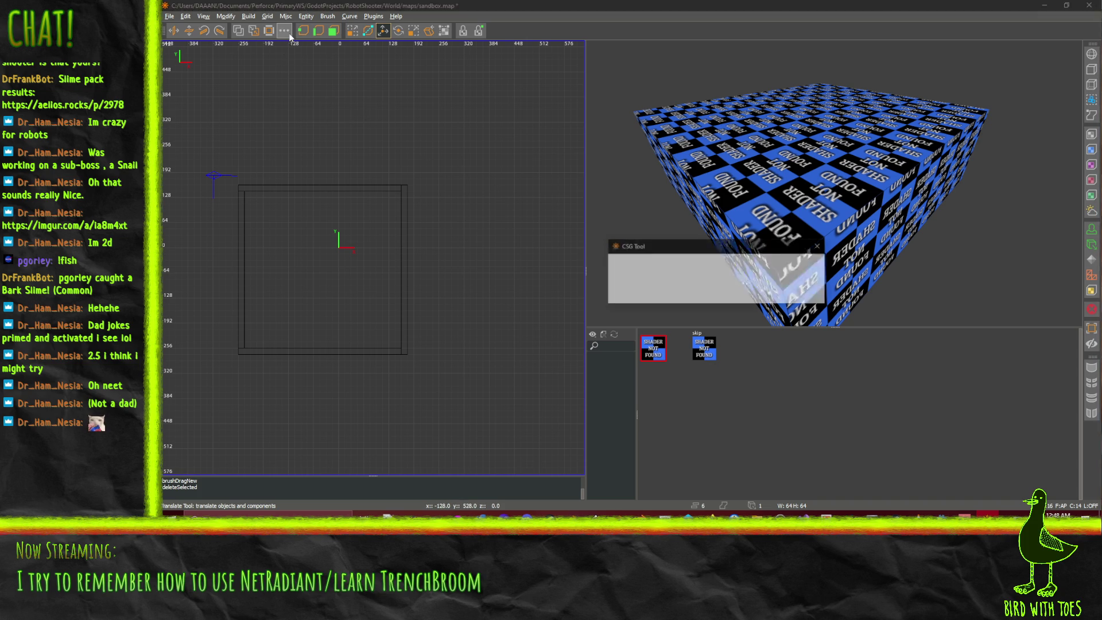
pyautogui.click(819, 246)
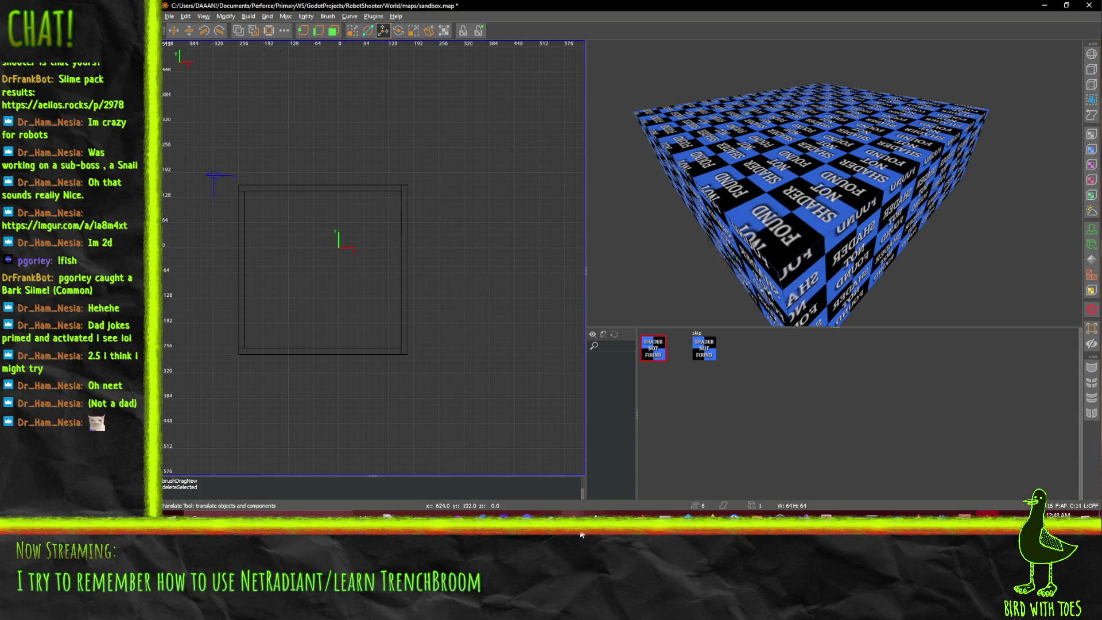
pyautogui.click(1088, 5)
pyautogui.click(611, 270)
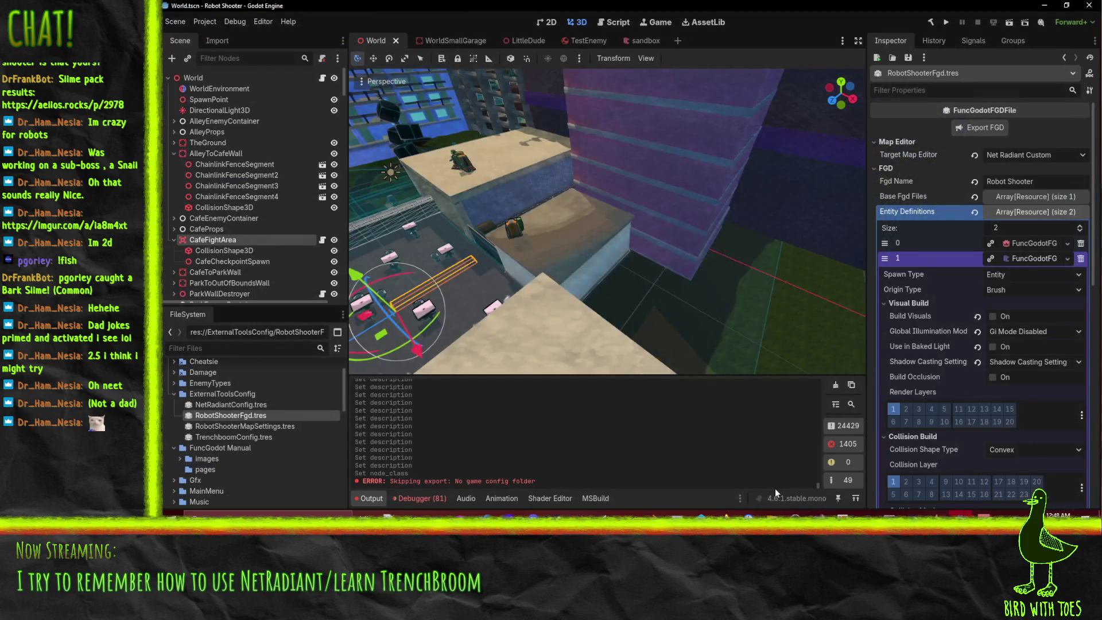
# - Close the netradiant-custom download, GreyboxTextures, Stubs and func_godot_2025_12.zip Explorer windows
pyautogui.click(773, 514)
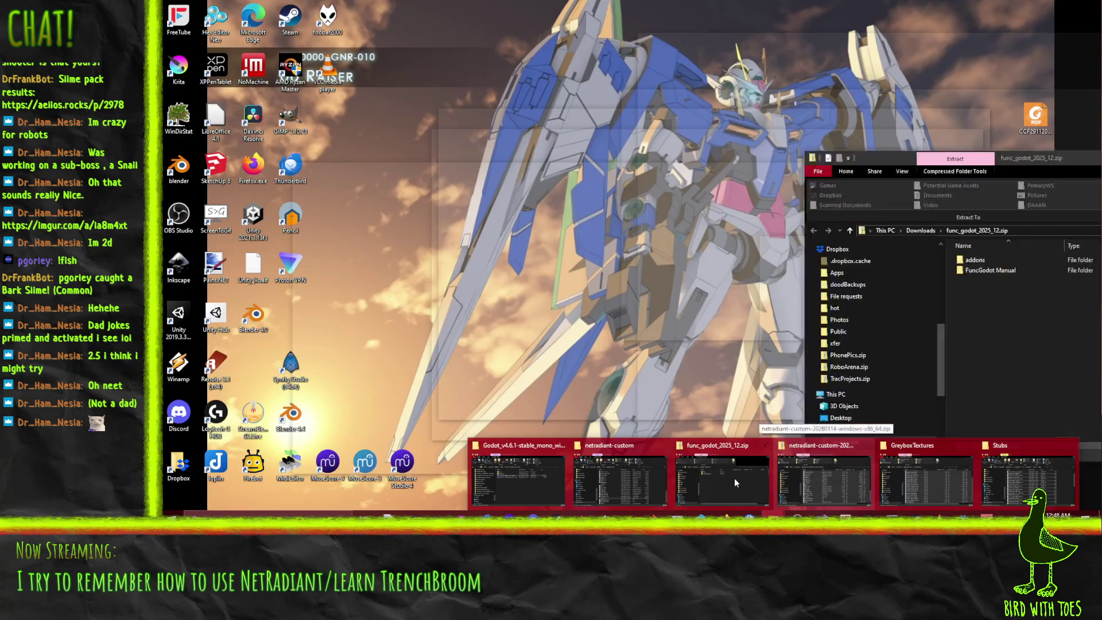
pyautogui.click(867, 448)
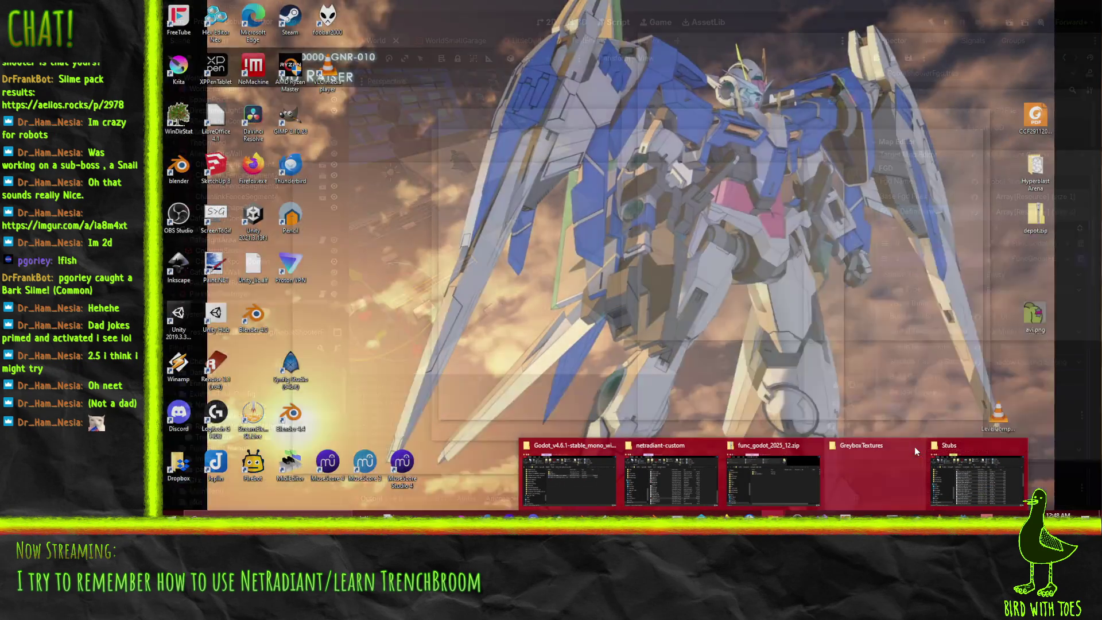
pyautogui.click(916, 446)
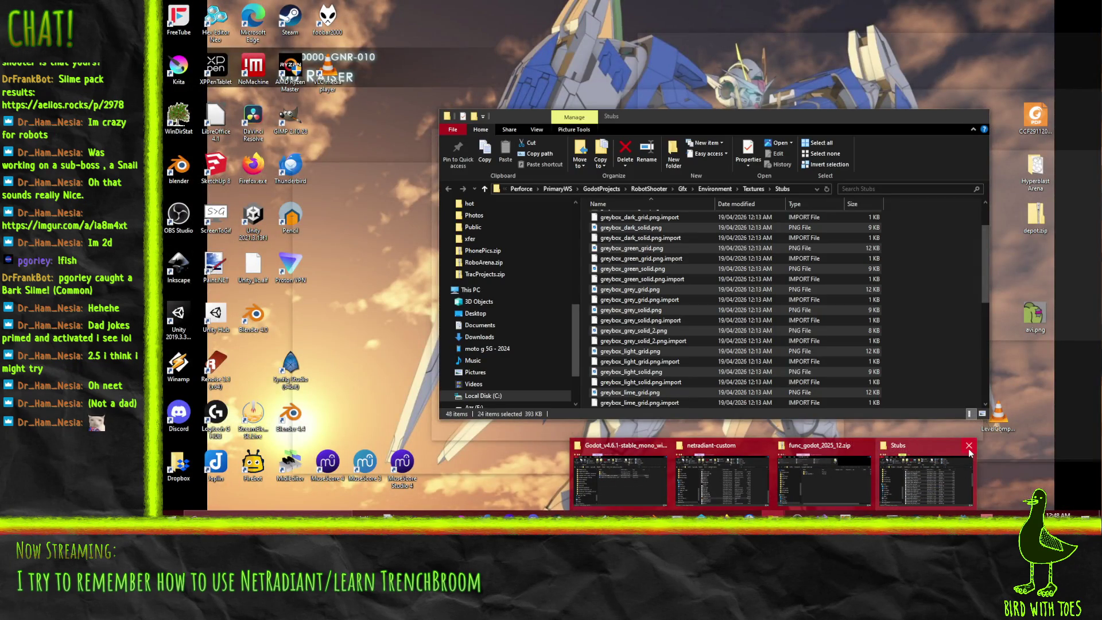
pyautogui.click(968, 447)
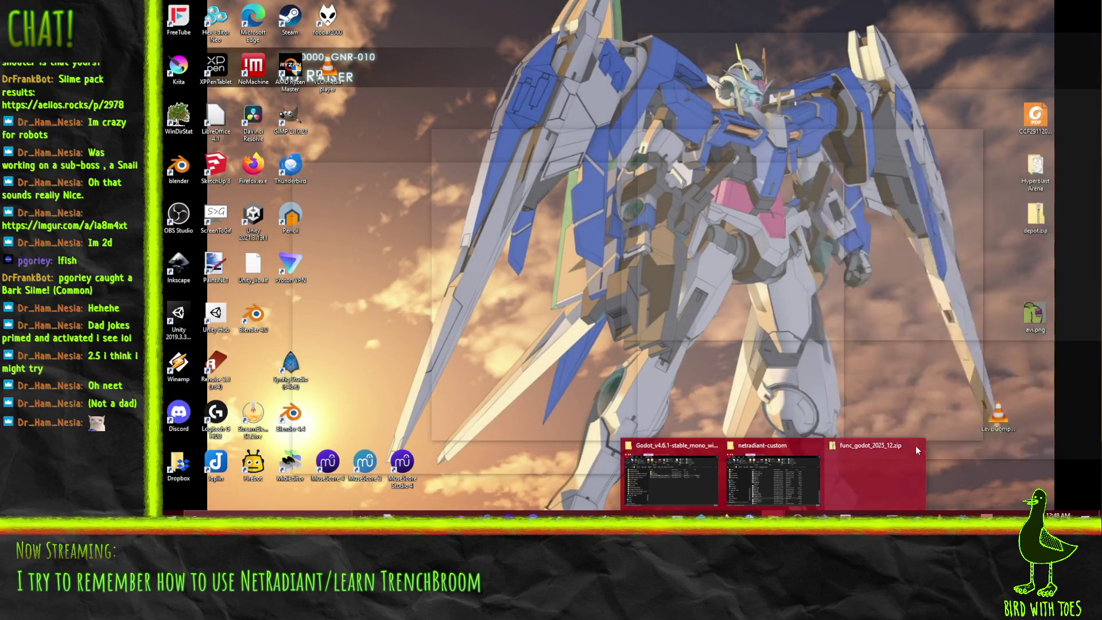
pyautogui.click(917, 446)
# - Browse gamepacks > robot_shooter.game > World and open FuncGodot.fgd with Notepad++
pyautogui.click(820, 485)
pyautogui.scroll(8, 519, 430)
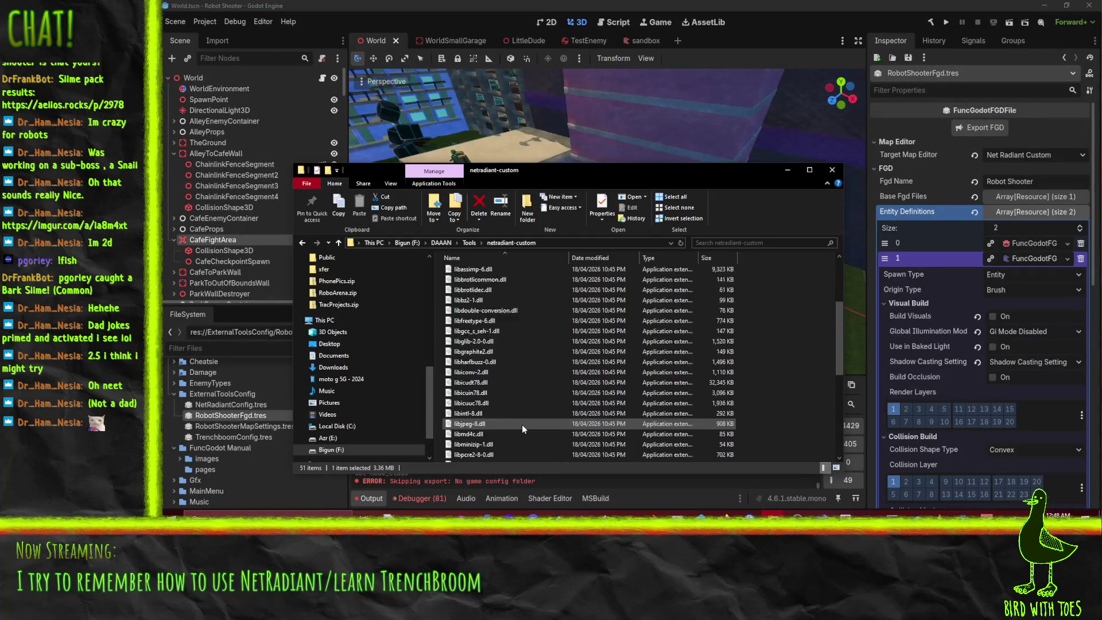
pyautogui.doubleClick(473, 297)
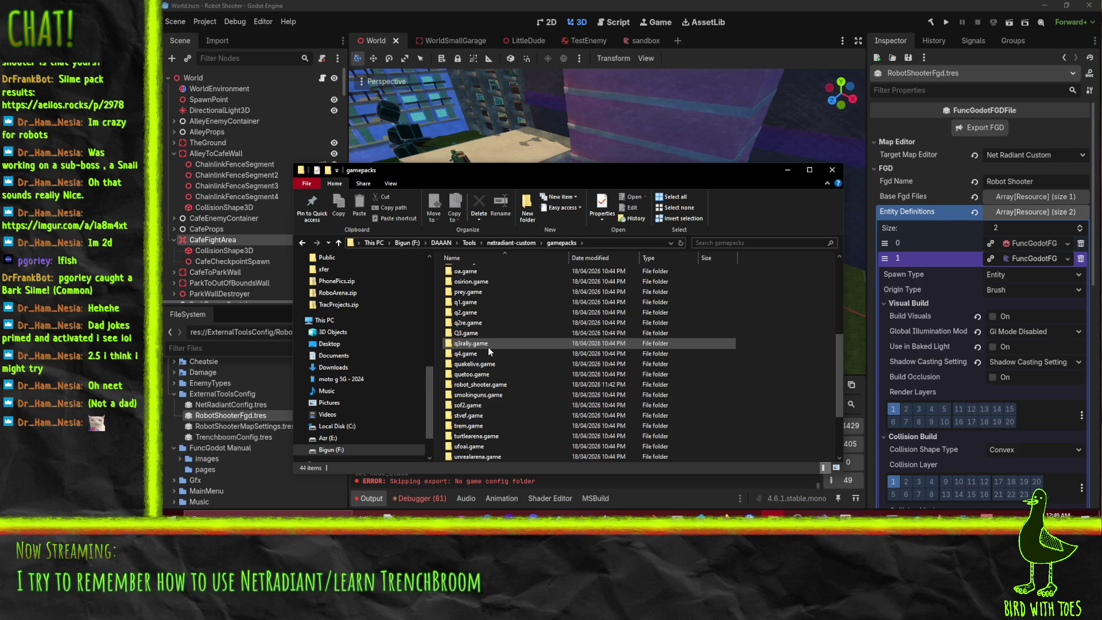
pyautogui.scroll(-5, 488, 346)
pyautogui.click(493, 305)
pyautogui.press('r')
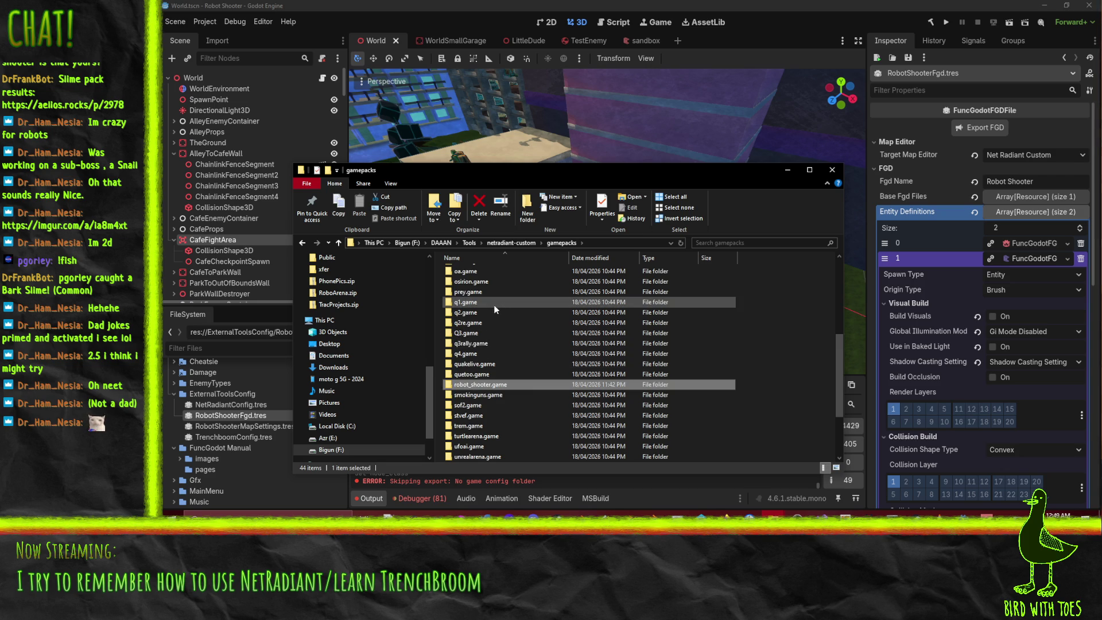
pyautogui.doubleClick(480, 388)
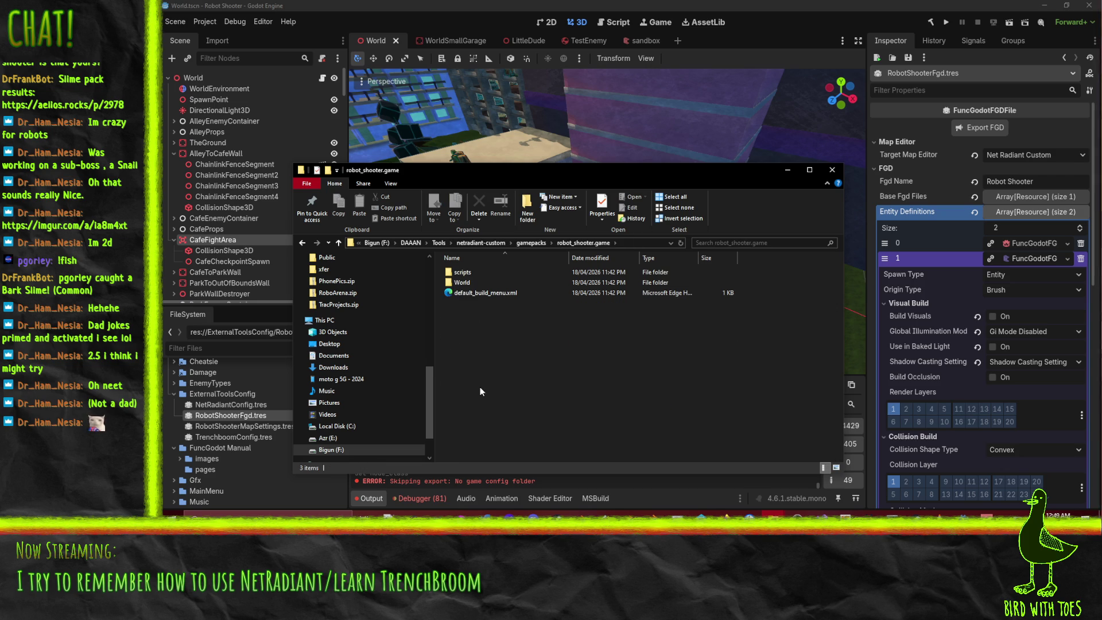
pyautogui.click(476, 274)
pyautogui.doubleClick(474, 280)
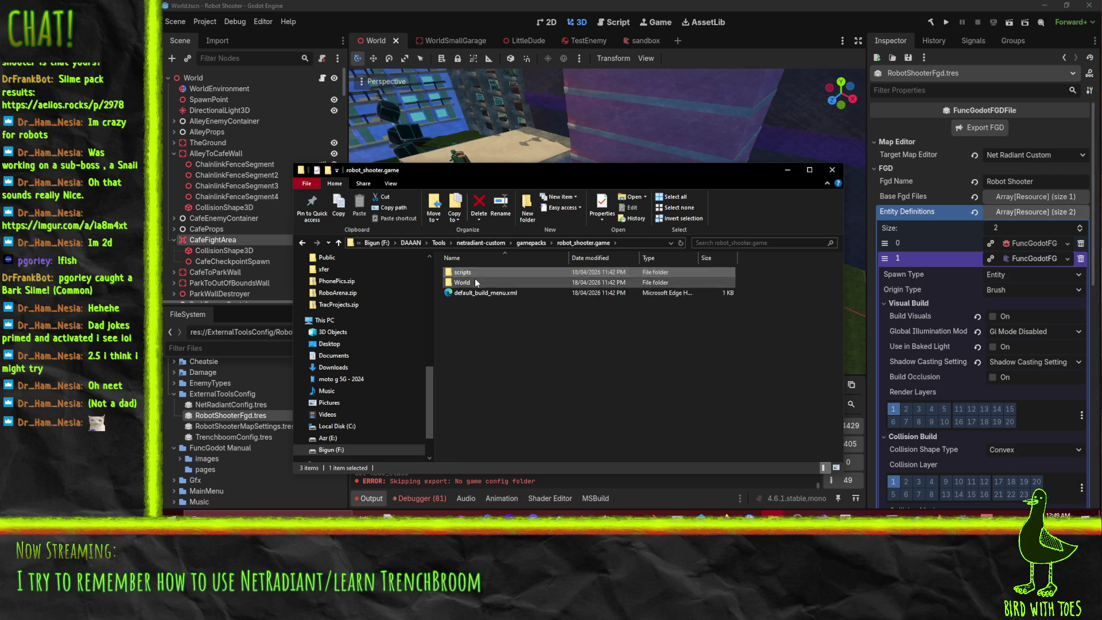
pyautogui.rightClick(473, 273)
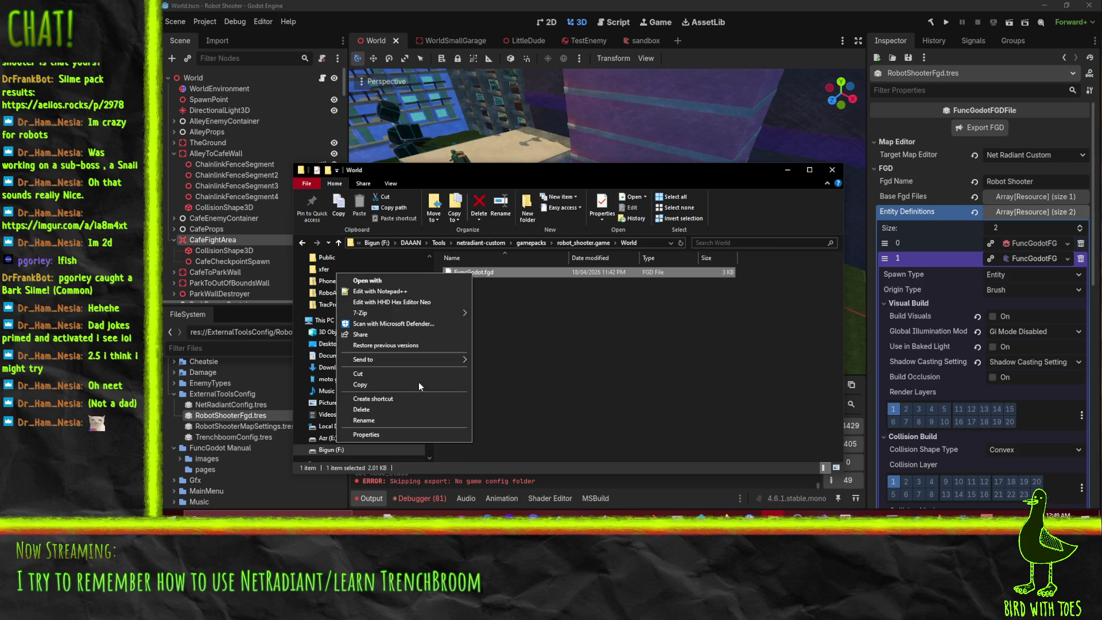
pyautogui.click(398, 288)
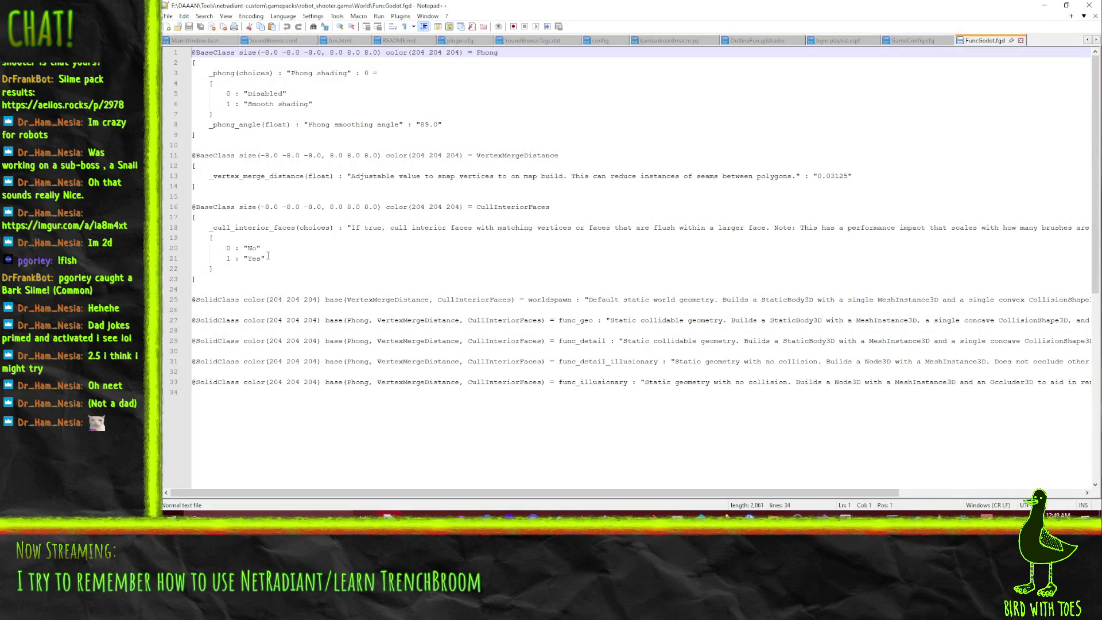
# - Scroll through the FuncGodot.fgd definitions, then close the file and minimize Notepad++
pyautogui.scroll(-4, 271, 328)
pyautogui.scroll(4, 290, 338)
pyautogui.click(1021, 40)
pyautogui.click(1042, 6)
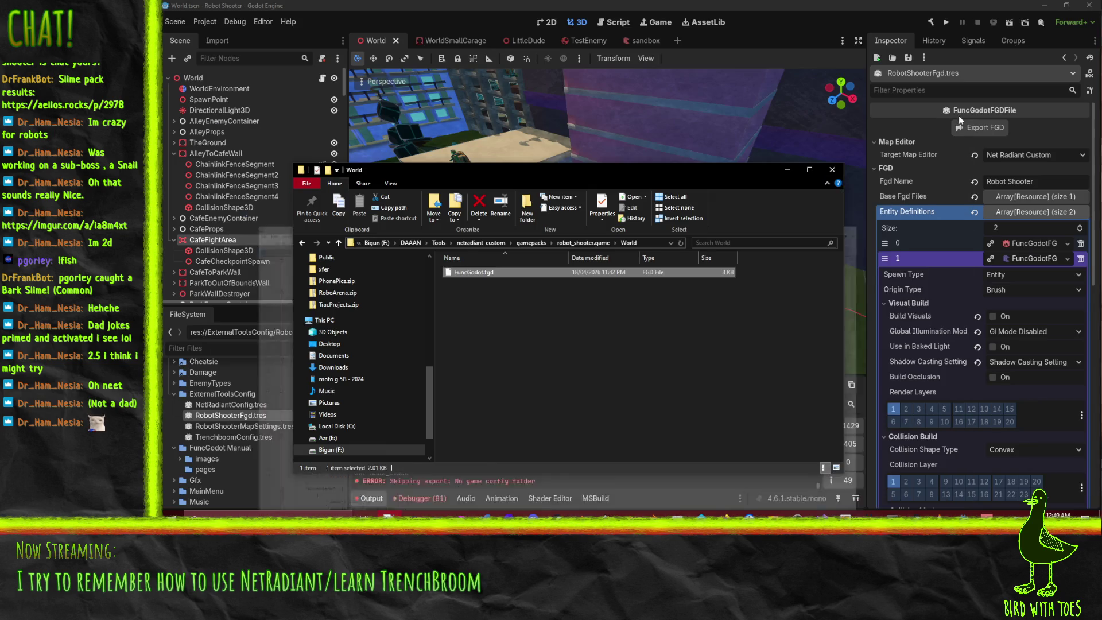
# - Open shaderlist.txt from the robot_shooter.game scripts folder
pyautogui.click(582, 243)
pyautogui.doubleClick(476, 282)
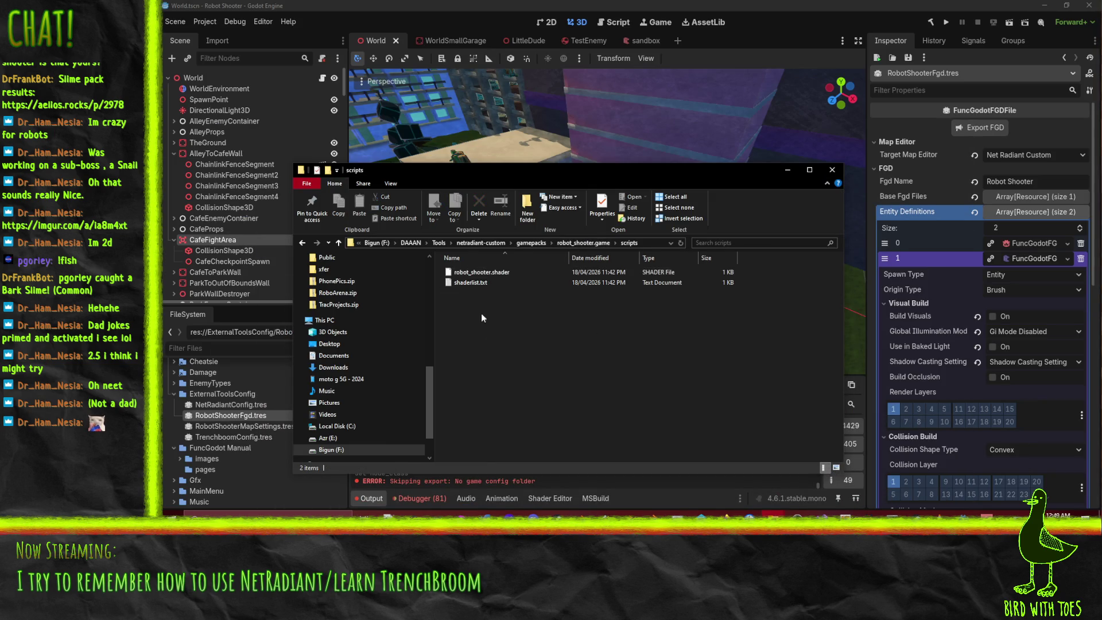
pyautogui.click(463, 283)
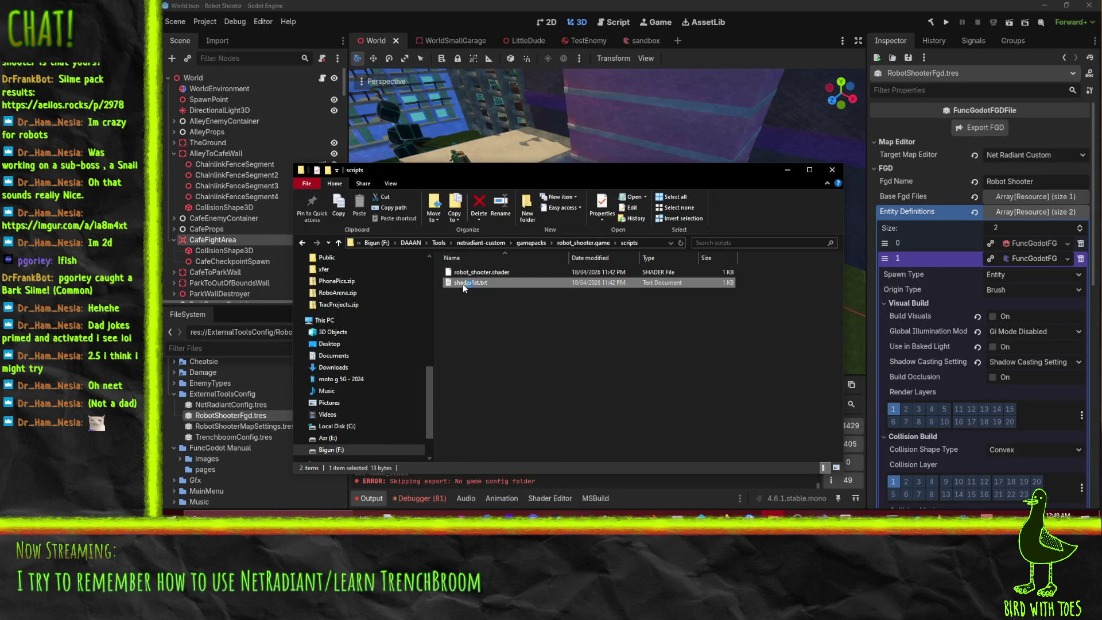
pyautogui.doubleClick(462, 283)
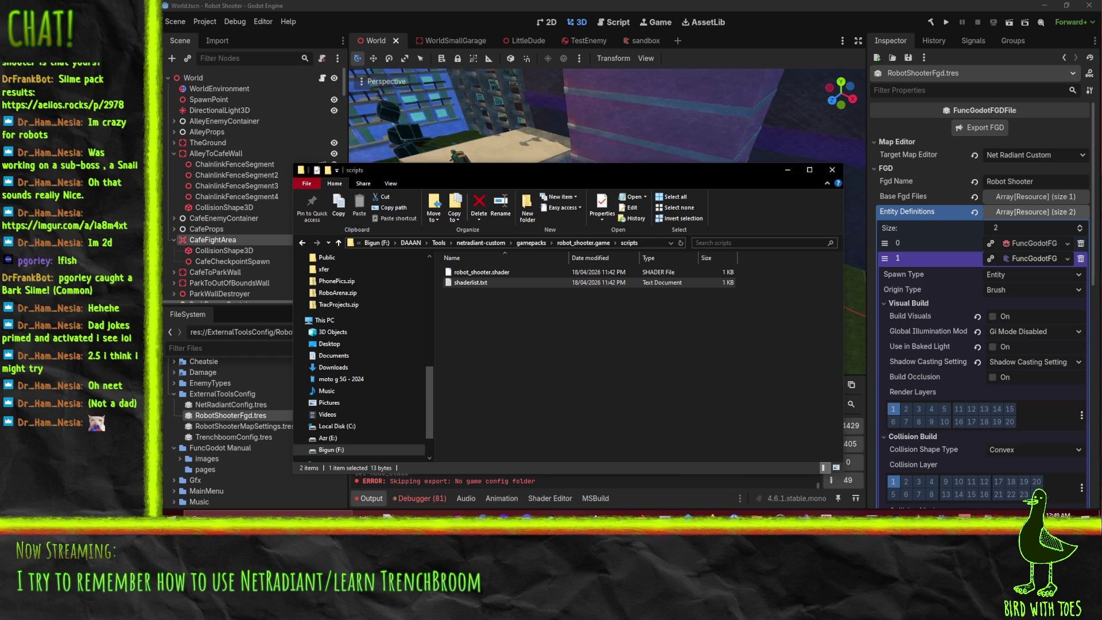
# - Retry Export FGD on the Robot Shooter FGD in Godot, which errors again
pyautogui.click(533, 242)
pyautogui.click(162, 186)
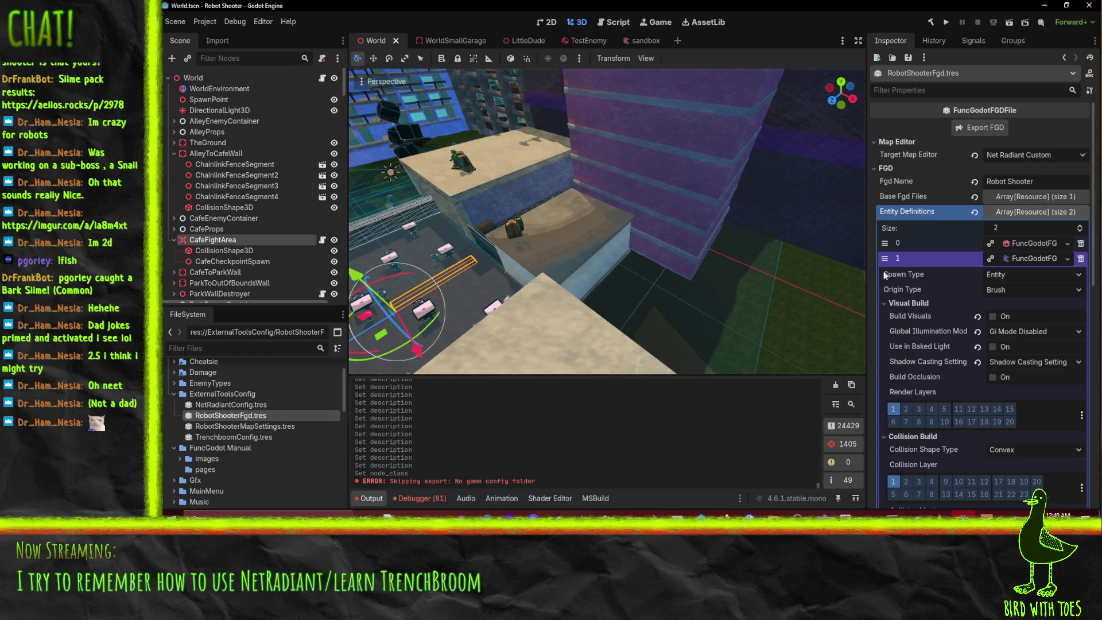
pyautogui.click(996, 127)
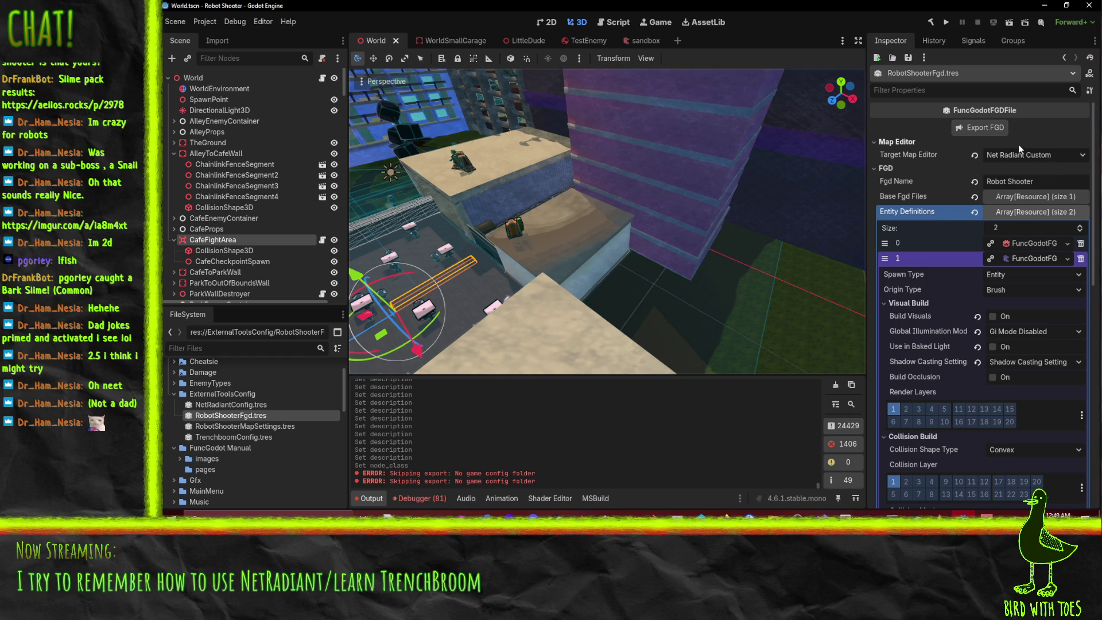
# - Look at the FGD resource's script, then clear the debugger's error list
pyautogui.click(887, 168)
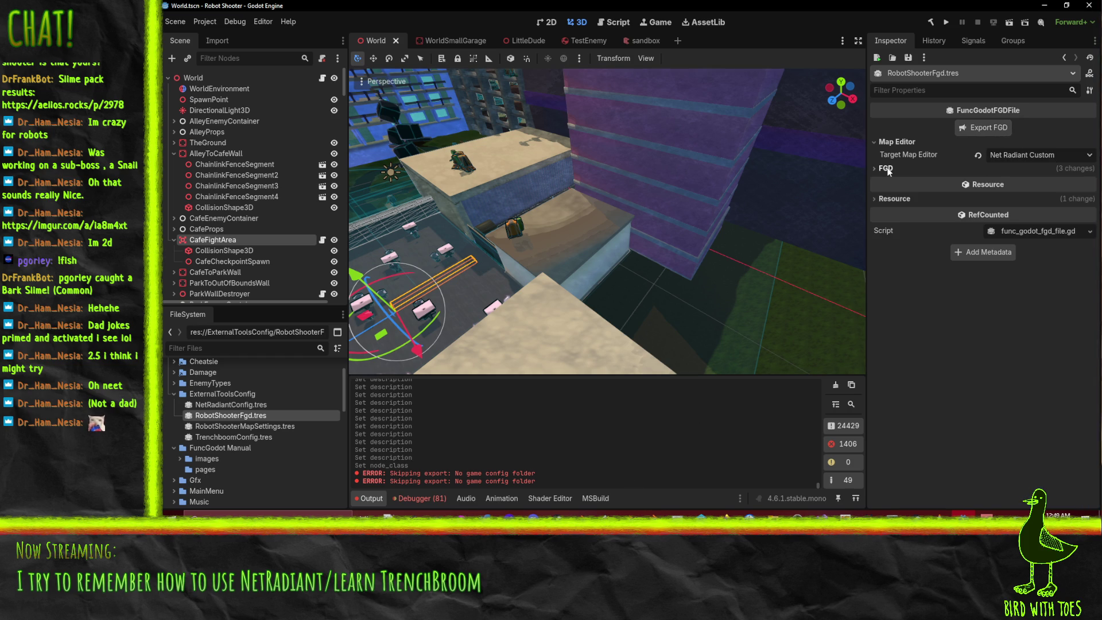
pyautogui.click(1056, 232)
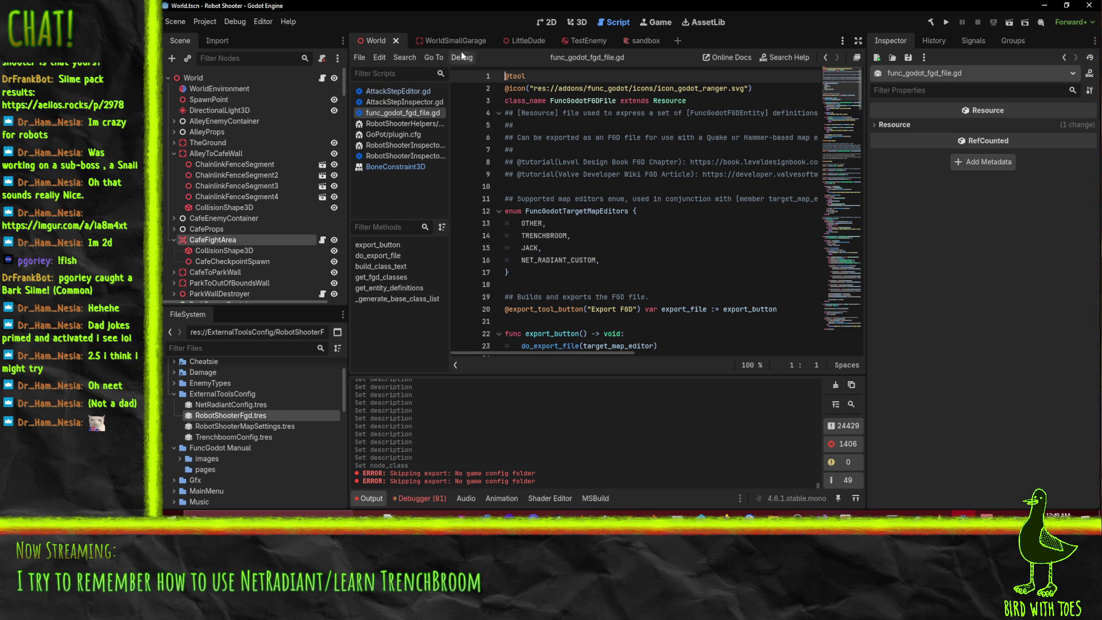
pyautogui.click(577, 22)
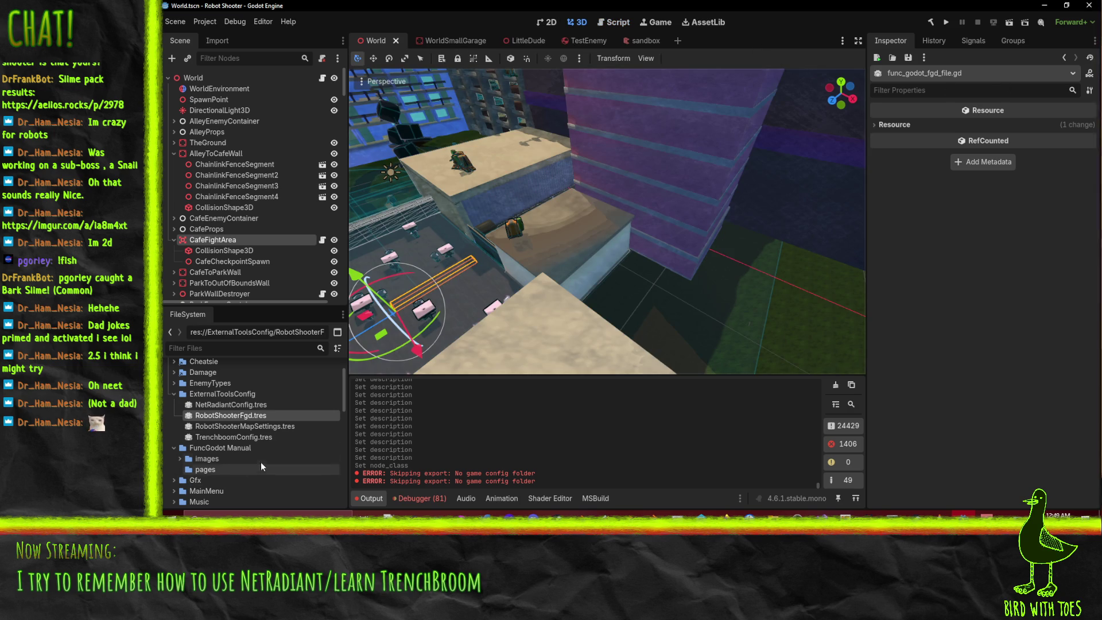
pyautogui.click(423, 499)
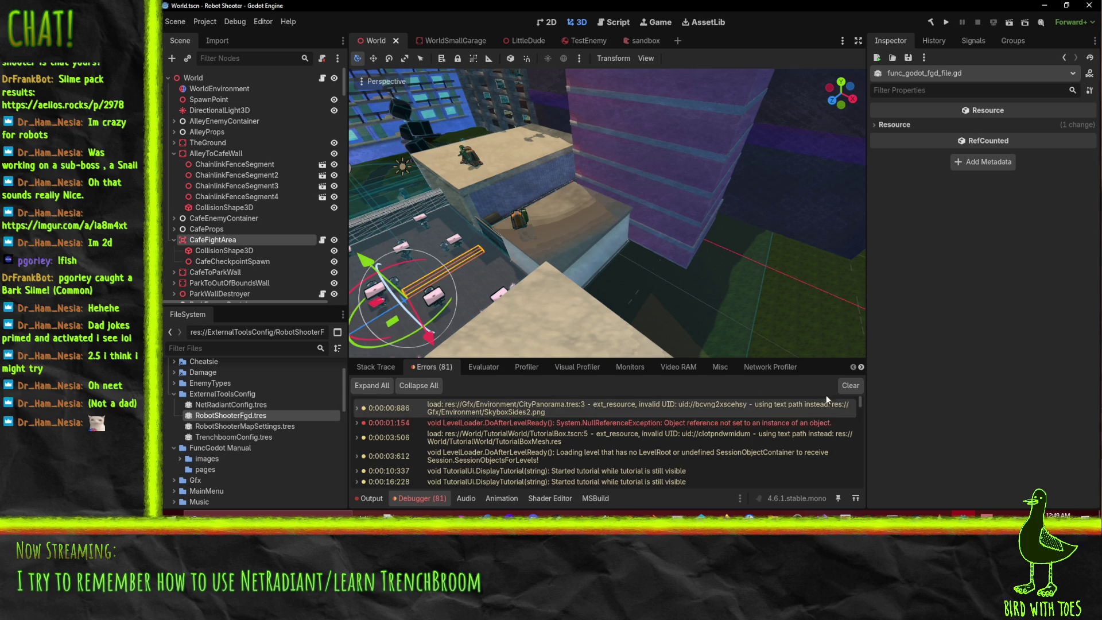
pyautogui.click(847, 386)
# - Select NetRadiantConfig.tres in the FileSystem dock to show the robot_shooter gamepack config
pyautogui.click(220, 415)
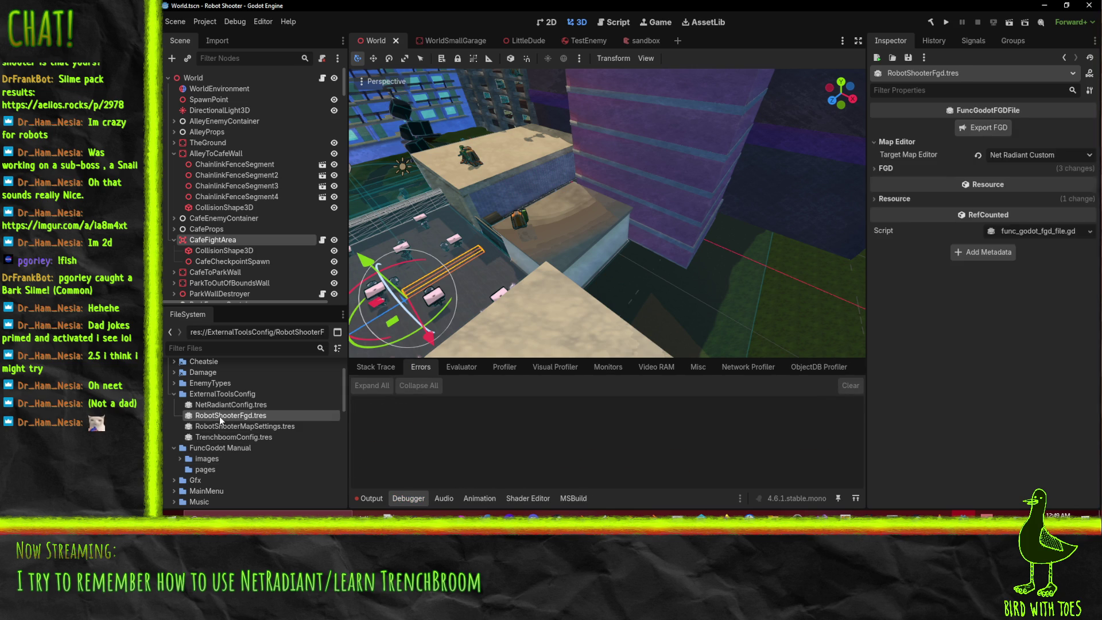
pyautogui.click(257, 428)
pyautogui.click(243, 416)
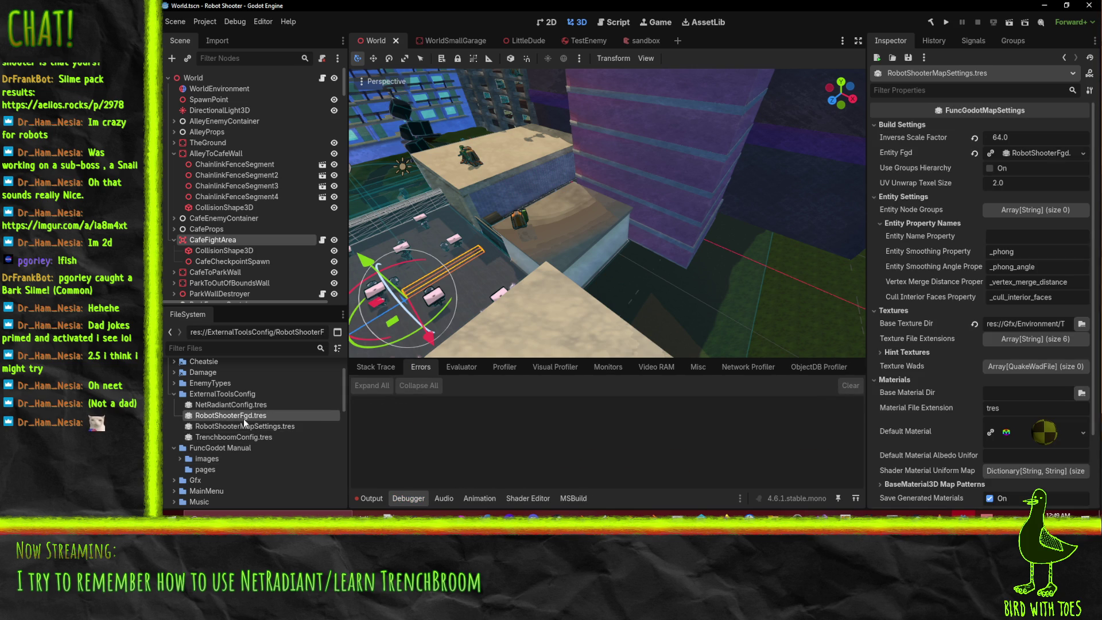
pyautogui.scroll(2, 190, 417)
pyautogui.scroll(-3, 258, 419)
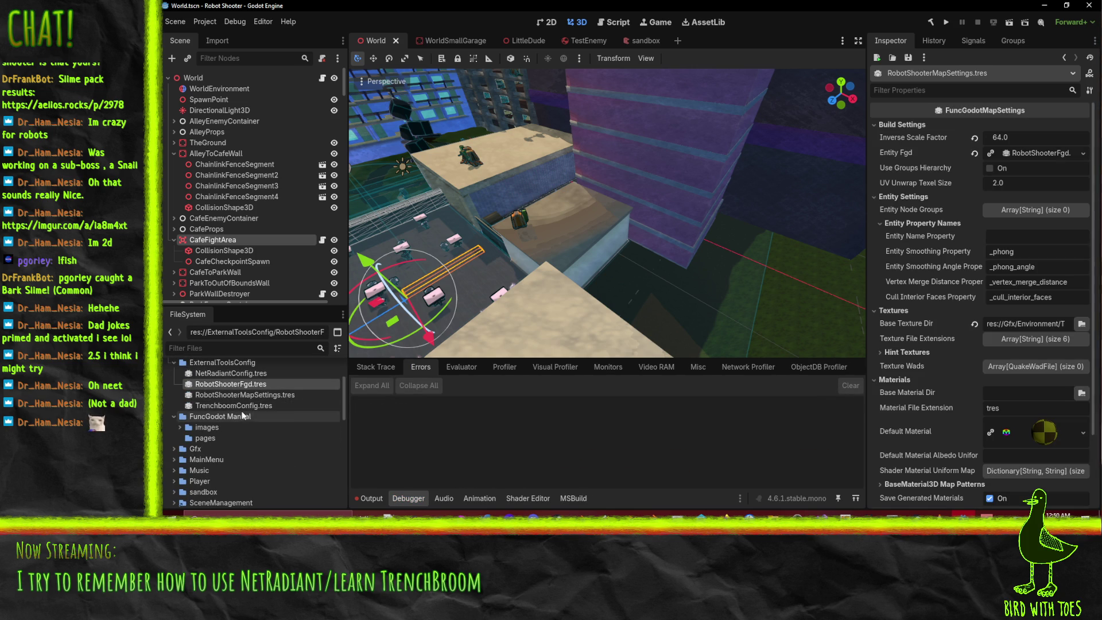
pyautogui.click(233, 373)
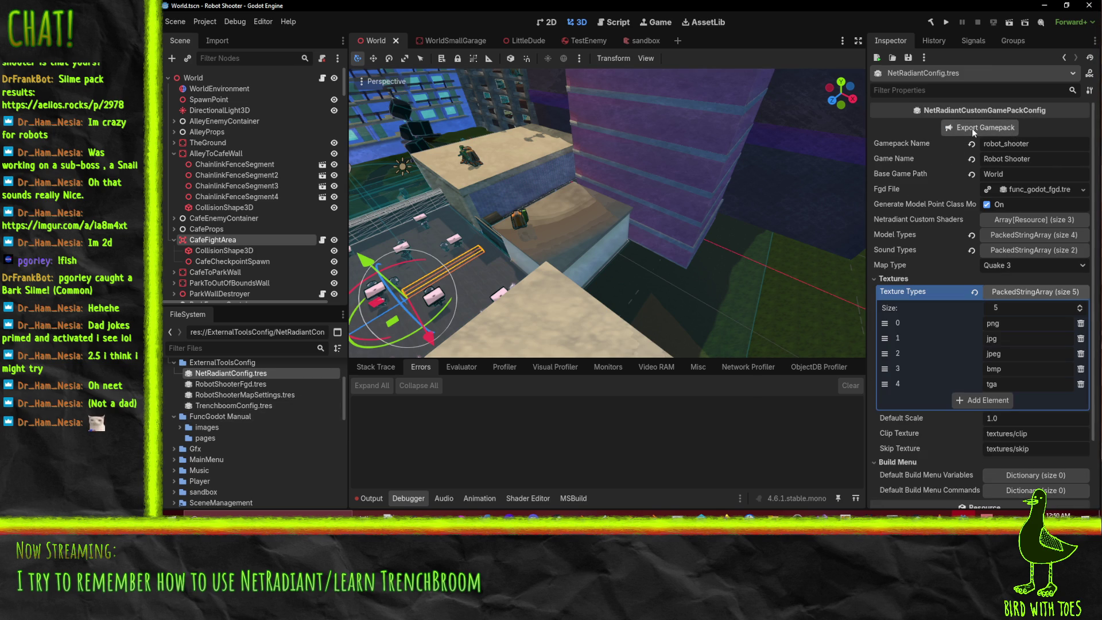
# - Select RobotShooterFgd.tres, run Export FGD, and check the completed export in the Output log
pyautogui.click(213, 383)
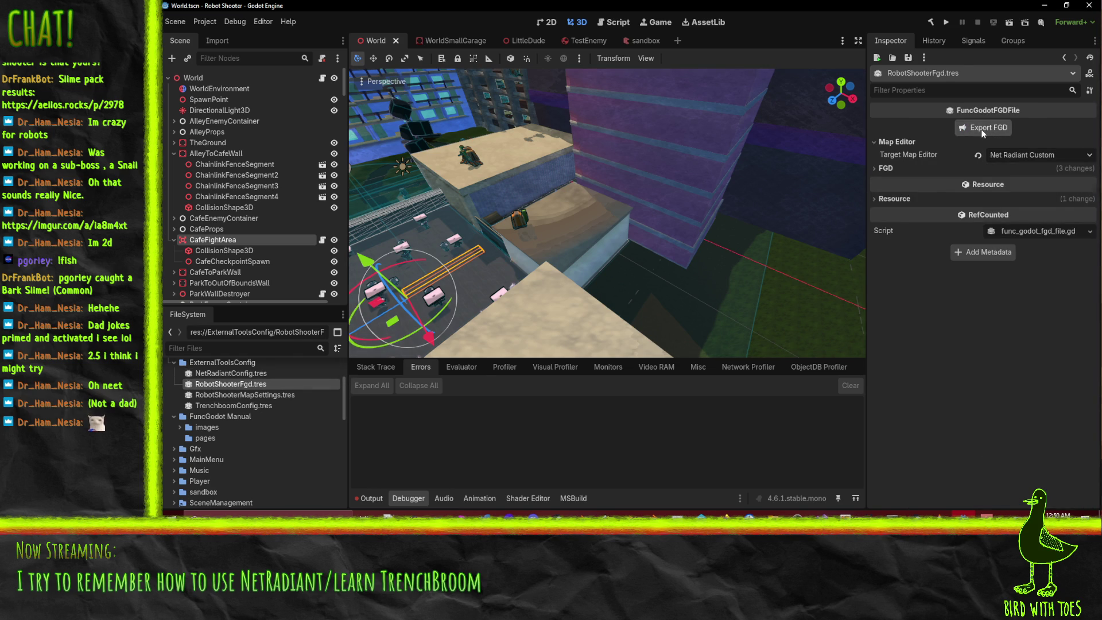
pyautogui.click(355, 498)
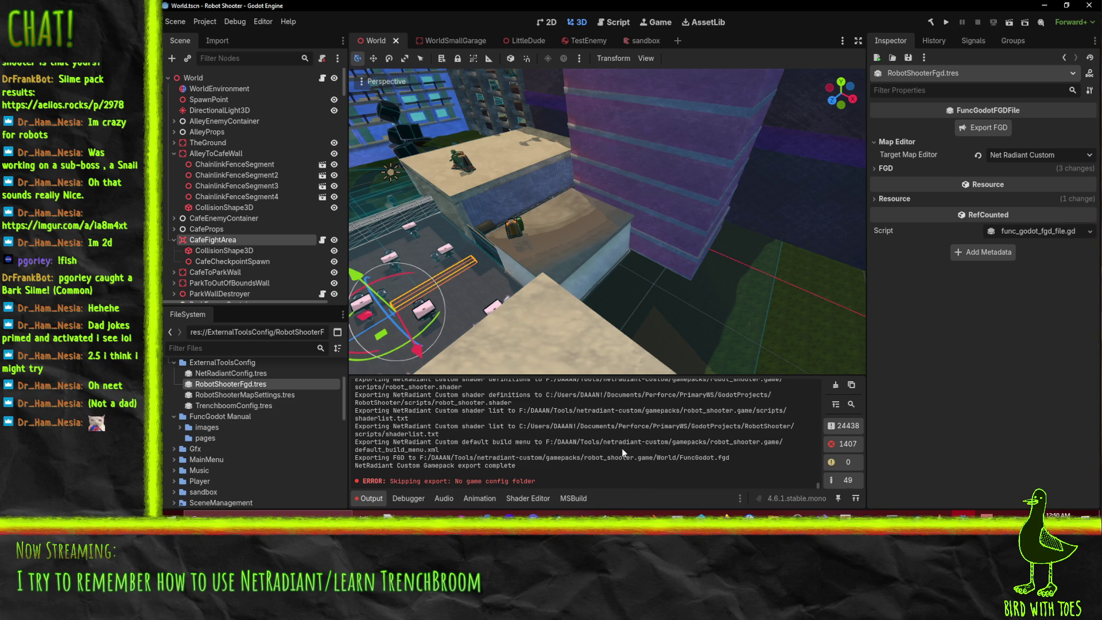
# - Open the re-exported FuncGodot.fgd from the World folder in Notepad++ and search it
pyautogui.moveTo(772, 516)
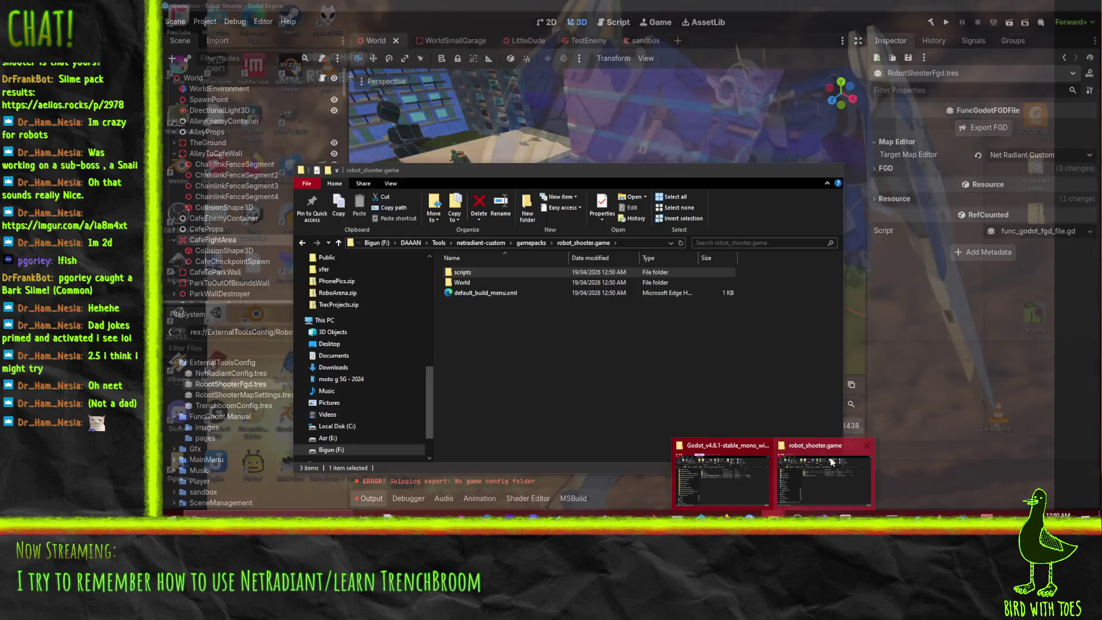
pyautogui.click(830, 457)
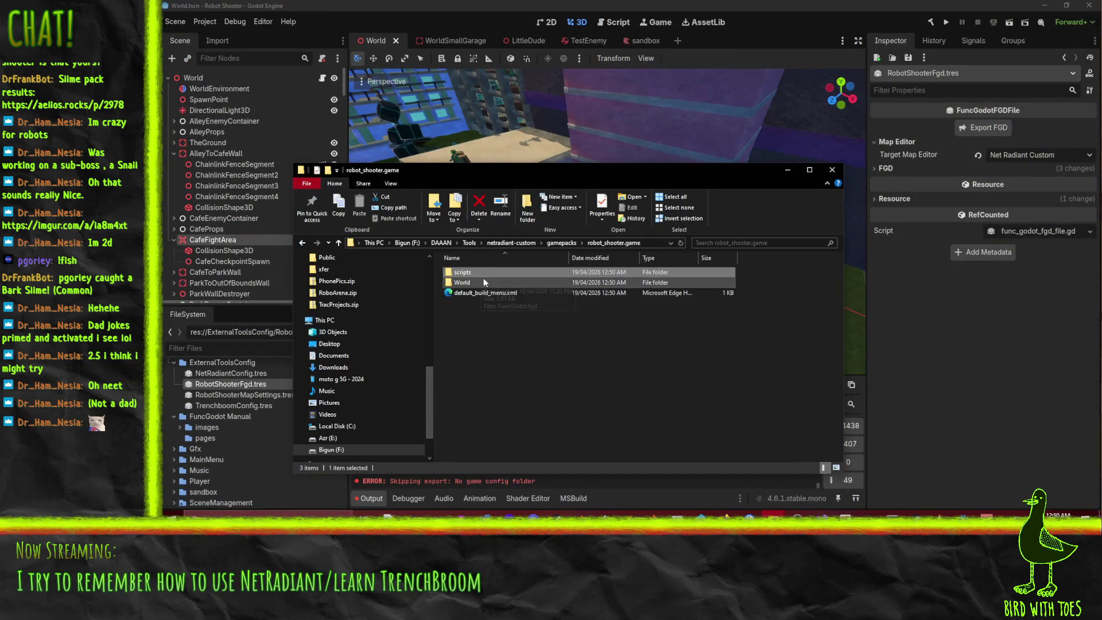
pyautogui.doubleClick(471, 283)
pyautogui.rightClick(464, 273)
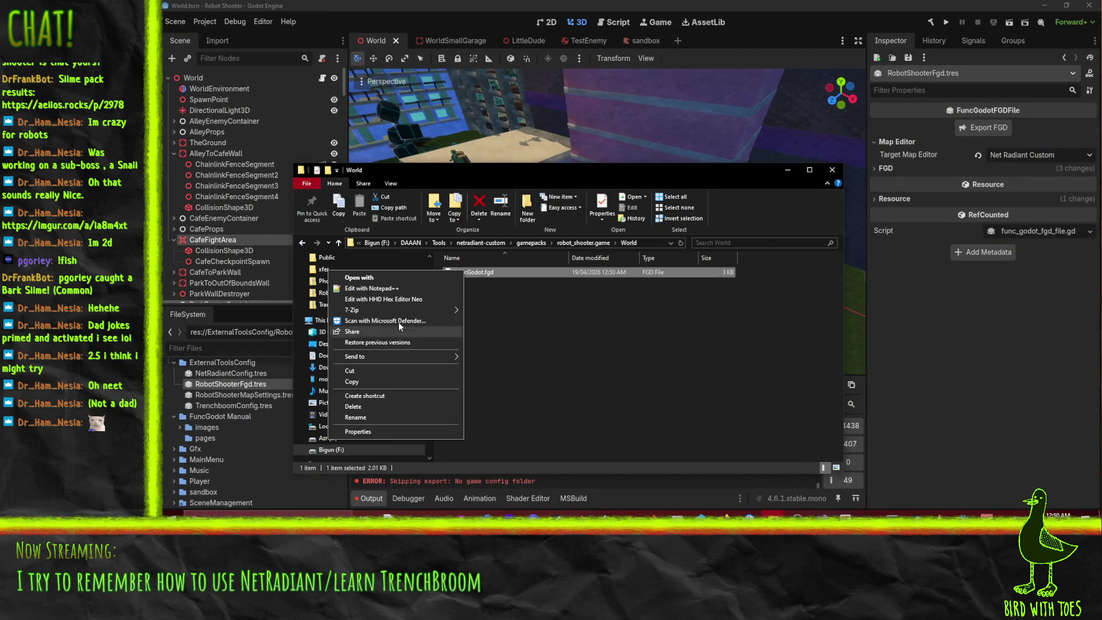
pyautogui.click(360, 288)
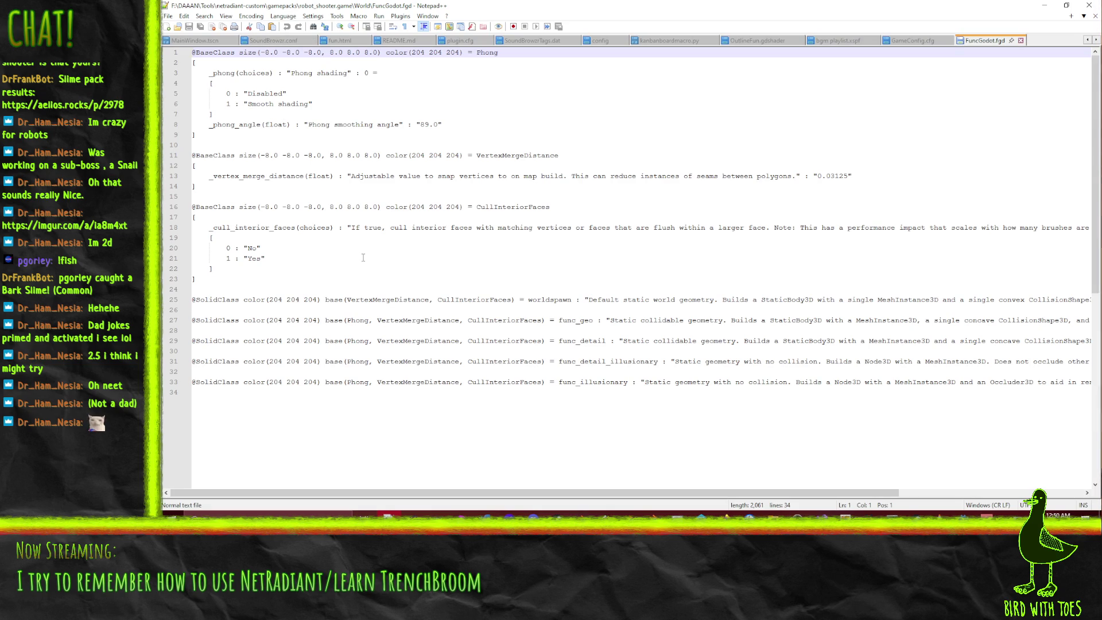
pyautogui.hotkey('ctrl', 'f')
pyautogui.press('Escape')
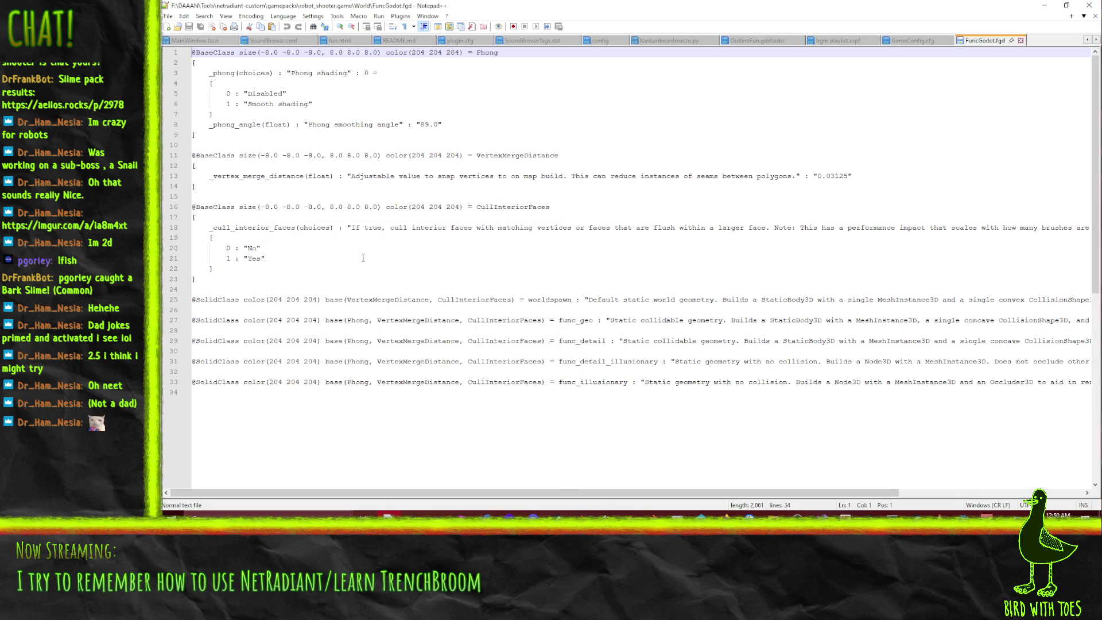
# - Close Notepad++ and Explorer, then select NetRadiantConfig.tres in Godot
pyautogui.hotkey('alt', 'F4')
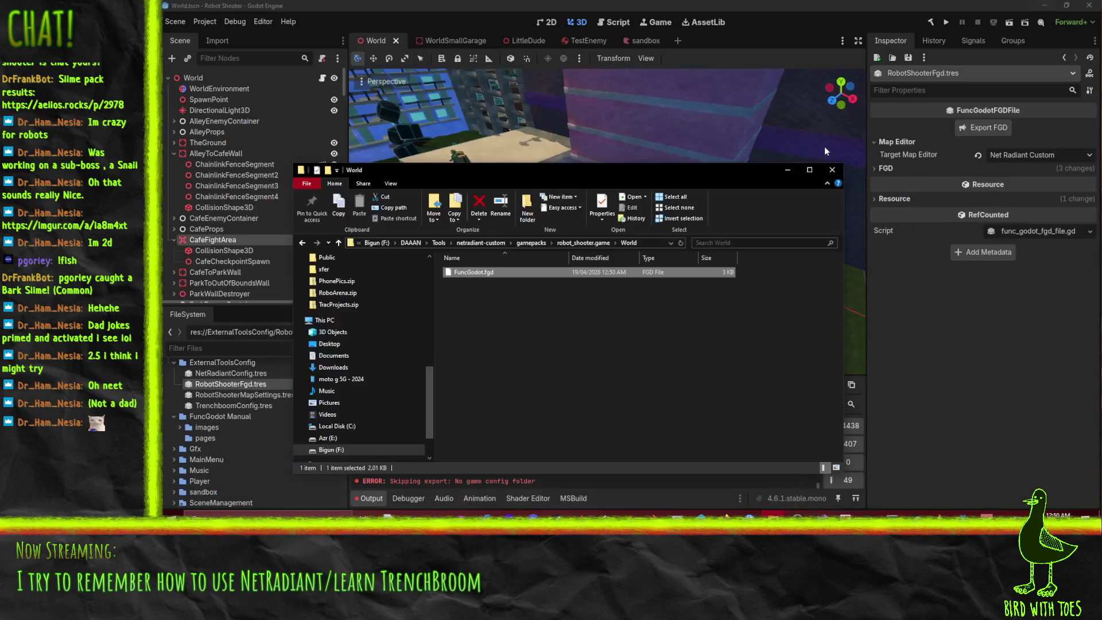
pyautogui.hotkey('alt', 'F4')
pyautogui.click(236, 374)
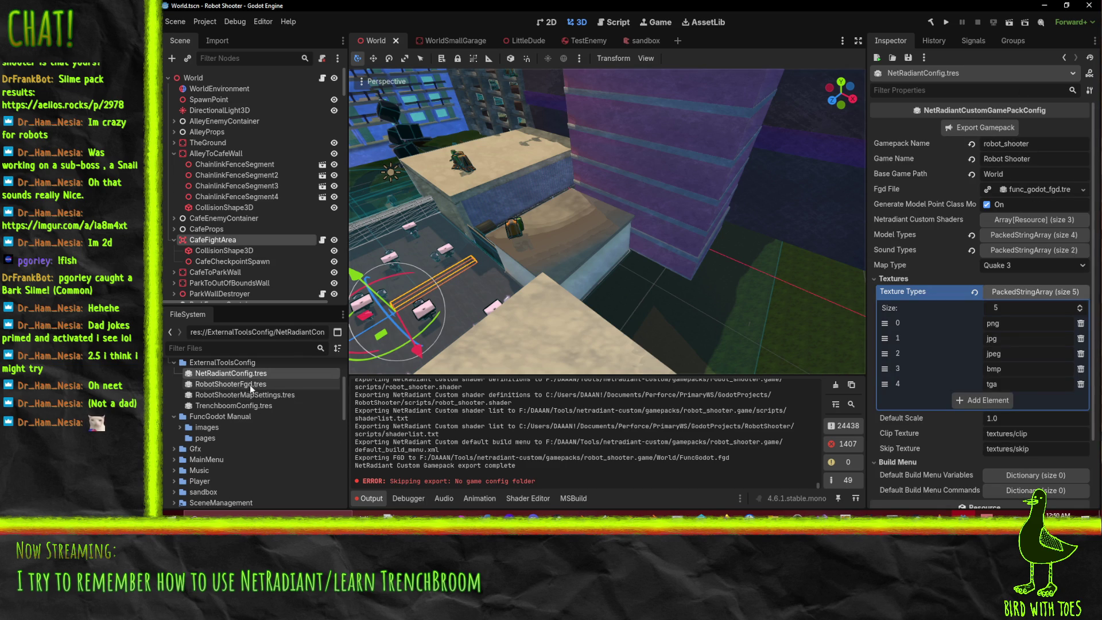
# - Set NetRadiantConfig's Fgd File to RobotShooterFgd.tres, save, and re-export the gamepack
pyautogui.moveTo(227, 383)
pyautogui.mouseDown()
pyautogui.moveTo(350, 390)
pyautogui.moveTo(1026, 188)
pyautogui.mouseUp()
pyautogui.hotkey('ctrl', 's')
pyautogui.click(976, 128)
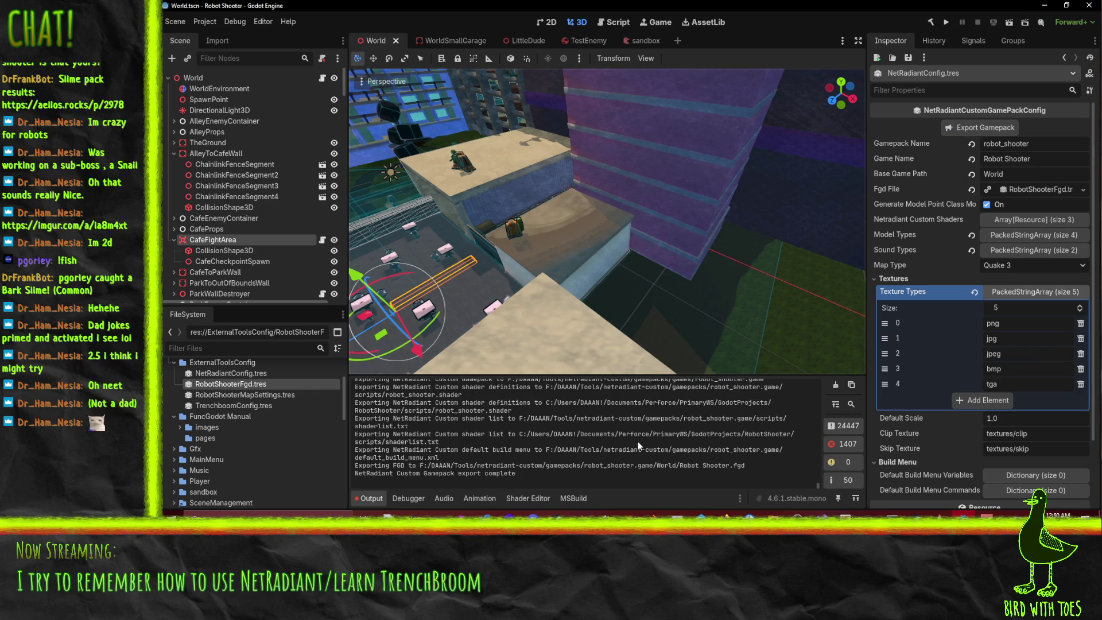
pyautogui.moveTo(809, 513)
pyautogui.click(817, 472)
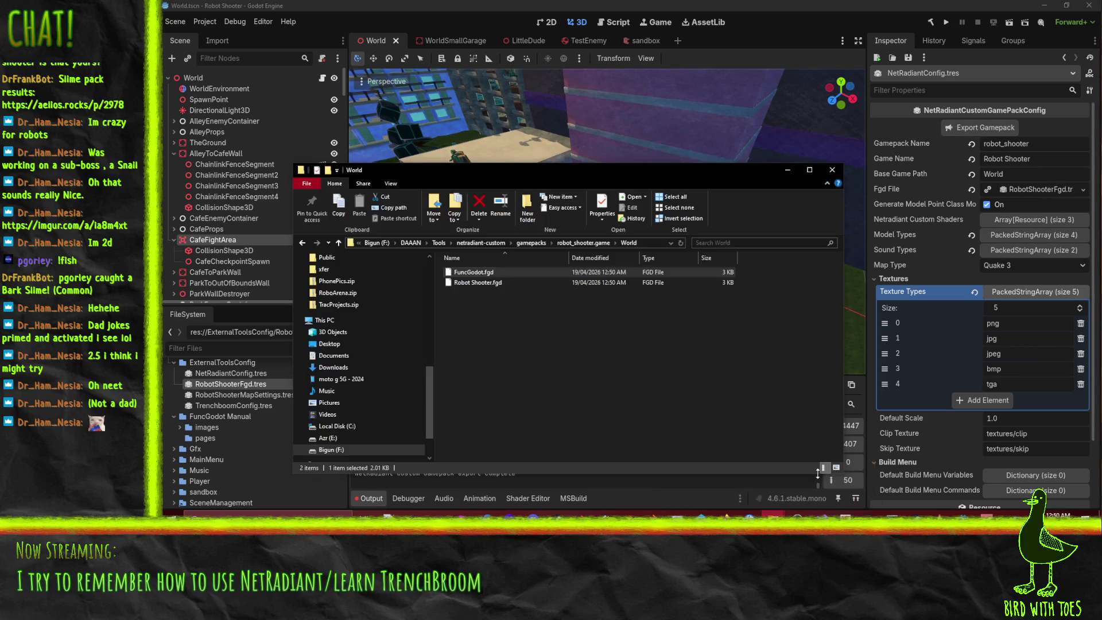
# - Open Robot Shooter.fgd in Notepad++ and scroll through it
pyautogui.rightClick(487, 349)
pyautogui.press('Escape')
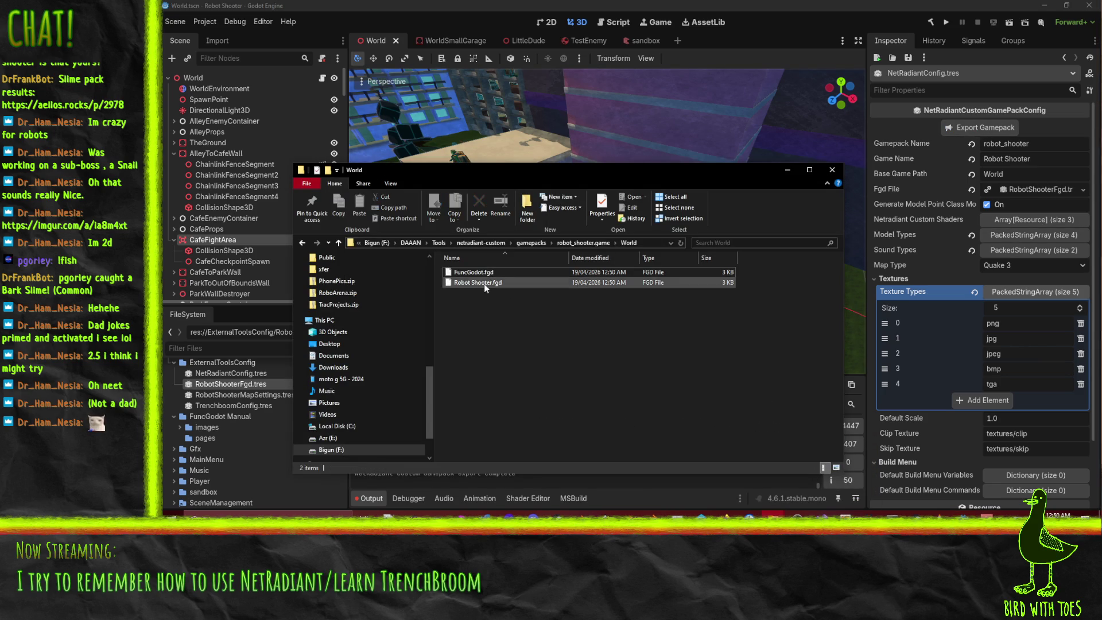
pyautogui.rightClick(481, 282)
pyautogui.click(391, 302)
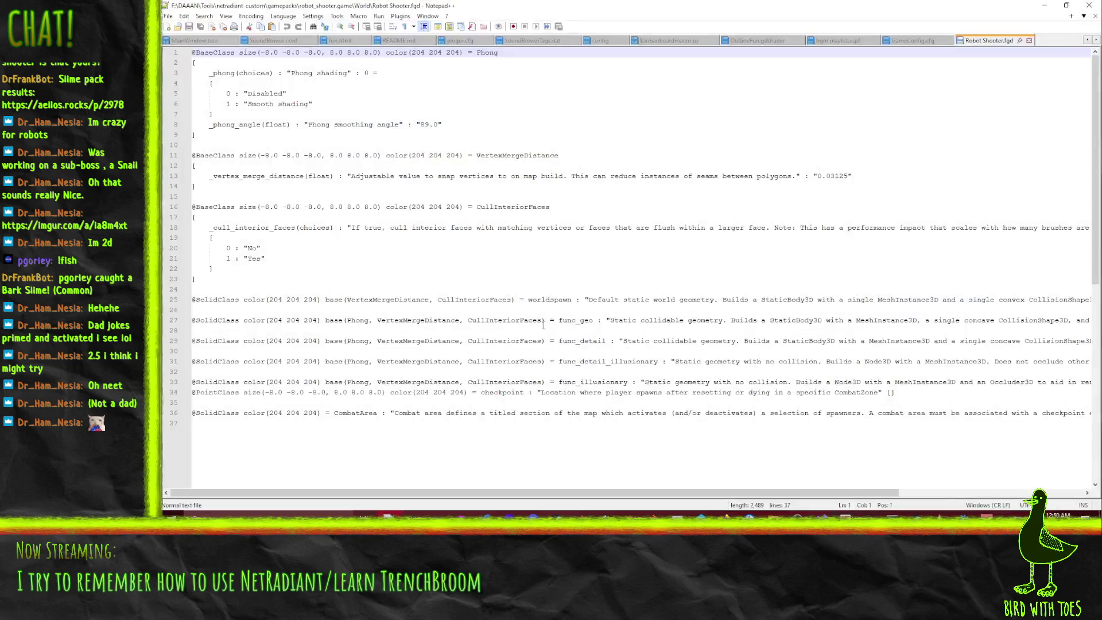
pyautogui.scroll(-2, 417, 231)
pyautogui.scroll(3, 602, 150)
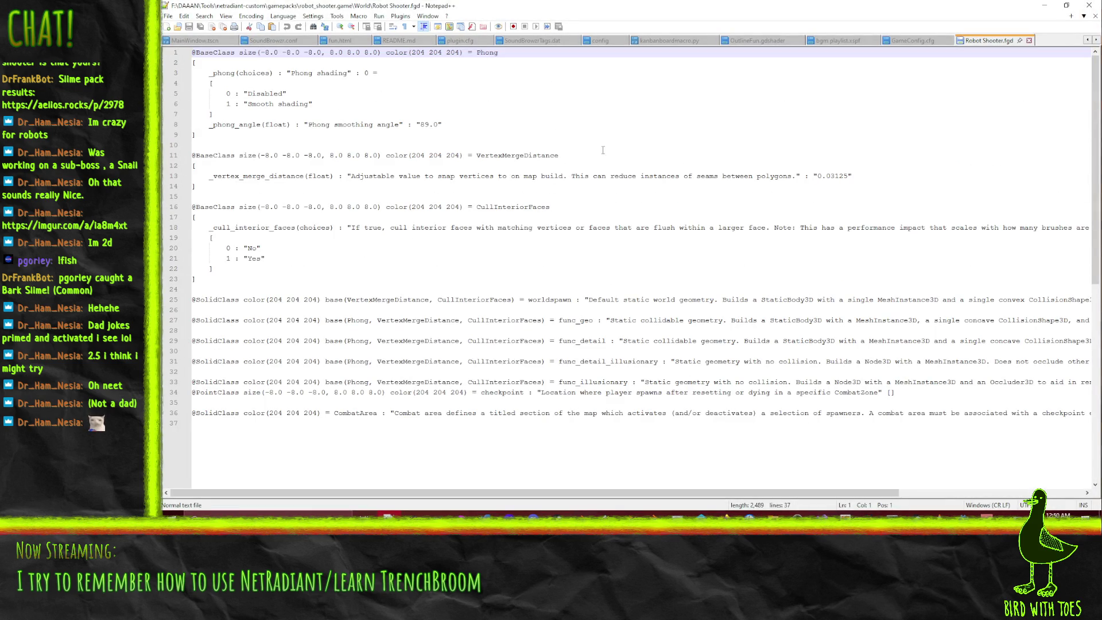
# - Search the file for "combat" to locate the CombatArea definition
pyautogui.hotkey('ctrl', 'f')
pyautogui.write('comb')
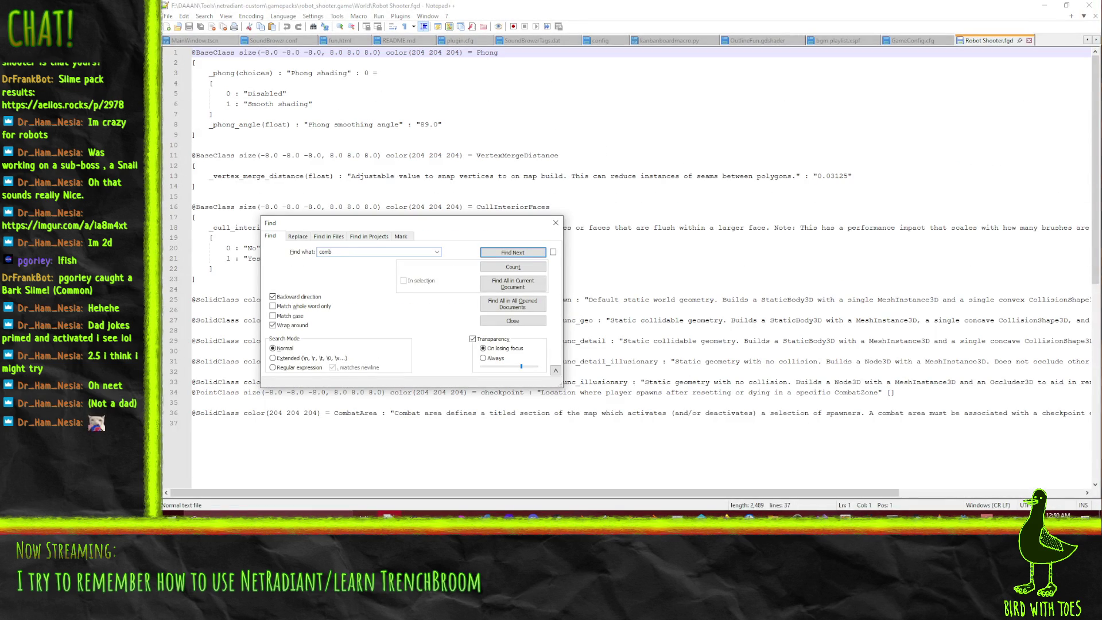
pyautogui.write('at')
pyautogui.press('Return')
pyautogui.press('Escape')
pyautogui.click(502, 413)
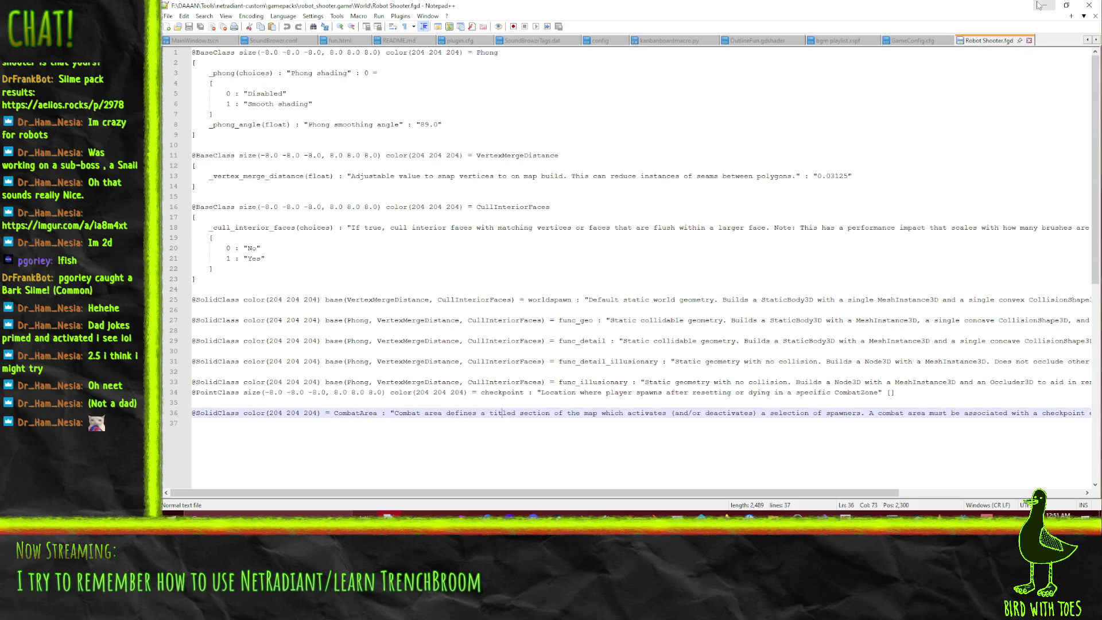
# - Minimize Notepad++, sort the World folder by name, and select FuncGodot.fgd
pyautogui.click(1044, 6)
pyautogui.click(536, 273)
pyautogui.click(465, 257)
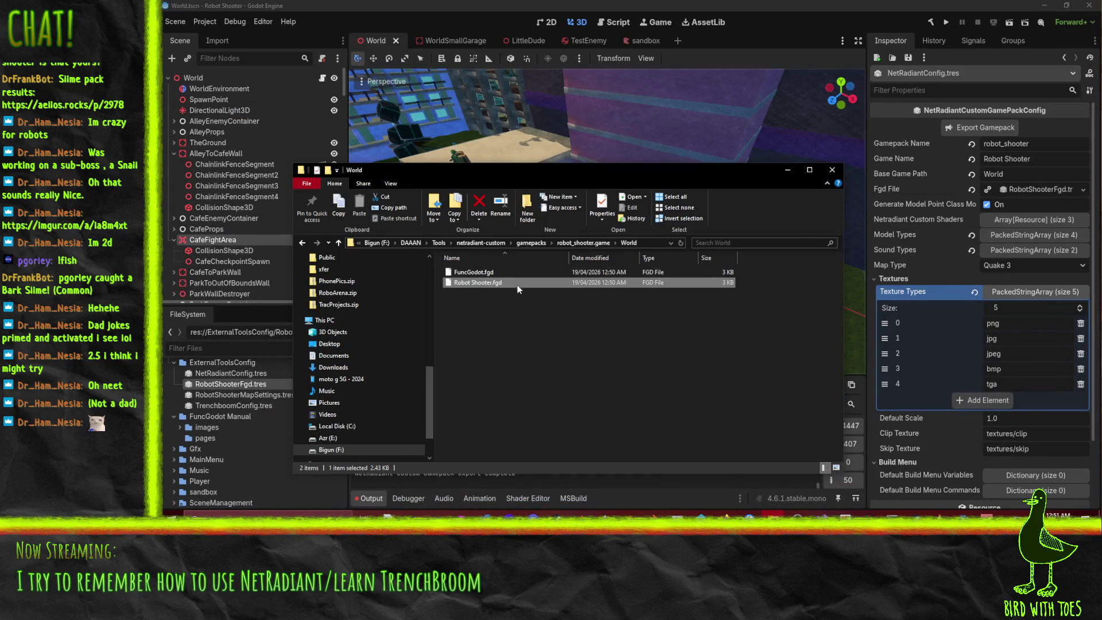
pyautogui.press('Up')
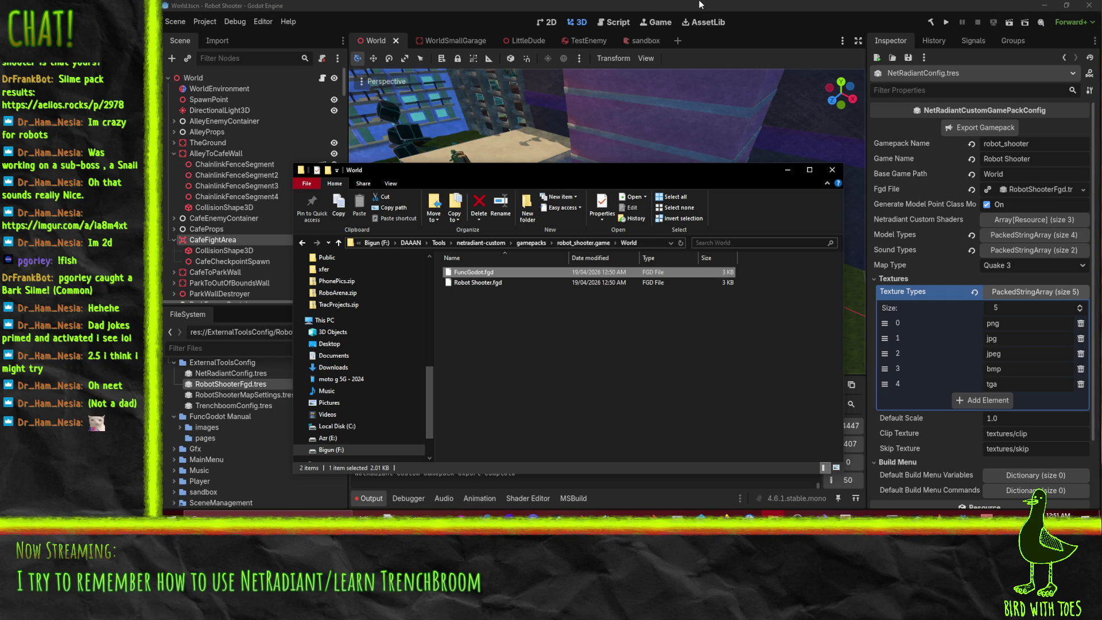
# - Relaunch radiant.exe from the netradiant-custom folder with Robot Shooter as the game
pyautogui.click(480, 243)
pyautogui.scroll(-5, 535, 392)
pyautogui.scroll(-3, 527, 392)
pyautogui.doubleClick(474, 426)
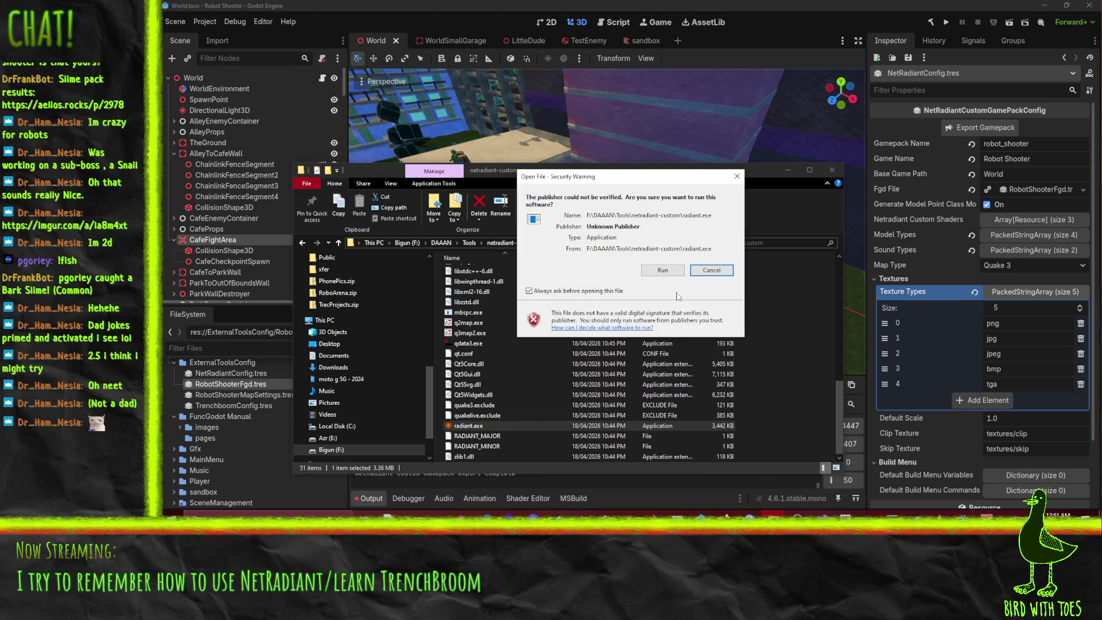
pyautogui.click(664, 269)
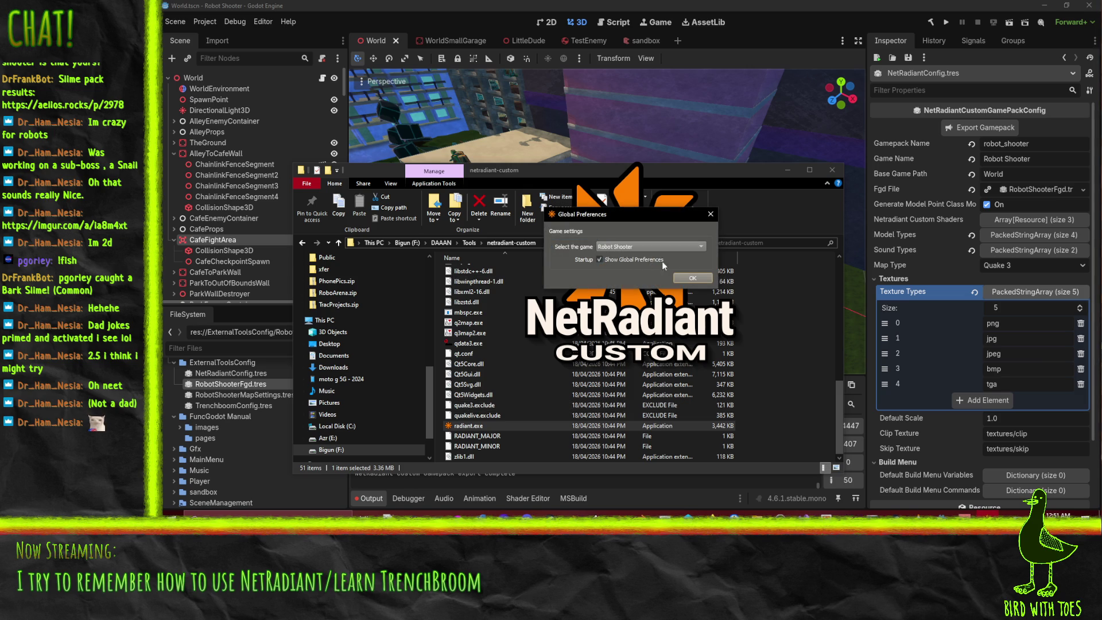
pyautogui.click(688, 277)
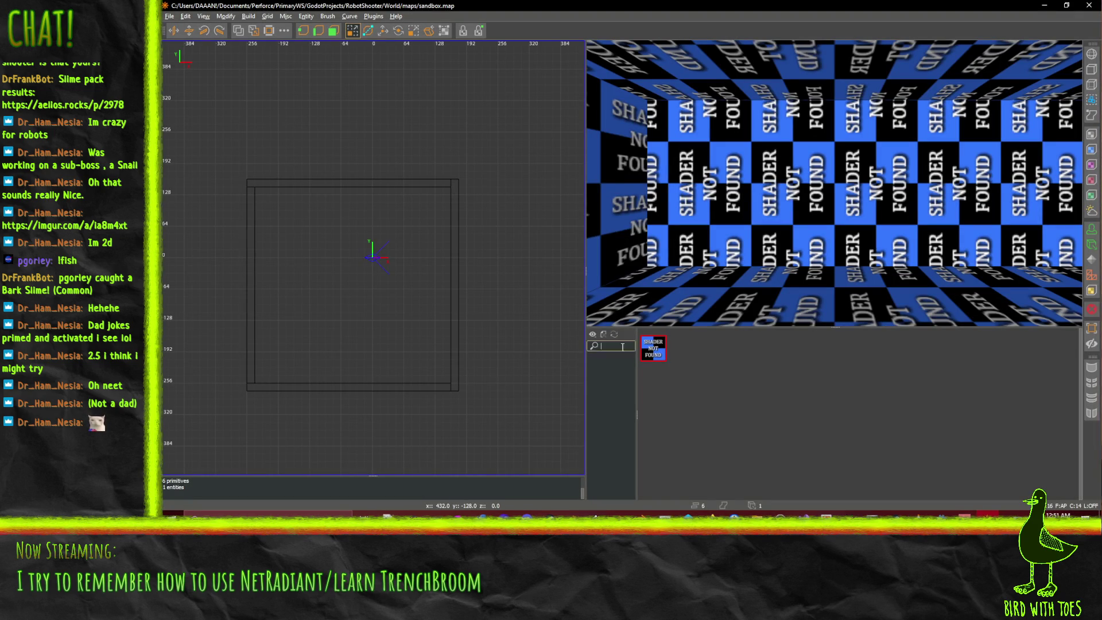
# - Check that the 2D view's right-click entity menu lists checkpoint and CombatArea
pyautogui.rightClick(716, 344)
pyautogui.press('Escape')
pyautogui.rightClick(378, 258)
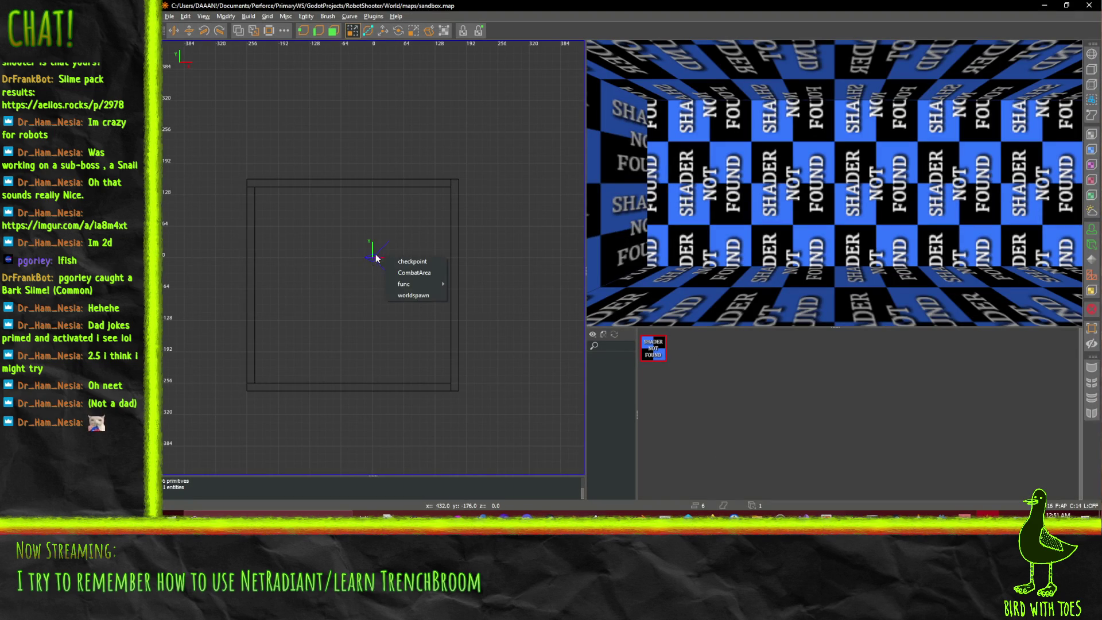